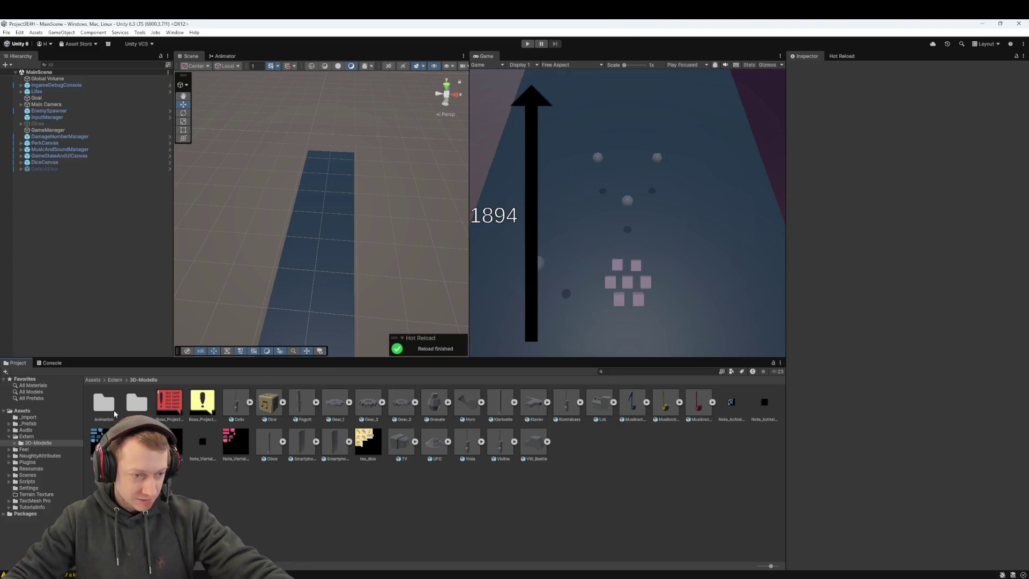
# - Place the Boss prefab from _Prefab > Enemies at the spawn zone and tag it Enemy
pyautogui.click(98, 380)
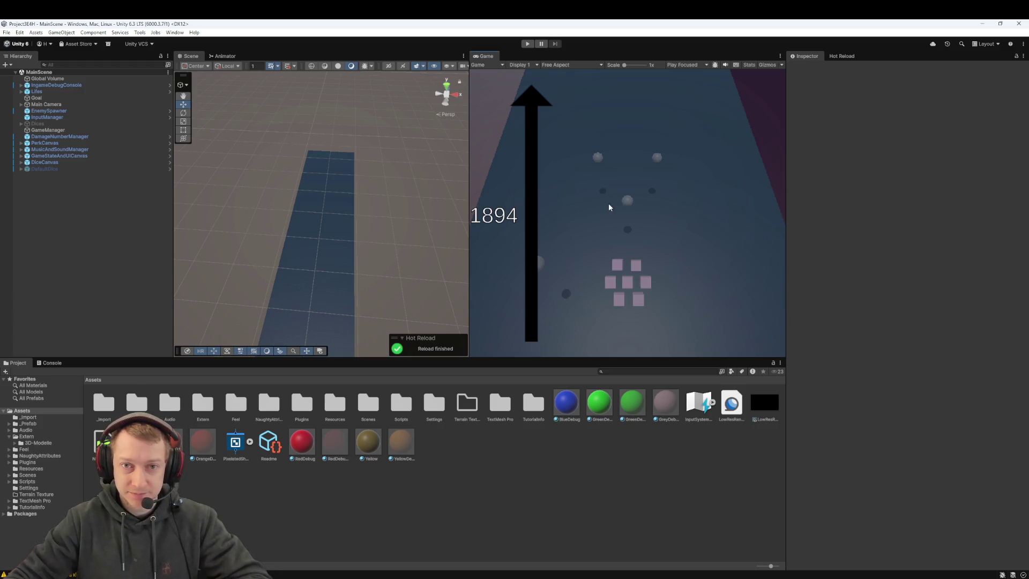
pyautogui.moveTo(375, 241)
pyautogui.mouseDown()
pyautogui.moveTo(316, 128)
pyautogui.moveTo(383, 131)
pyautogui.moveTo(349, 164)
pyautogui.moveTo(317, 220)
pyautogui.moveTo(321, 181)
pyautogui.mouseUp()
pyautogui.scroll(-5, 321, 180)
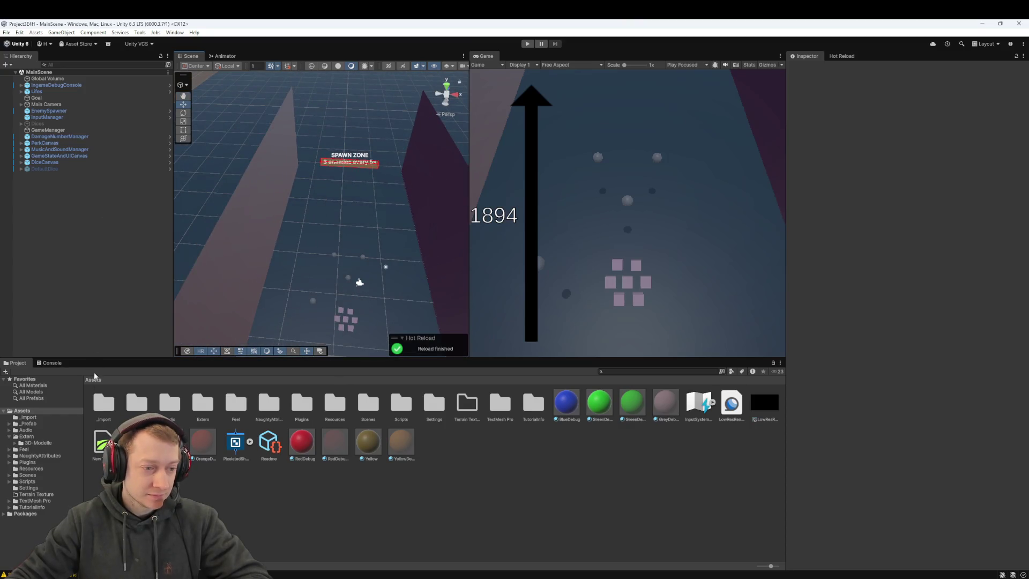
pyautogui.doubleClick(141, 410)
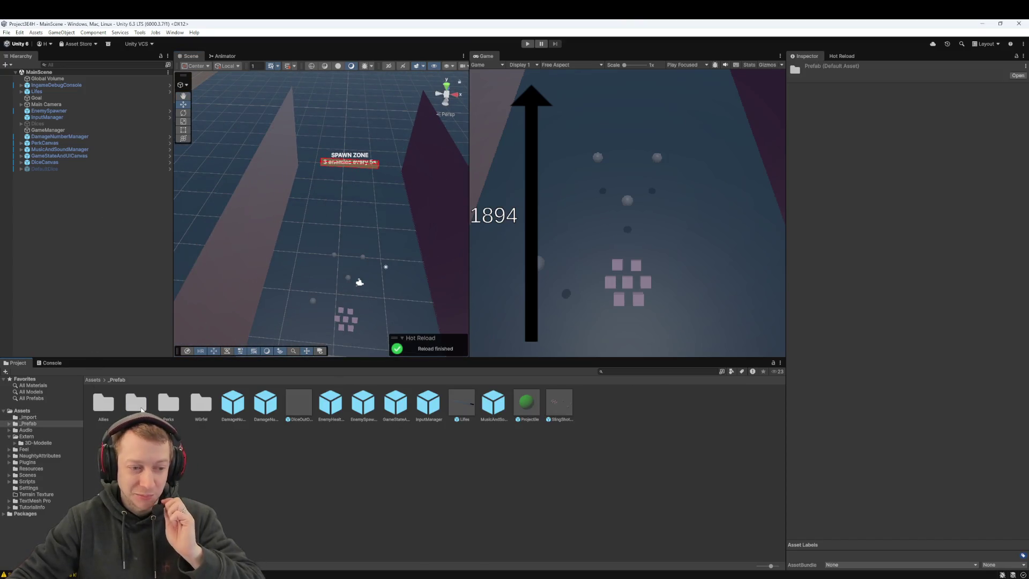
pyautogui.doubleClick(142, 410)
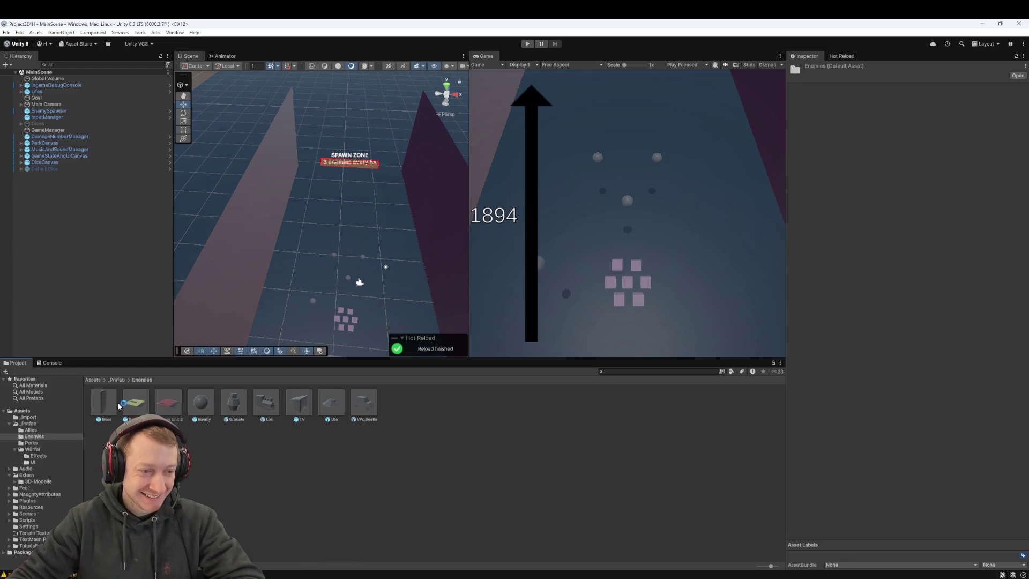
pyautogui.moveTo(112, 406)
pyautogui.mouseDown()
pyautogui.moveTo(312, 199)
pyautogui.moveTo(344, 197)
pyautogui.mouseUp()
pyautogui.click(857, 77)
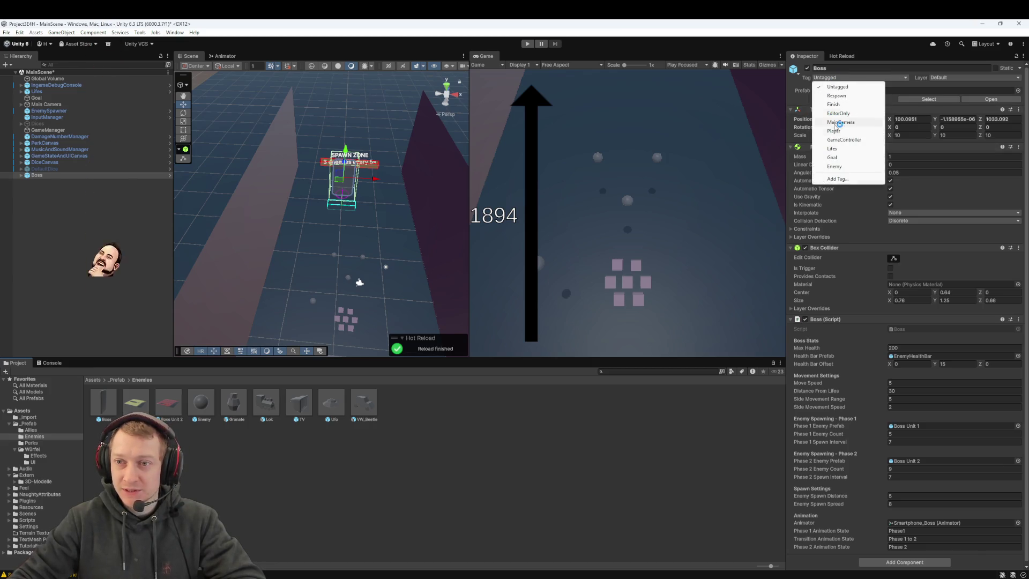
pyautogui.click(834, 167)
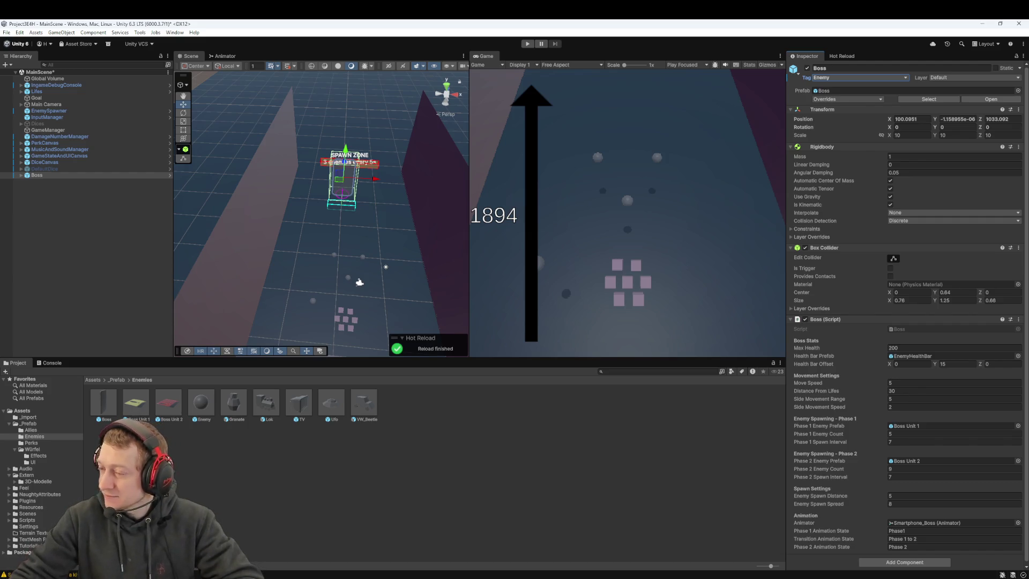
# - Run MainScene in play mode, launch the dice, and take the explosion dice and Angst, Potter? perk
pyautogui.click(527, 45)
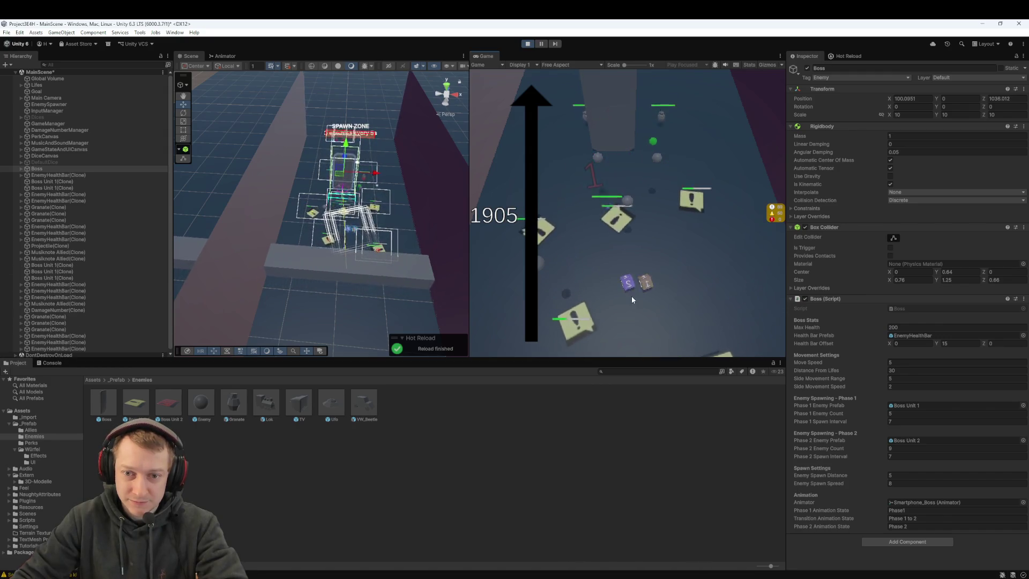
pyautogui.moveTo(631, 298); pyautogui.dragTo(638, 341)
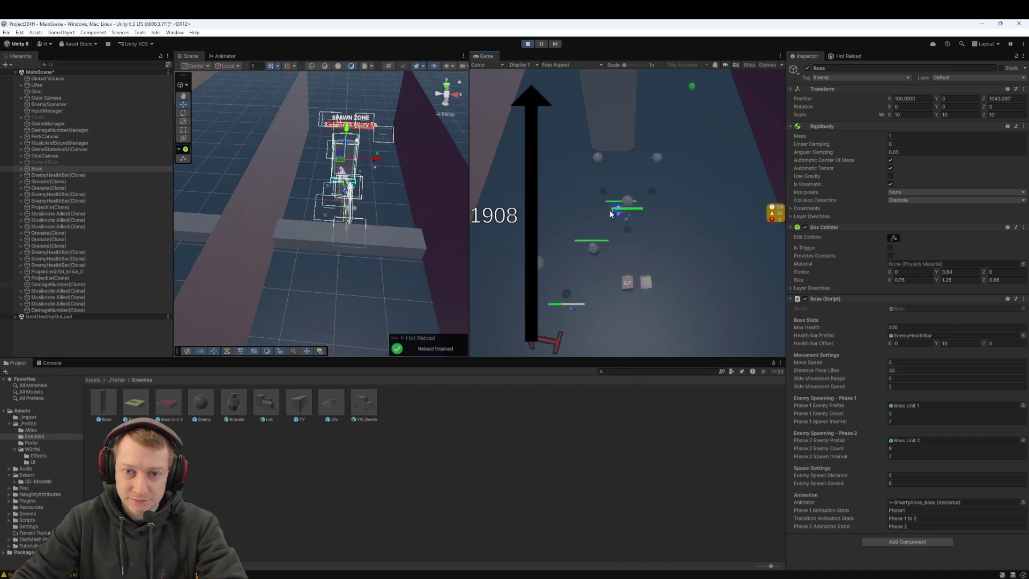
pyautogui.click(634, 247)
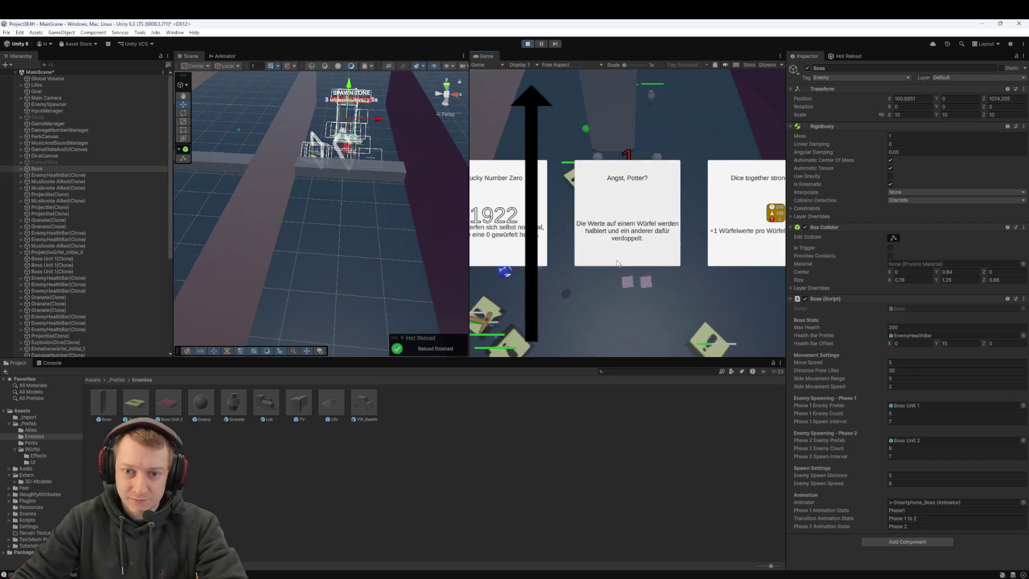
pyautogui.click(626, 236)
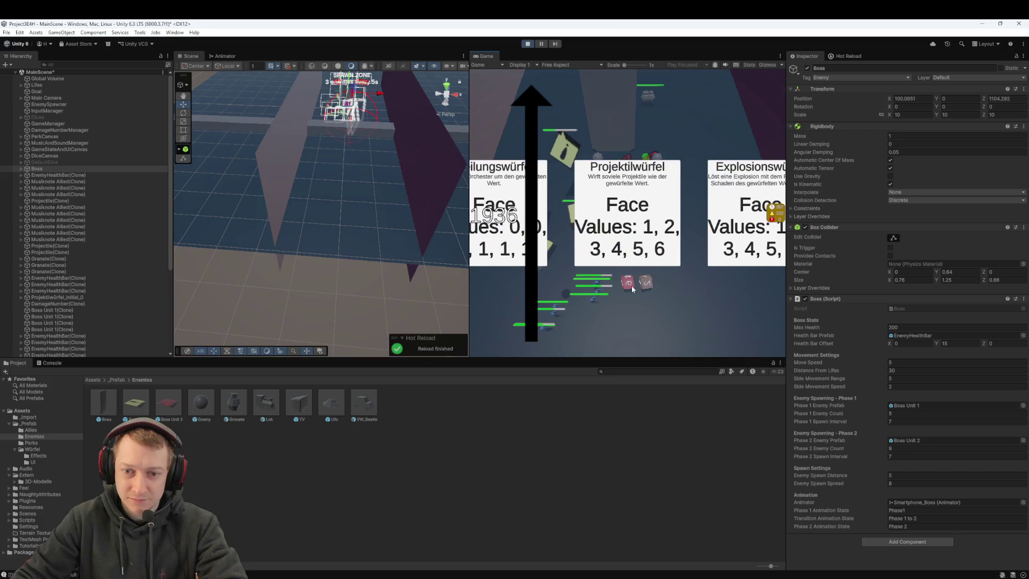
# - Keep playing with the dice, picking Projektilwürfel, Low Performer and Angst, Potter? again
pyautogui.click(630, 264)
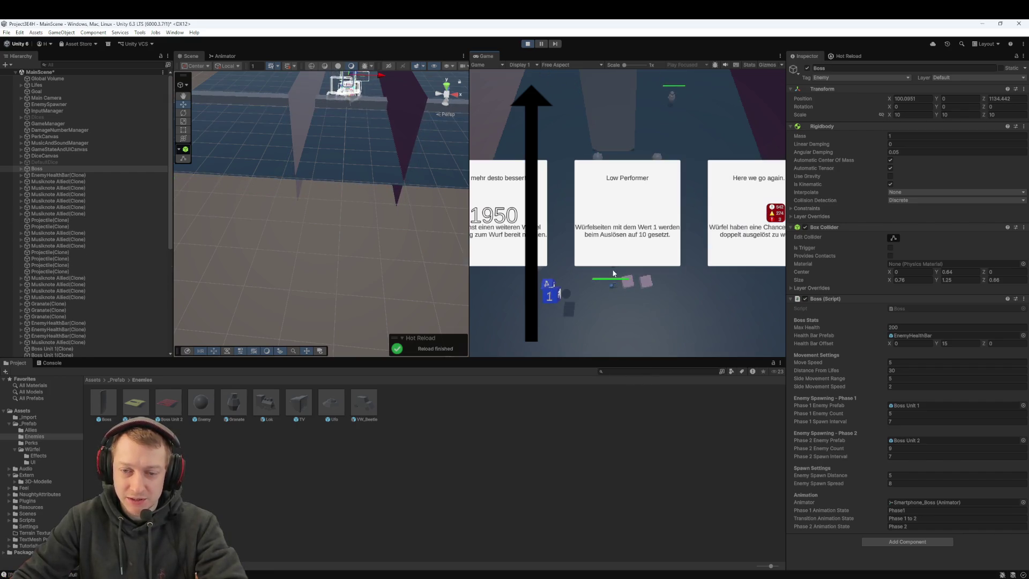
pyautogui.click(634, 234)
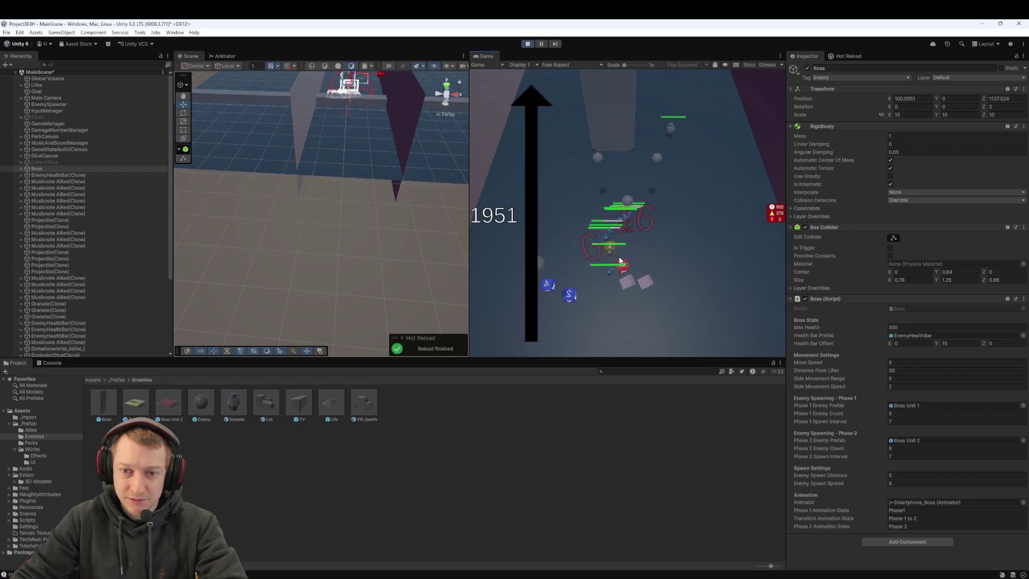
pyautogui.click(622, 298)
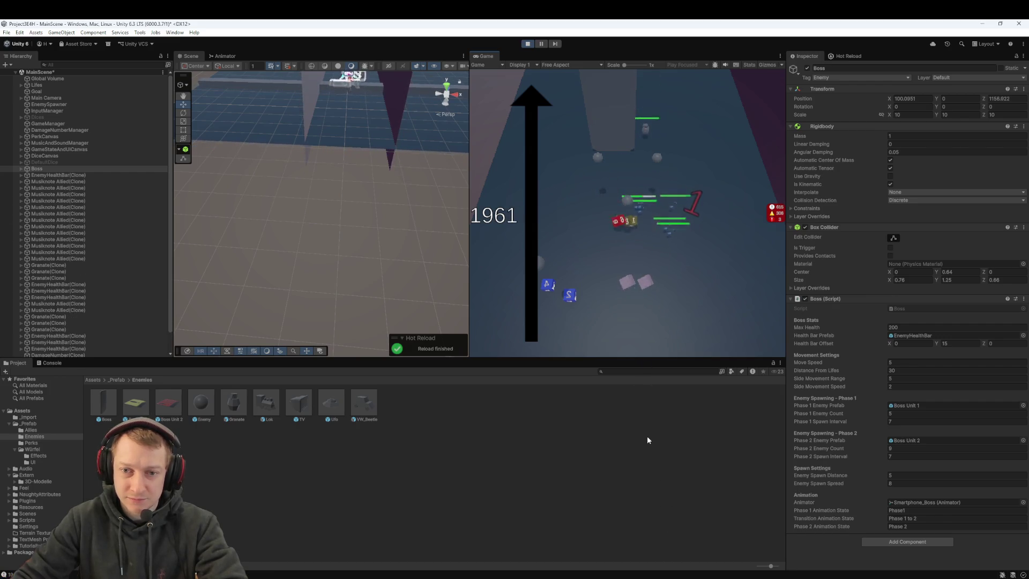
pyautogui.moveTo(628, 281)
pyautogui.mouseDown()
pyautogui.moveTo(576, 209)
pyautogui.moveTo(605, 220)
pyautogui.moveTo(585, 233)
pyautogui.moveTo(624, 289)
pyautogui.mouseUp()
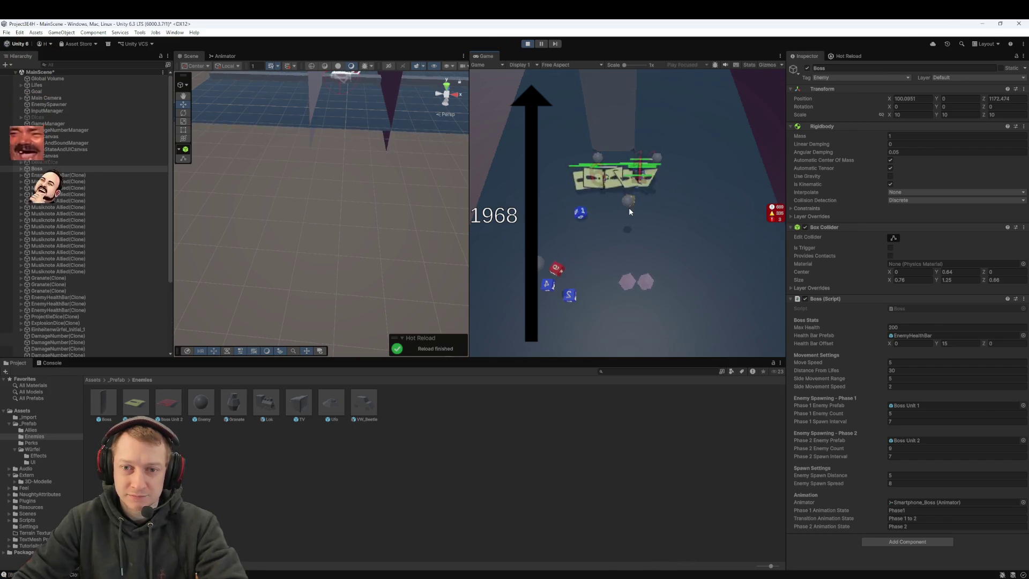
pyautogui.moveTo(580, 214)
pyautogui.mouseDown()
pyautogui.moveTo(573, 227)
pyautogui.moveTo(614, 278)
pyautogui.mouseUp()
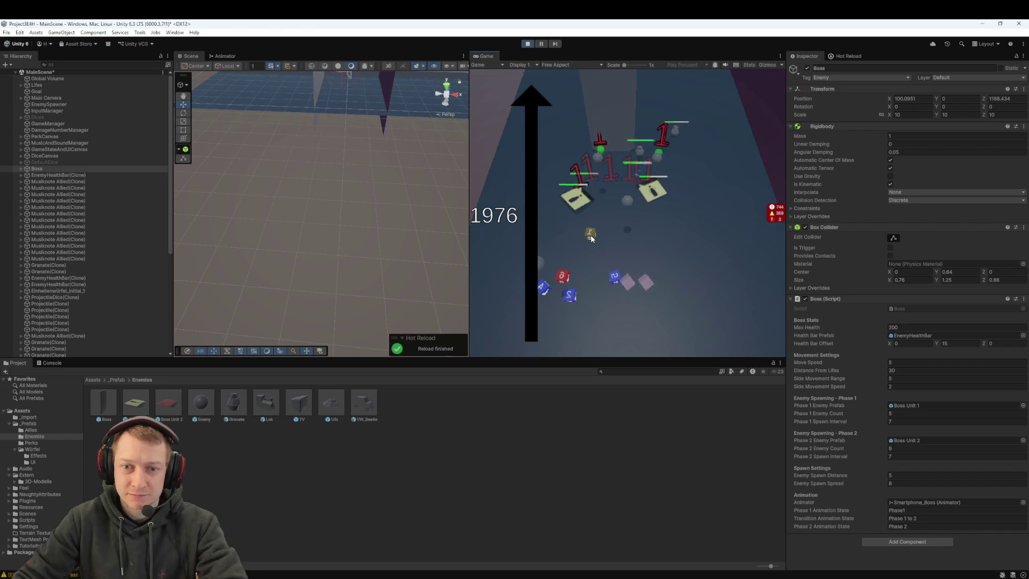
pyautogui.moveTo(591, 235); pyautogui.dragTo(627, 282)
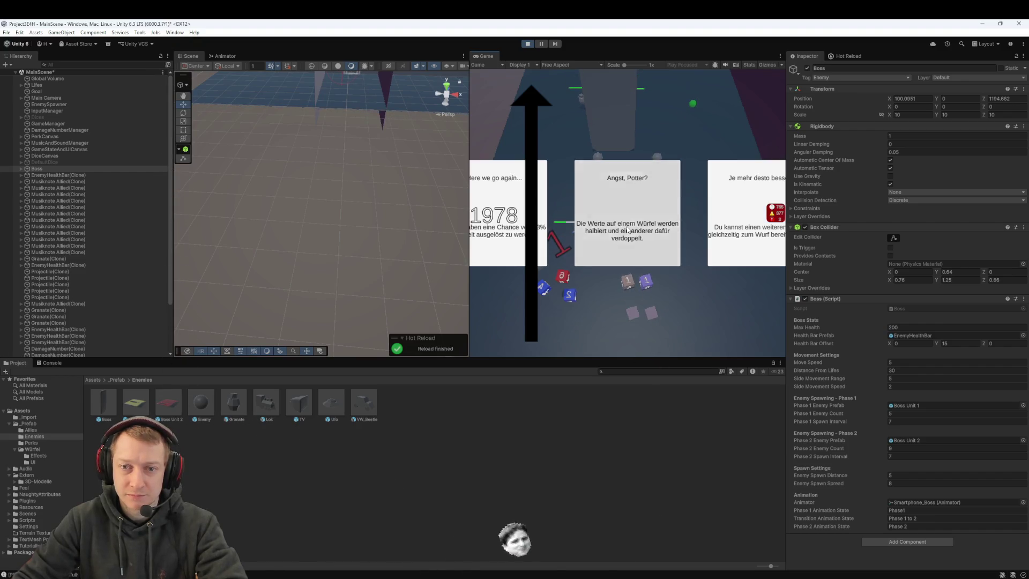
pyautogui.click(632, 252)
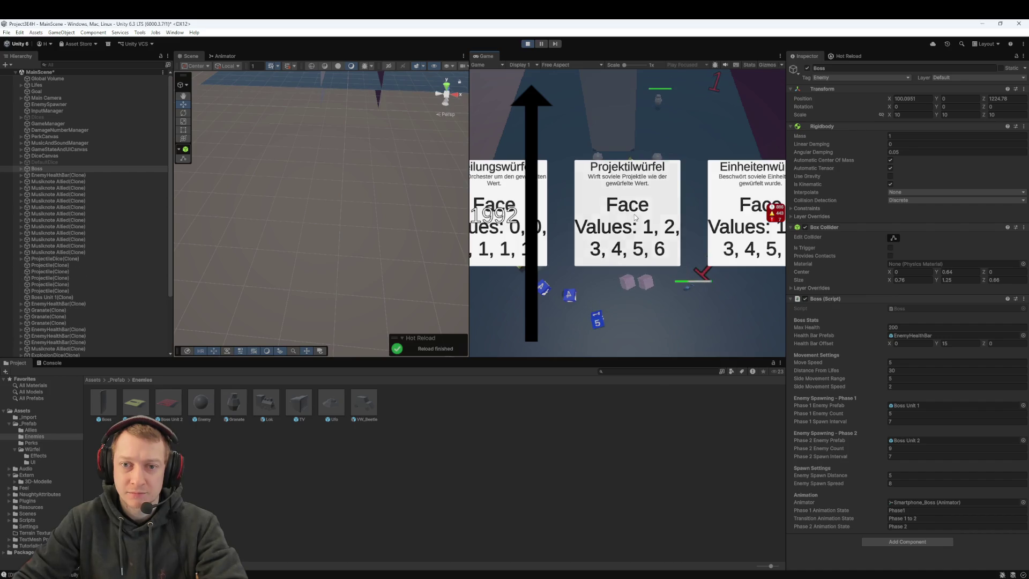
pyautogui.click(634, 214)
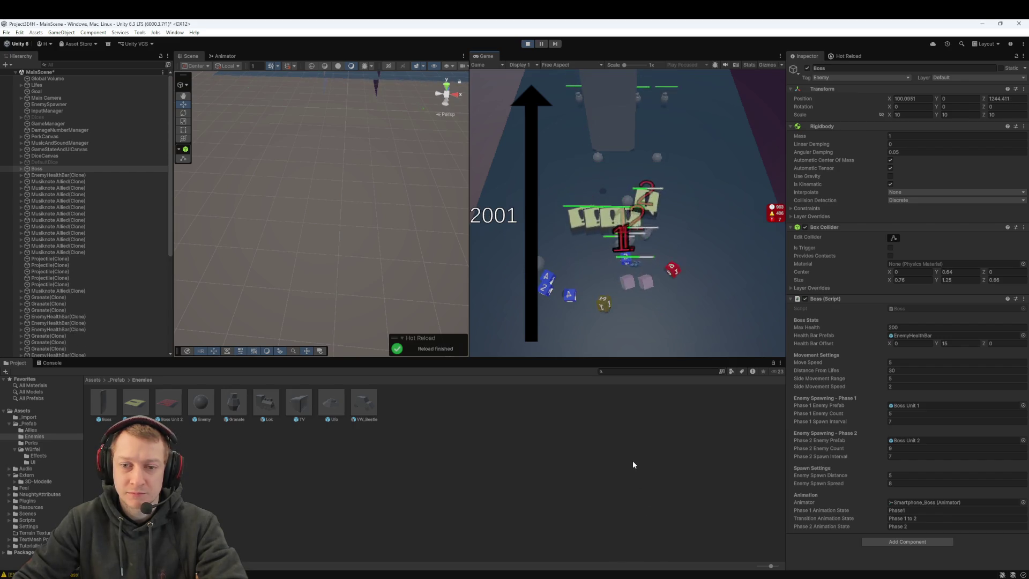
# - Stop play mode, deselect the Boss, and switch to VS Code
pyautogui.click(527, 44)
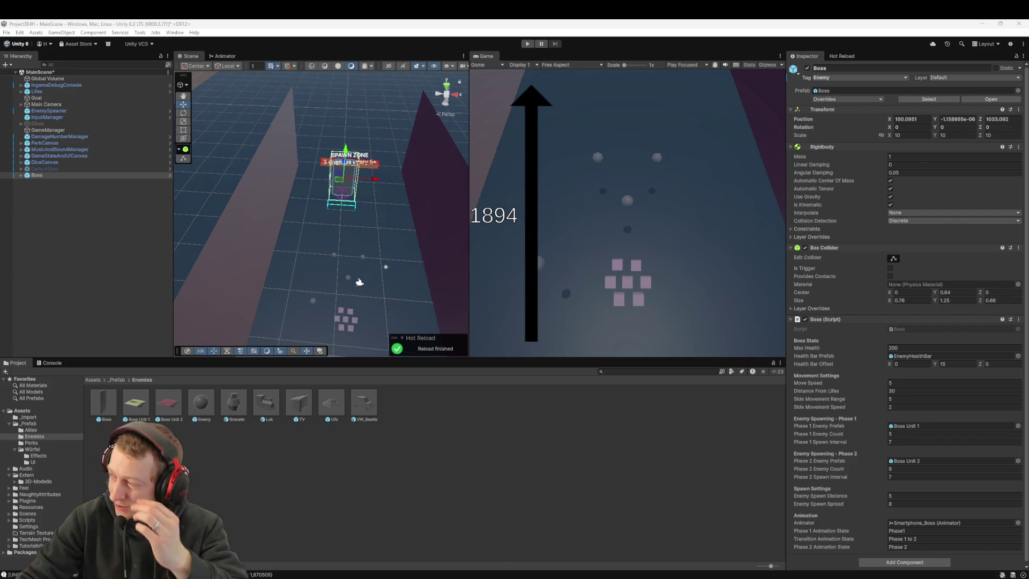
pyautogui.click(477, 450)
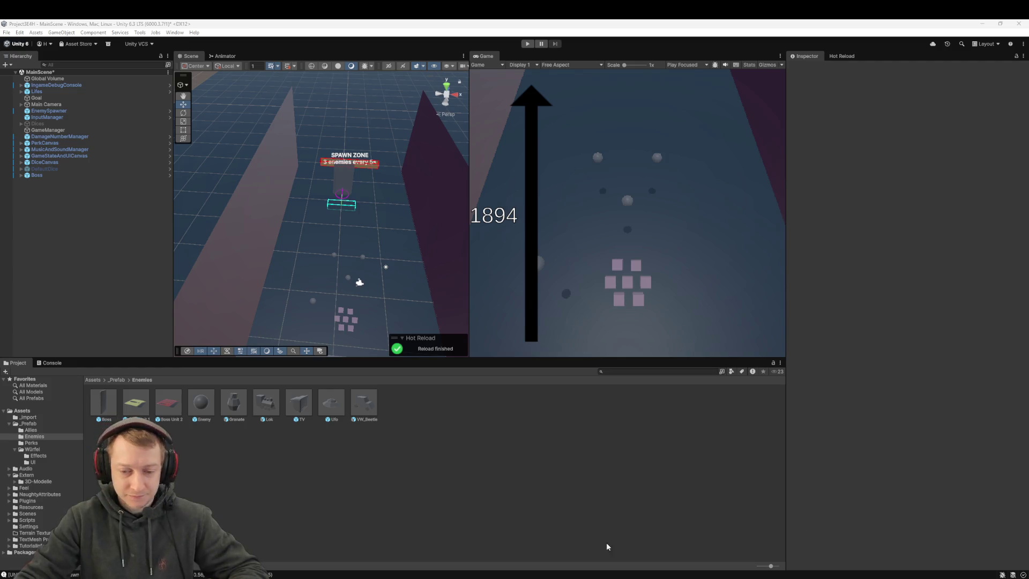
pyautogui.hotkey('alt', 'Tab')
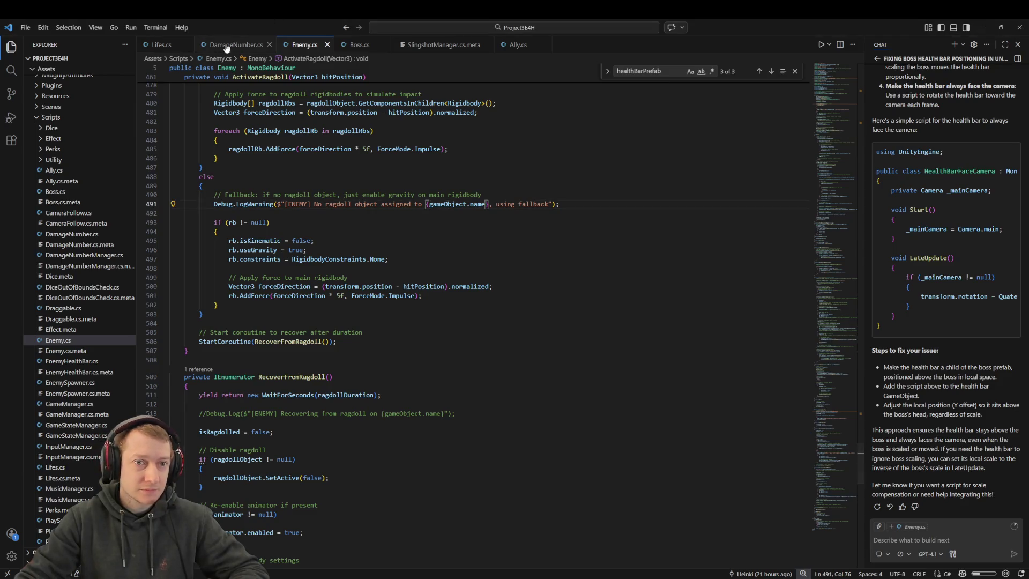
# - Review the Boss.cs and Ally.cs scripts in VS Code
pyautogui.click(357, 44)
pyautogui.hotkey('ctrl', 'a')
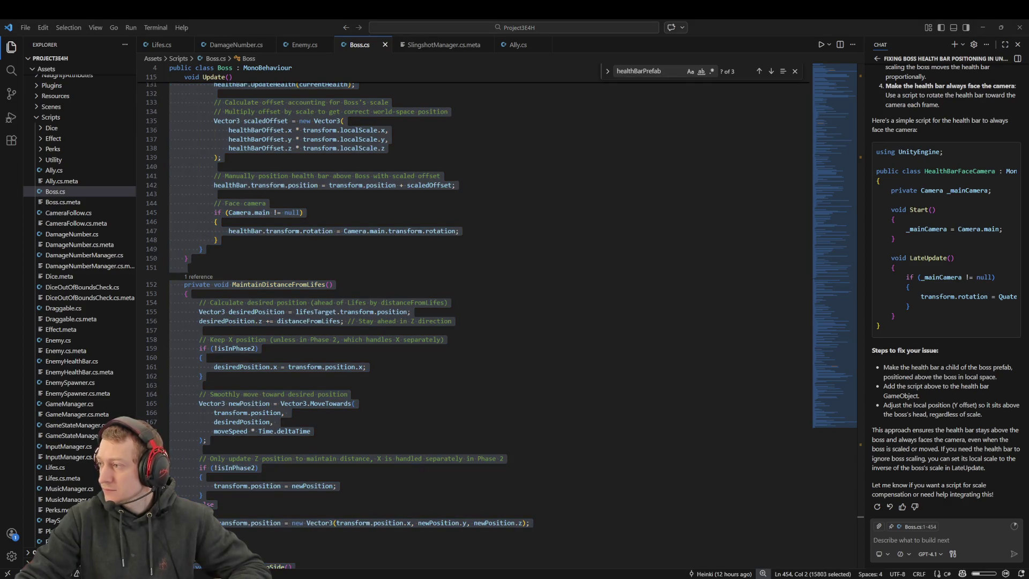
pyautogui.click(494, 240)
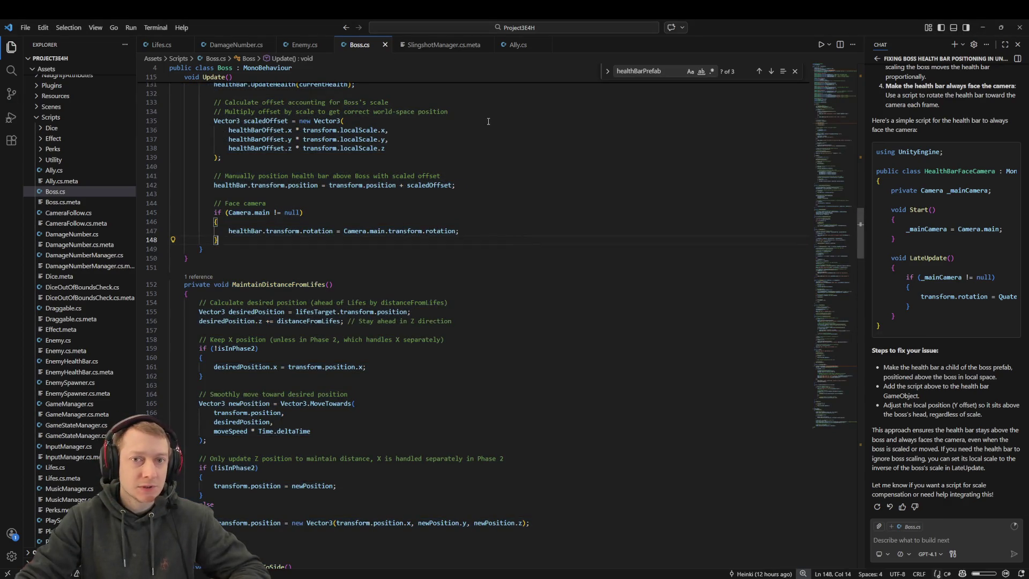
pyautogui.click(515, 45)
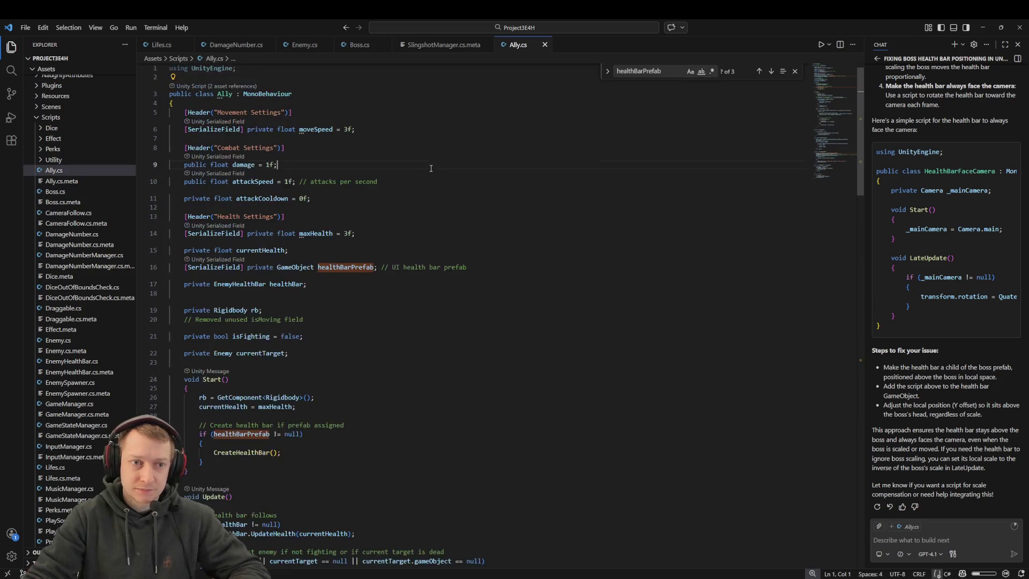
pyautogui.hotkey('ctrl', 'a')
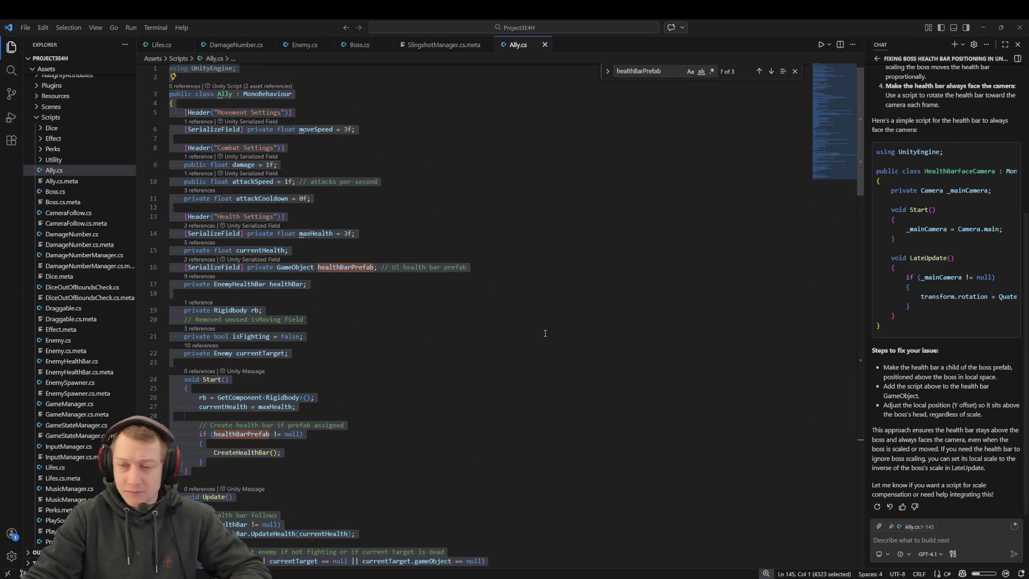
pyautogui.click(491, 267)
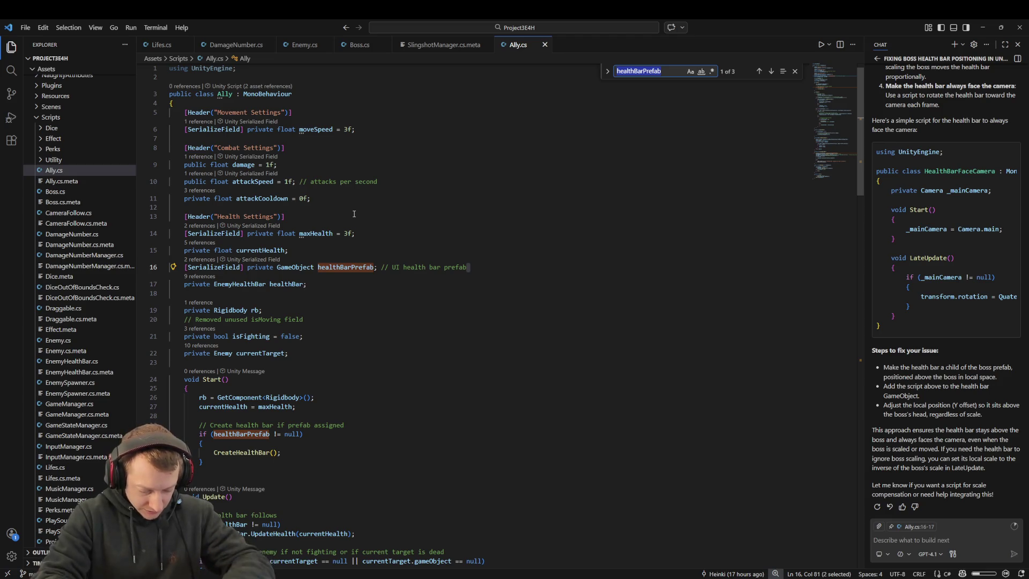
# - Search Ally.cs and navigate to the enemy lookup in FindNearestEnemy() around line 93
pyautogui.write('Tag')
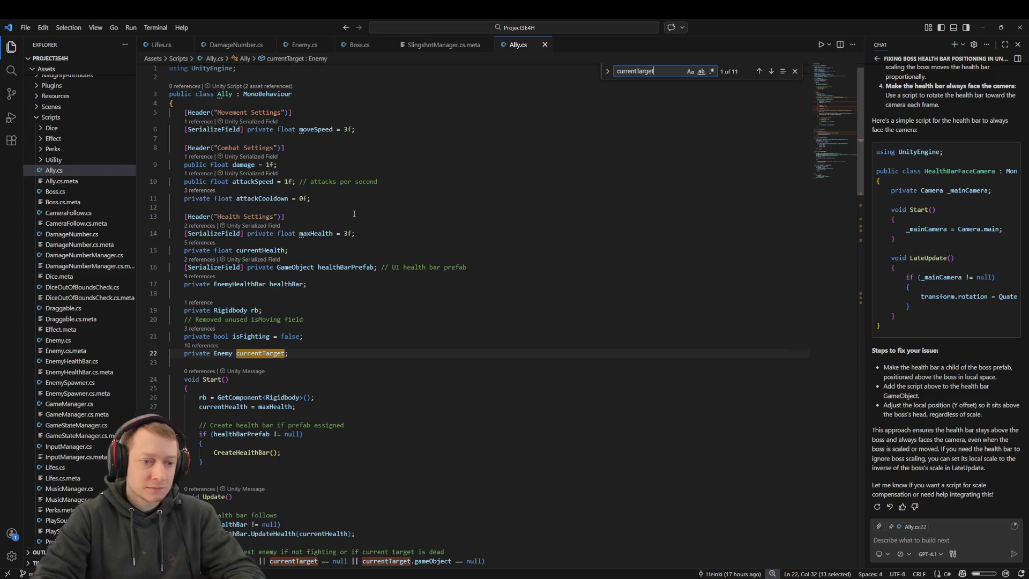
pyautogui.press('Return')
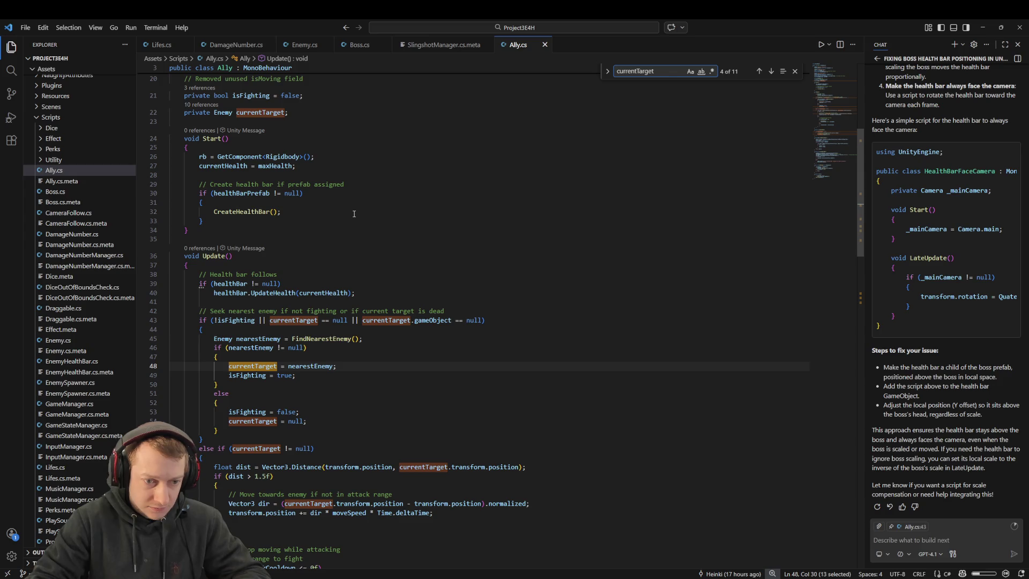
pyautogui.keyDown('ctrl'); pyautogui.click(336, 337); pyautogui.keyUp('ctrl')
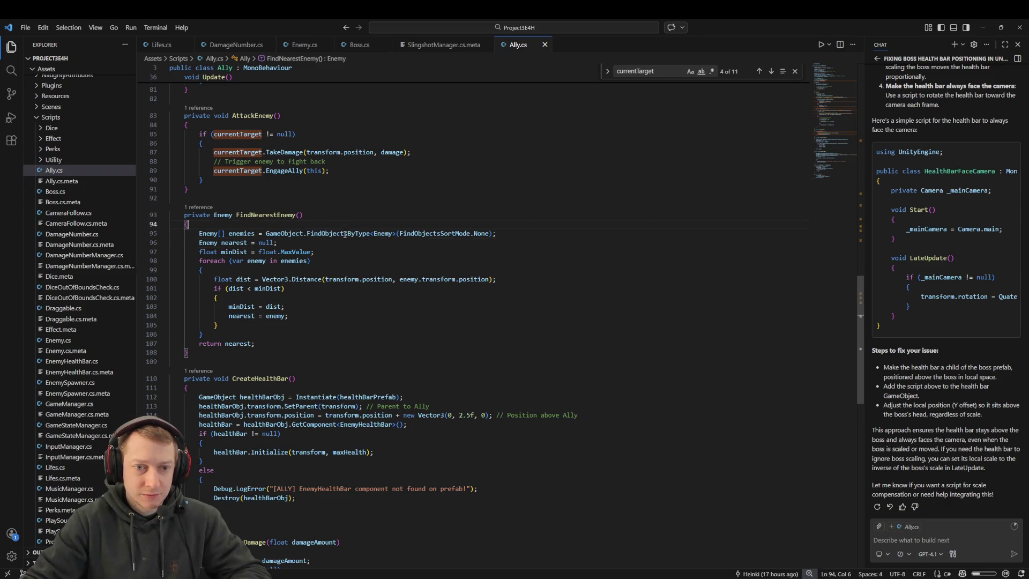
pyautogui.click(405, 234)
pyautogui.click(351, 234)
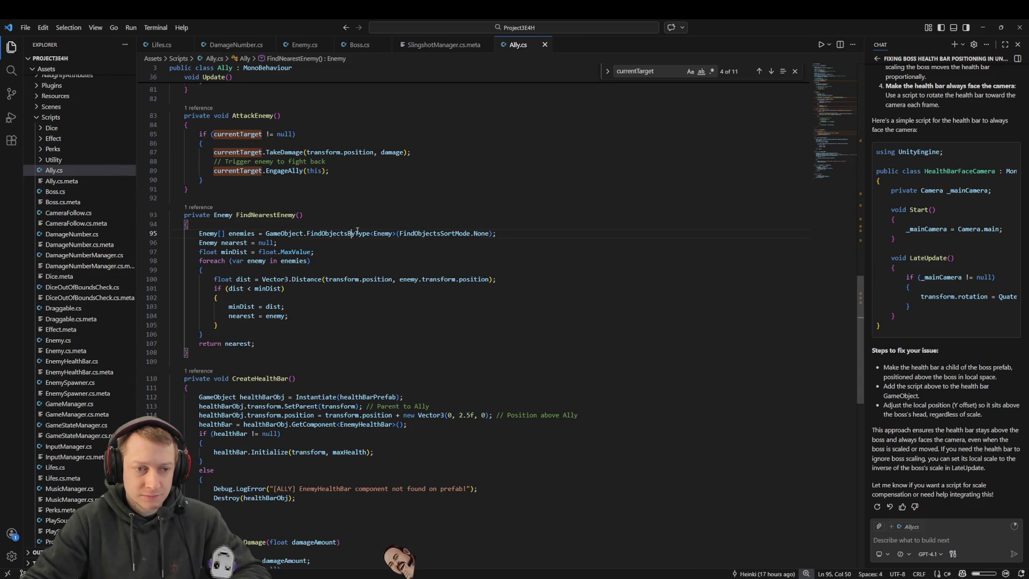
pyautogui.doubleClick(359, 233)
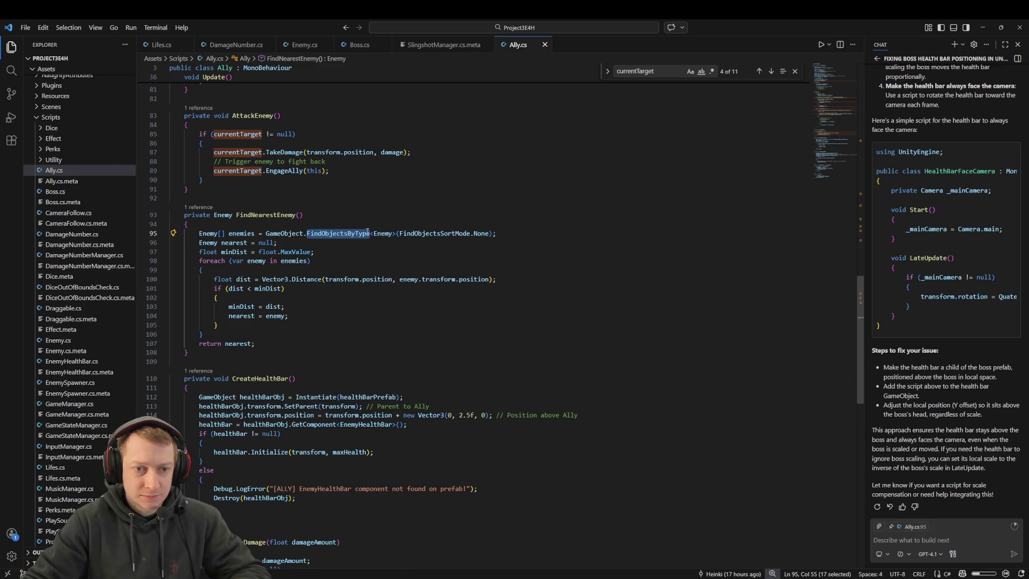
pyautogui.doubleClick(383, 234)
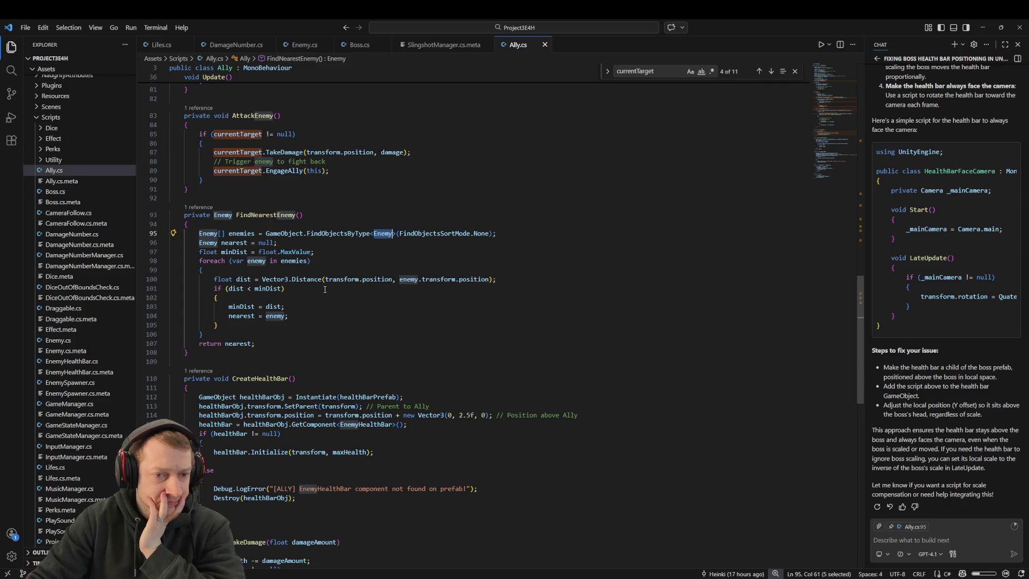
pyautogui.click(302, 298)
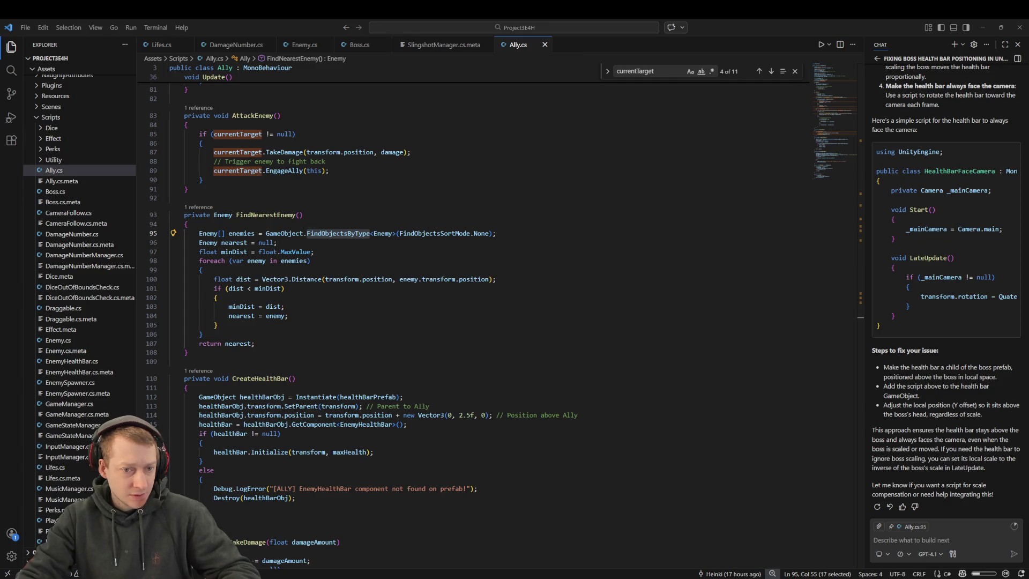
# - Search Ally.cs for Enemy and step through the 22 matches
pyautogui.doubleClick(383, 233)
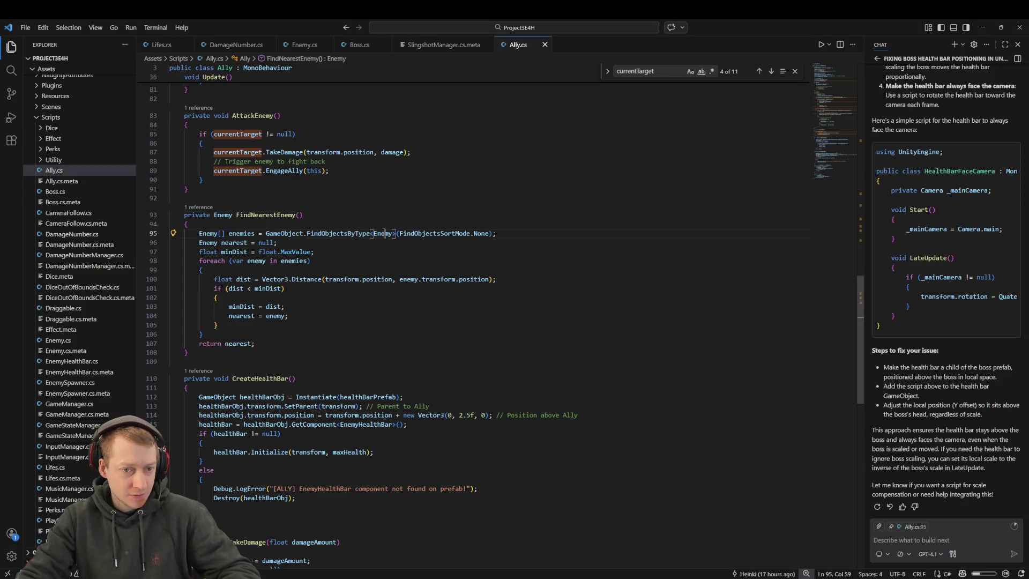
pyautogui.scroll(2, 359, 236)
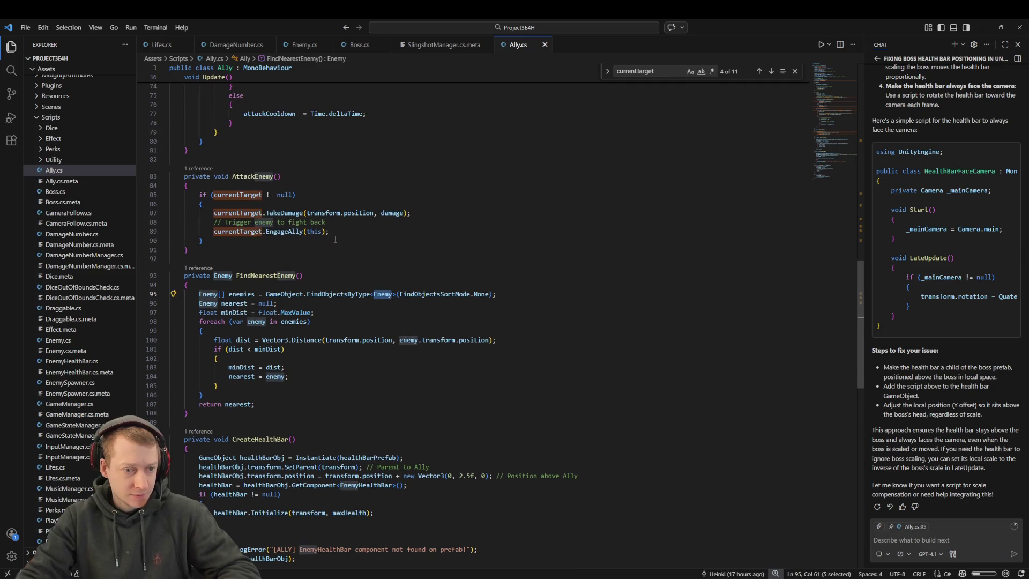
pyautogui.hotkey('ctrl', 'f')
pyautogui.press('Return')
pyautogui.press('Return')
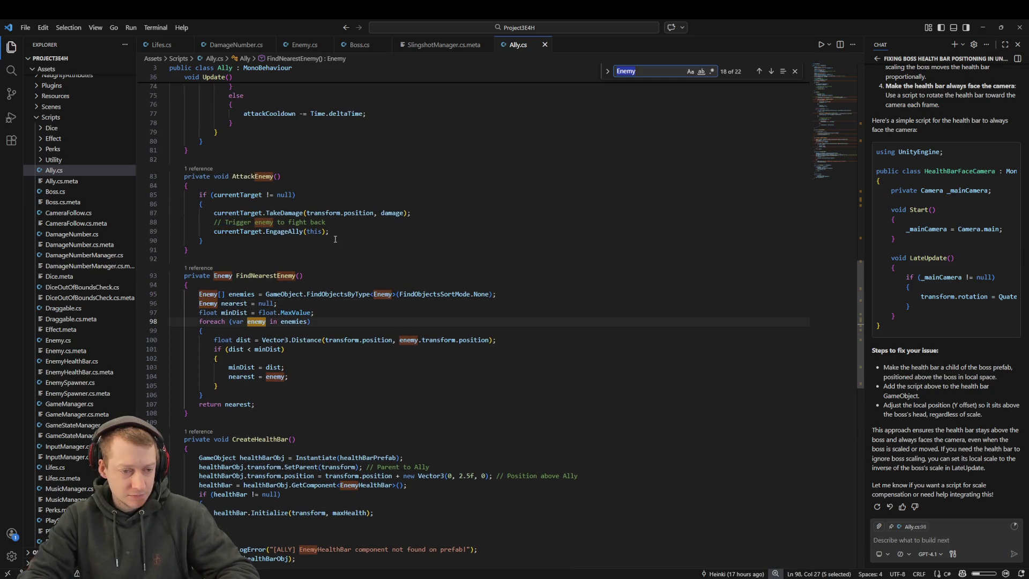
pyautogui.press('Return')
pyautogui.press('Return')
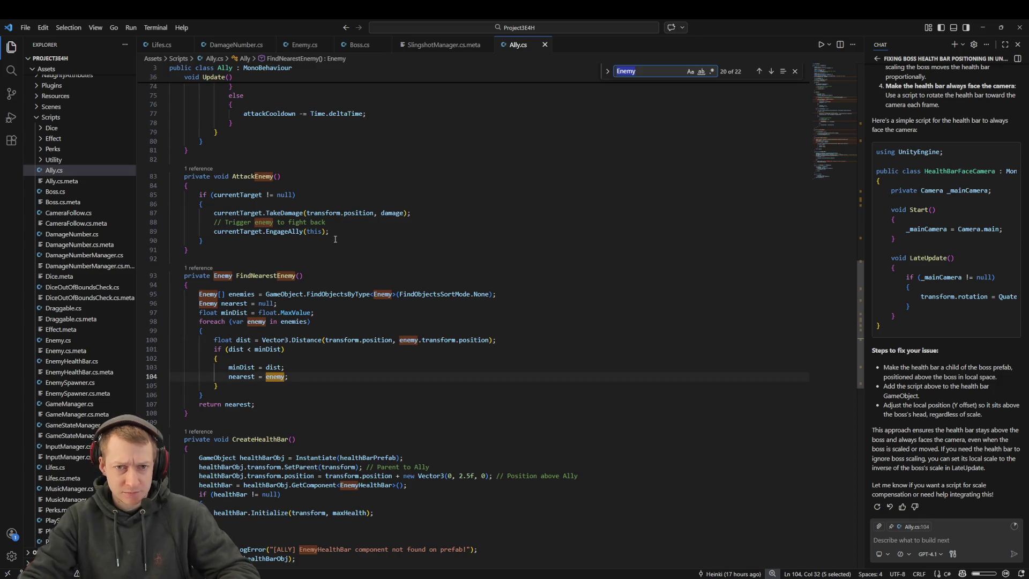
pyautogui.scroll(-6, 355, 332)
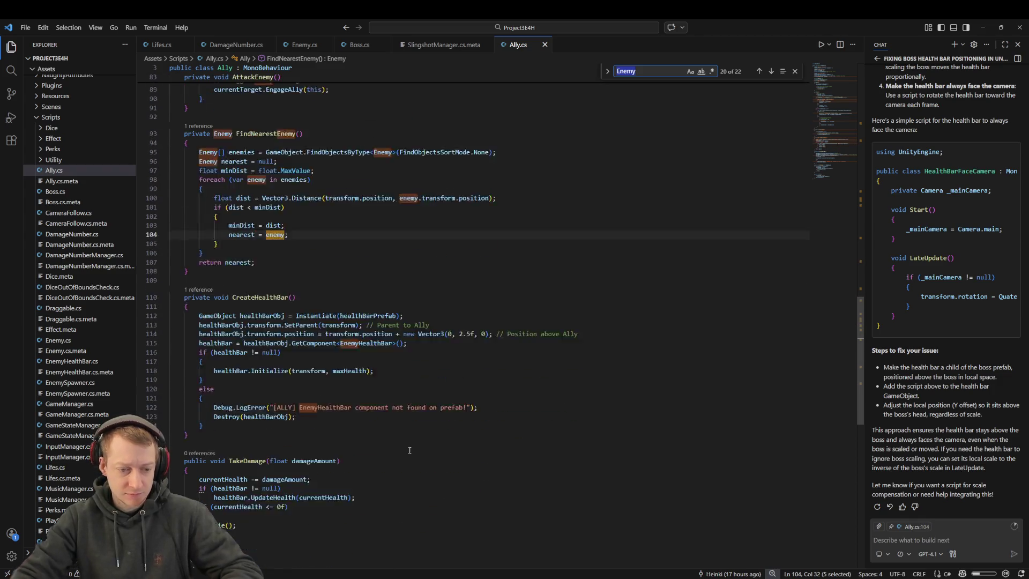
pyautogui.scroll(-3, 356, 332)
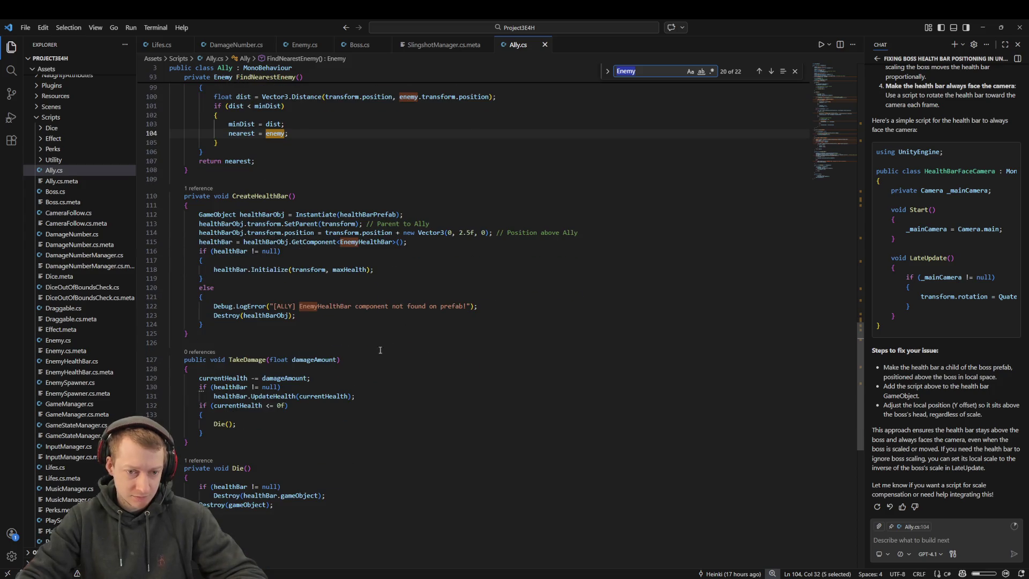
pyautogui.scroll(-4, 364, 315)
pyautogui.scroll(20, 364, 314)
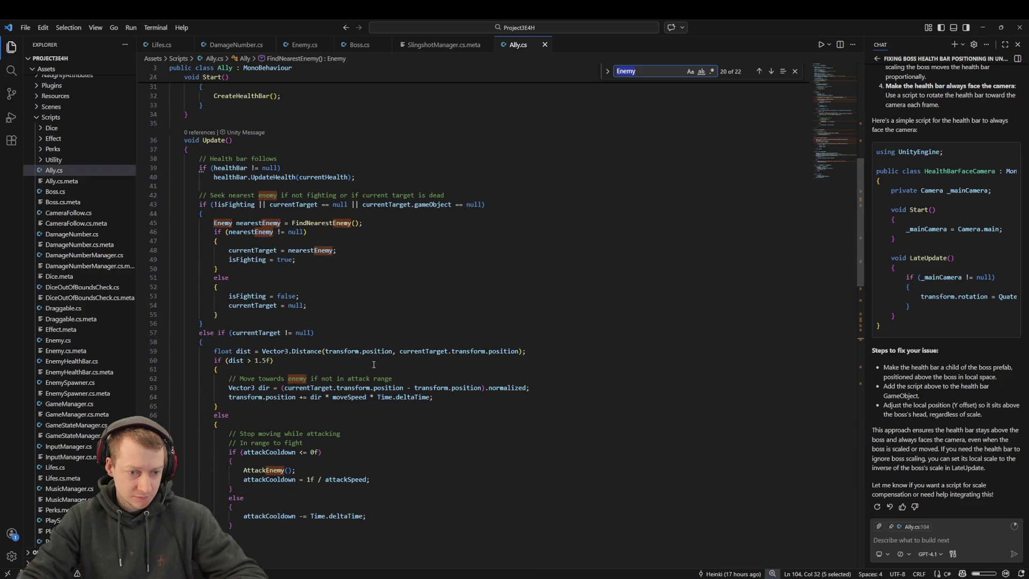
pyautogui.scroll(10, 371, 380)
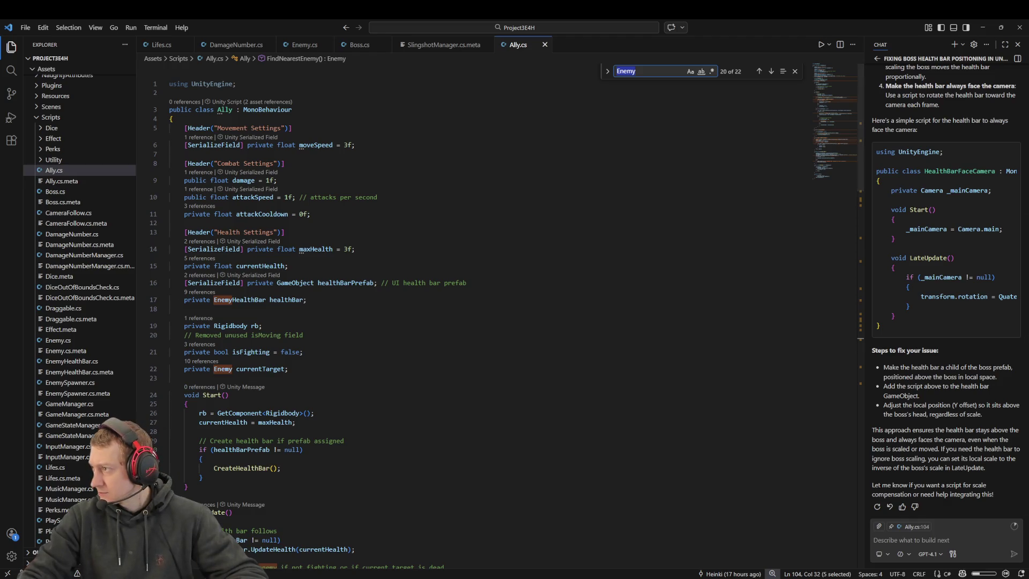
# - Look over Ally.cs's movement code and Die method, then return to Unity
pyautogui.hotkey('alt', 'Tab')
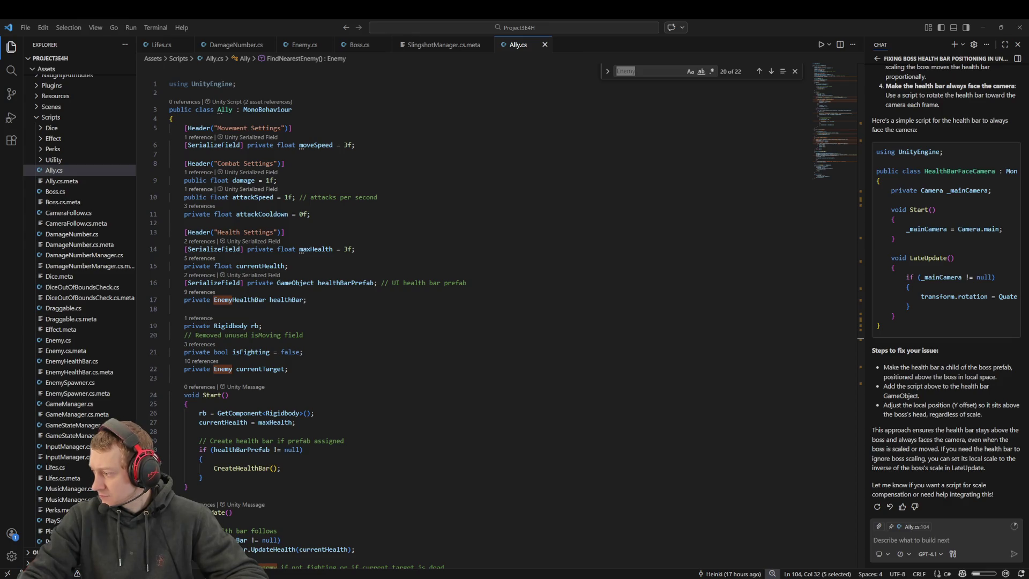
pyautogui.scroll(-10, 319, 394)
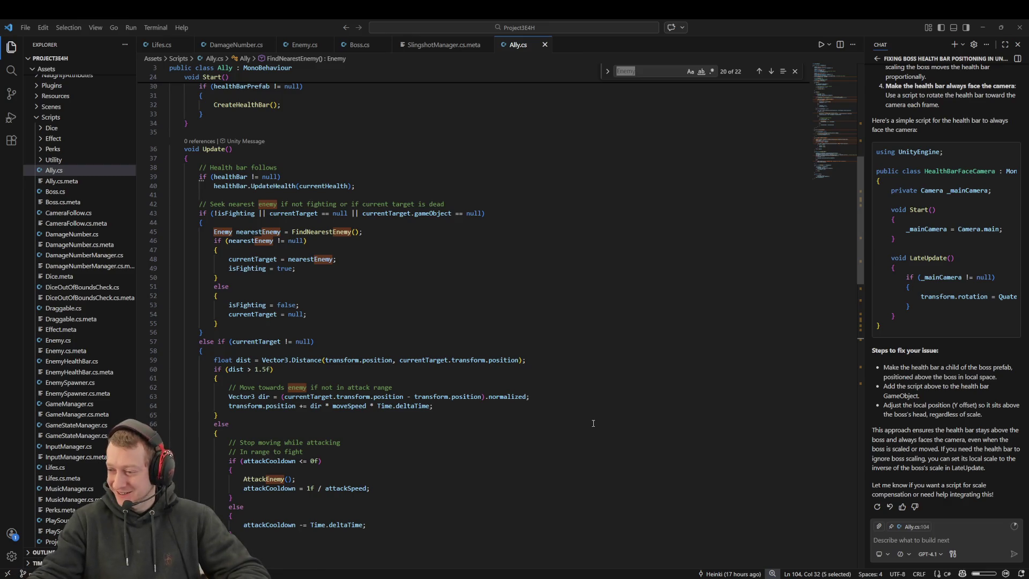
pyautogui.click(563, 408)
pyautogui.scroll(-5, 396, 375)
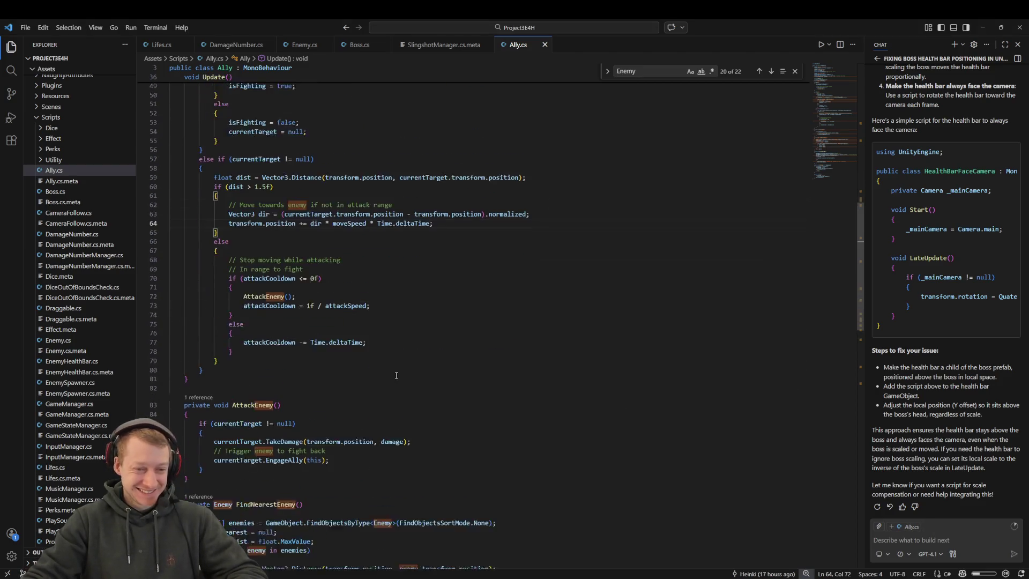
pyautogui.scroll(-19, 396, 375)
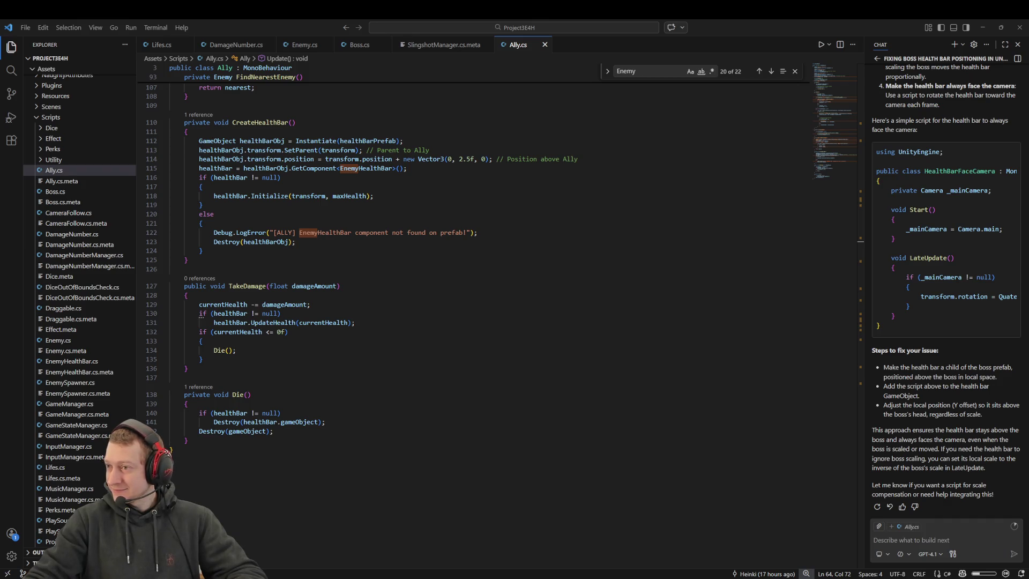
pyautogui.click(188, 404)
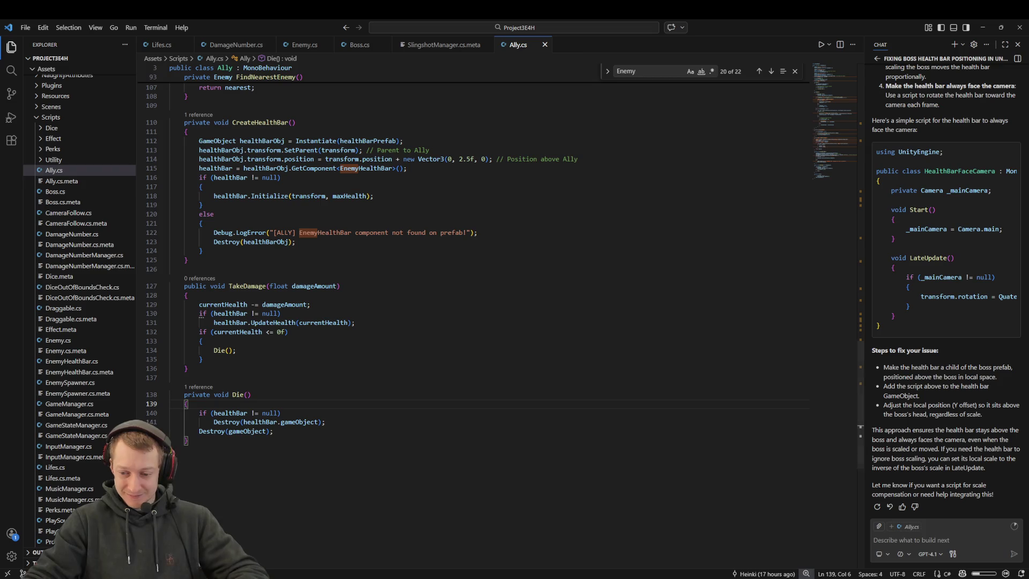
pyautogui.hotkey('alt', 'Tab')
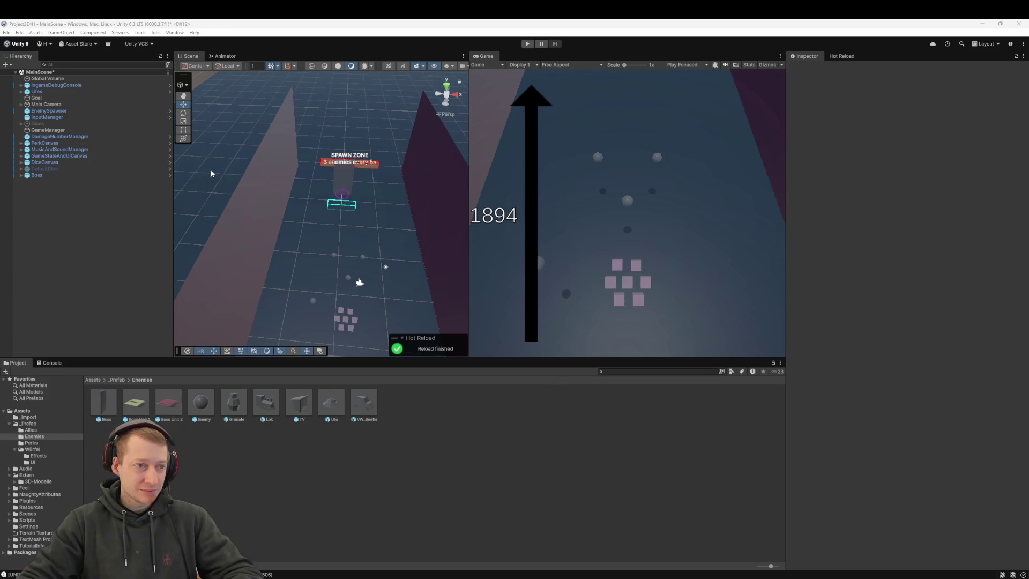
# - Delete the Boss object from the MainScene hierarchy and bring Fork to the front
pyautogui.click(63, 175)
pyautogui.click(831, 77)
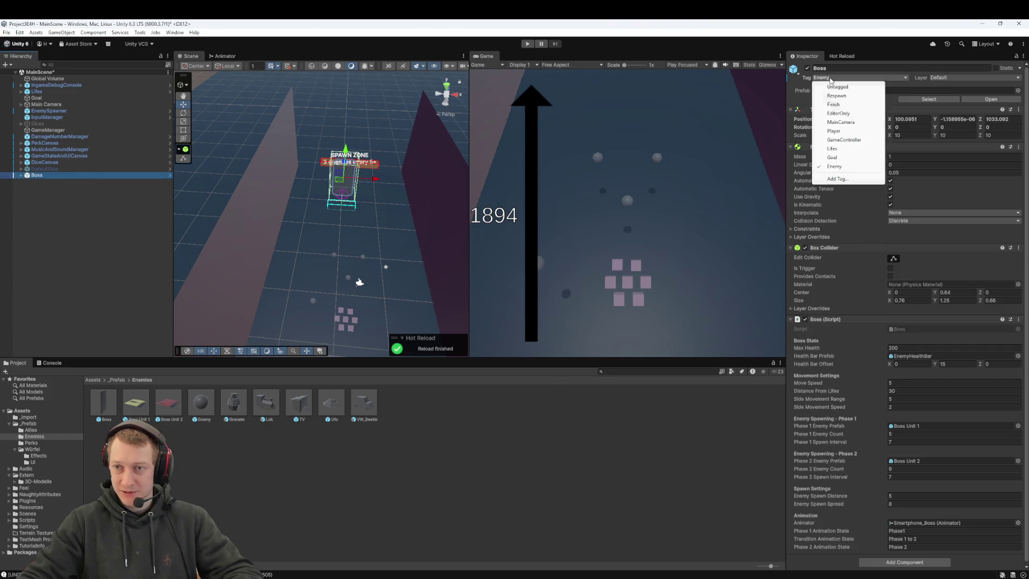
pyautogui.click(833, 89)
pyautogui.click(139, 227)
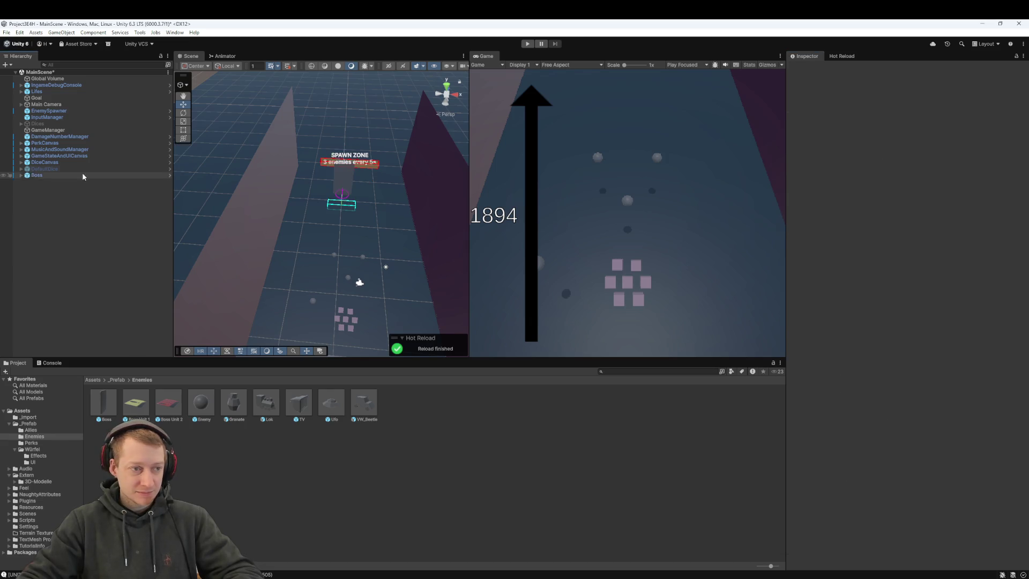
pyautogui.click(63, 175)
pyautogui.press('Delete')
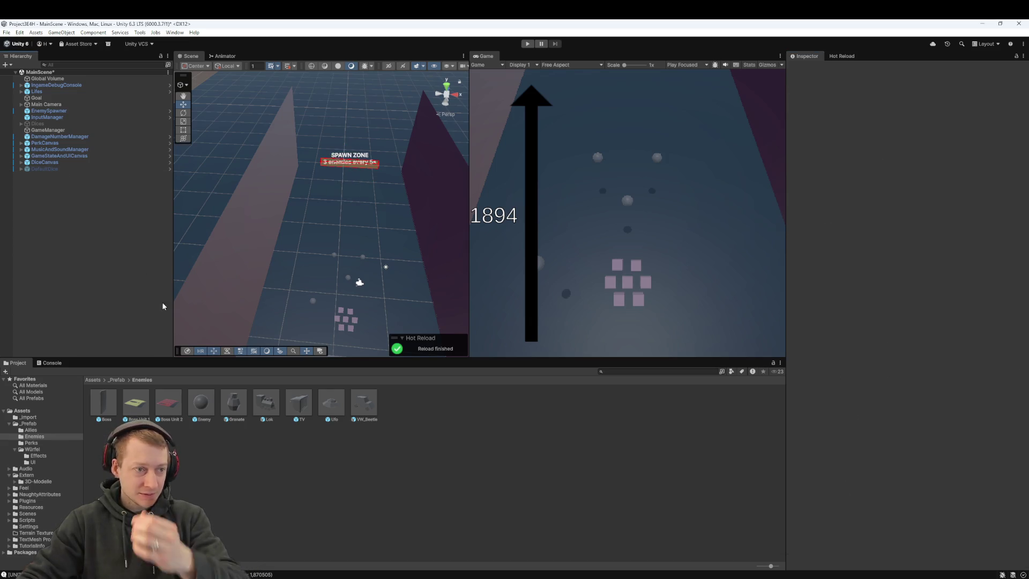
pyautogui.hotkey('alt', 'Tab')
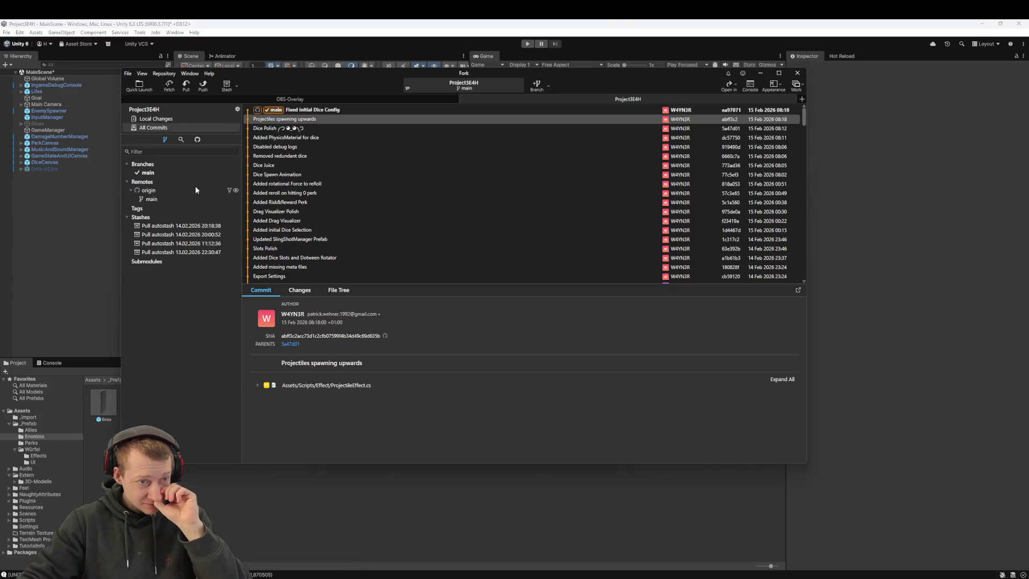
# - Fetch the latest changes from all remotes in Fork, then return to Unity
pyautogui.click(169, 84)
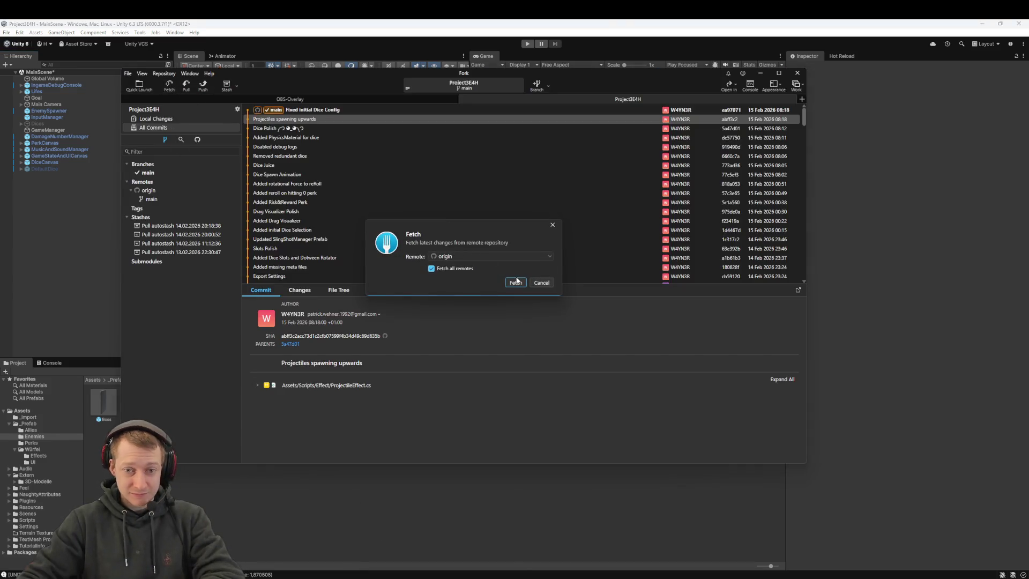
pyautogui.click(515, 280)
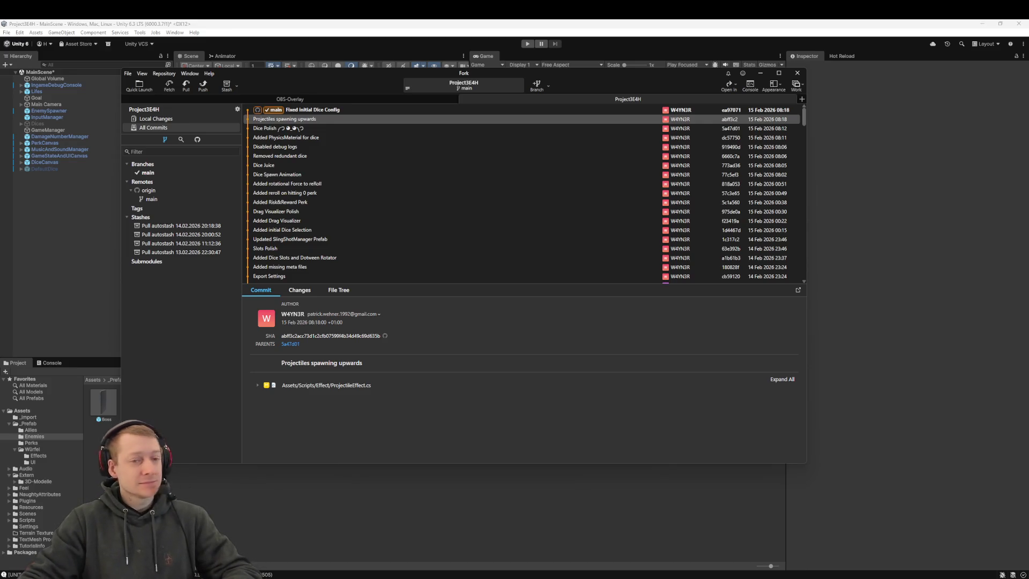
pyautogui.click(841, 236)
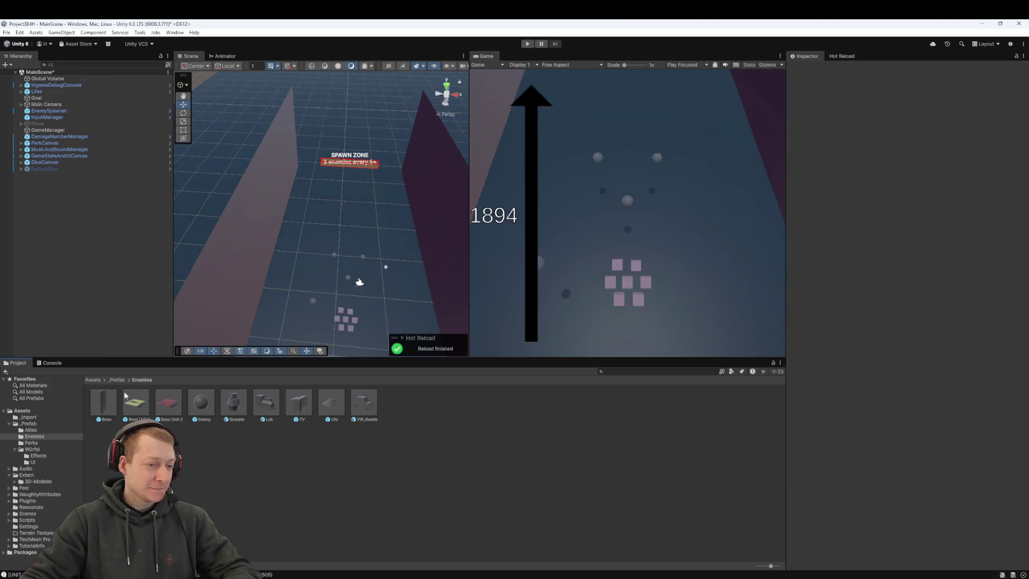
pyautogui.click(114, 379)
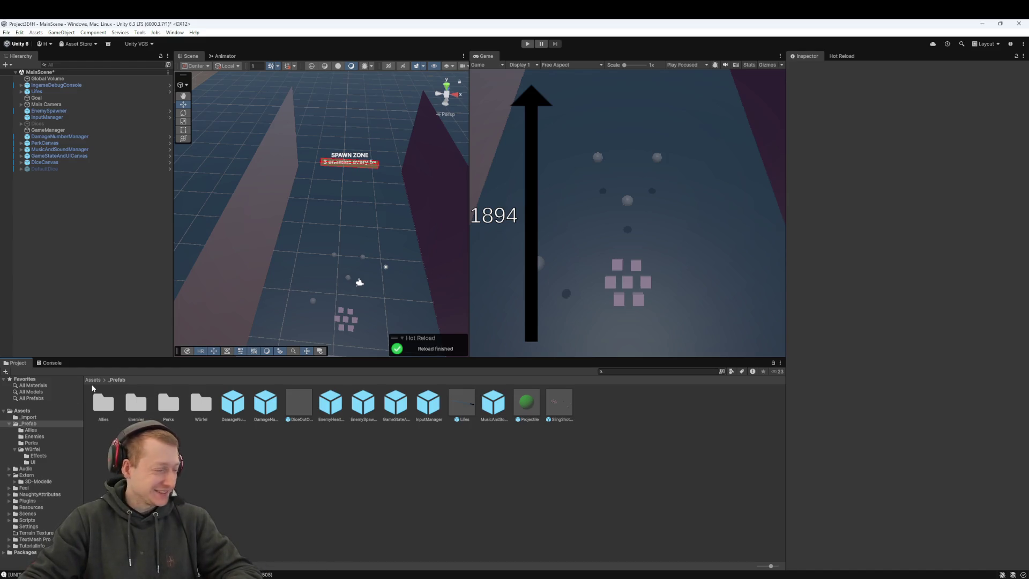
pyautogui.moveTo(345, 271)
pyautogui.mouseDown()
pyautogui.moveTo(331, 223)
pyautogui.moveTo(341, 266)
pyautogui.moveTo(330, 238)
pyautogui.mouseUp()
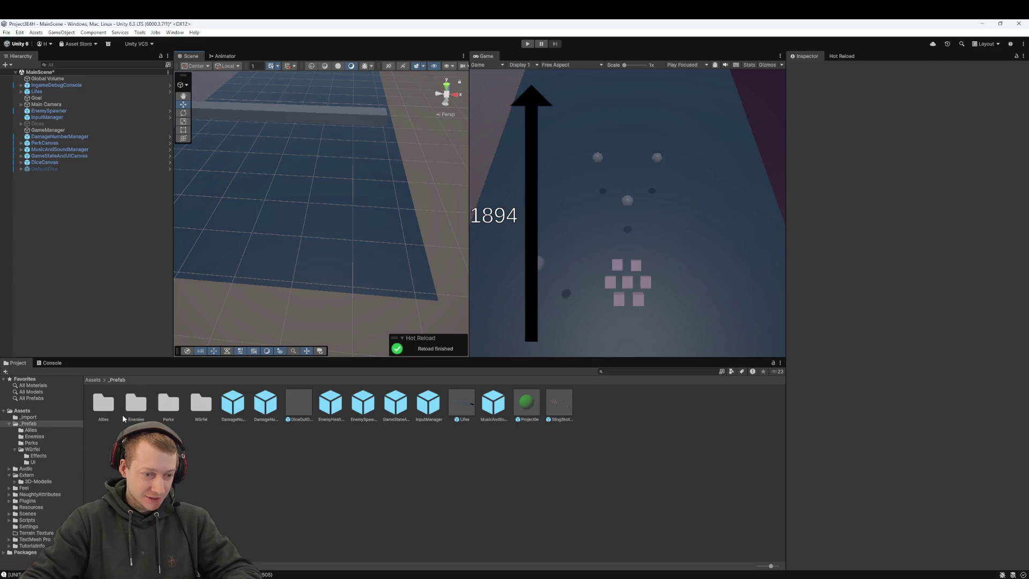
pyautogui.click(100, 380)
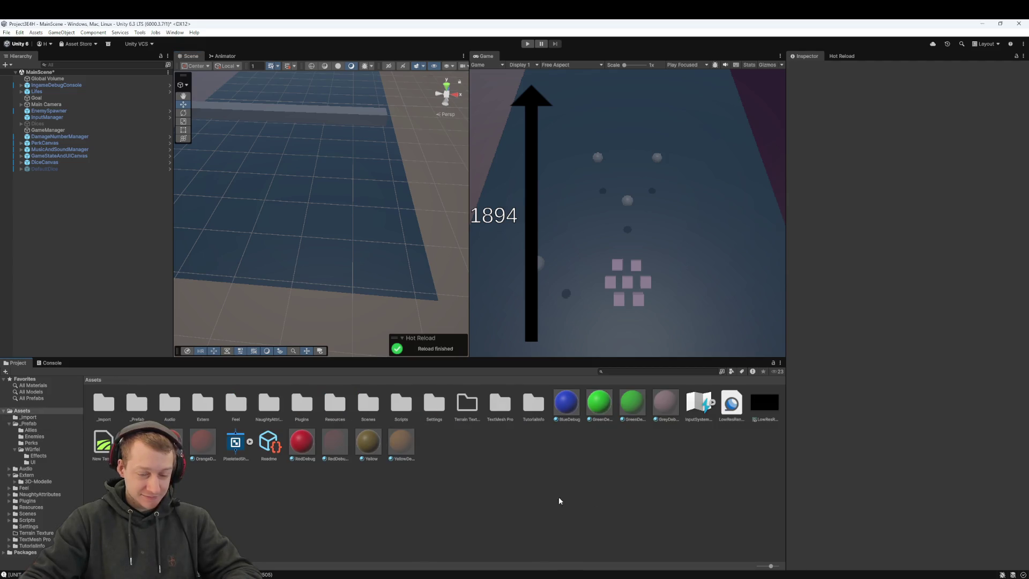
pyautogui.doubleClick(197, 402)
pyautogui.doubleClick(103, 403)
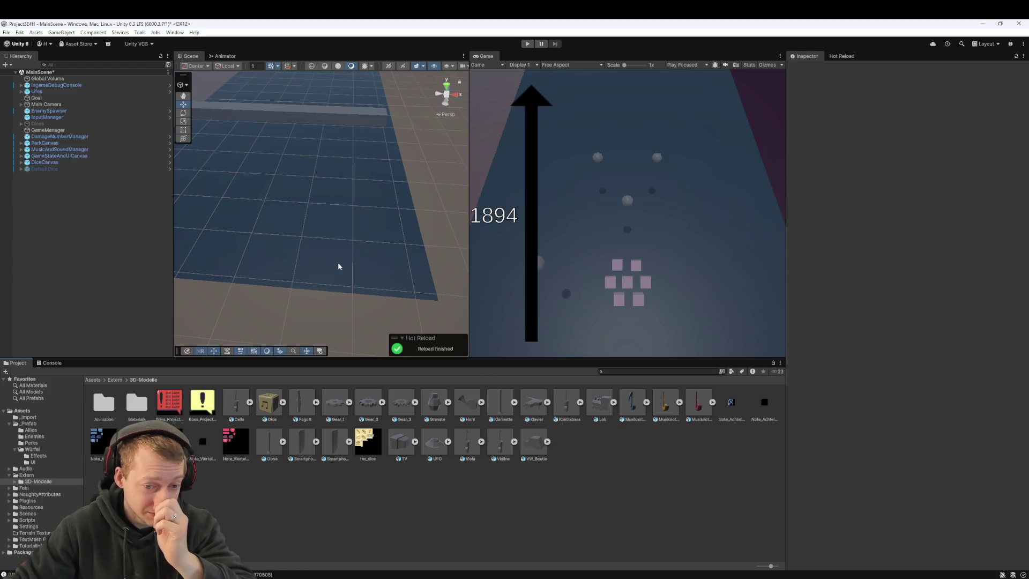
pyautogui.click(114, 381)
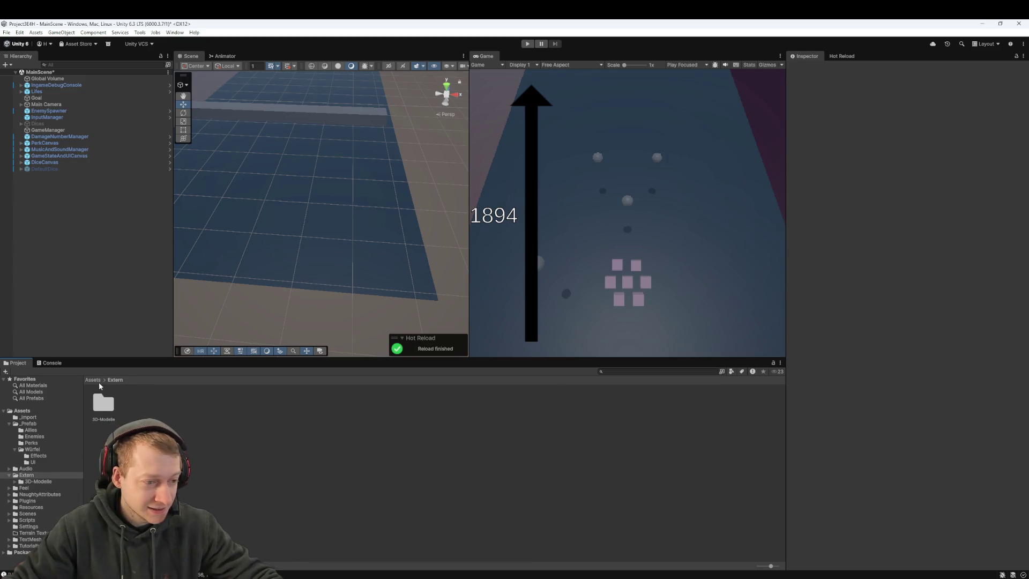
pyautogui.click(94, 379)
pyautogui.doubleClick(143, 402)
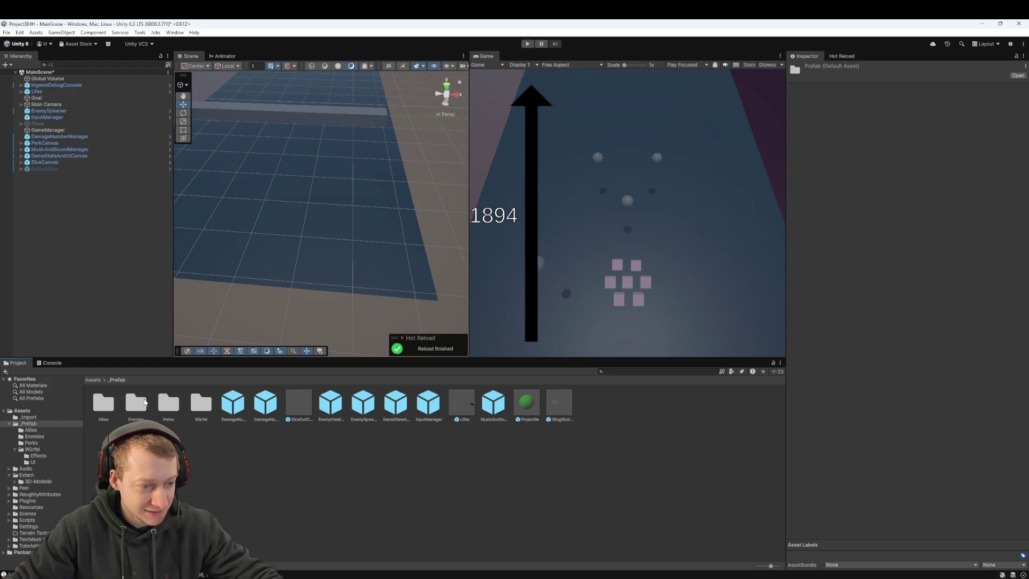
pyautogui.doubleClick(137, 402)
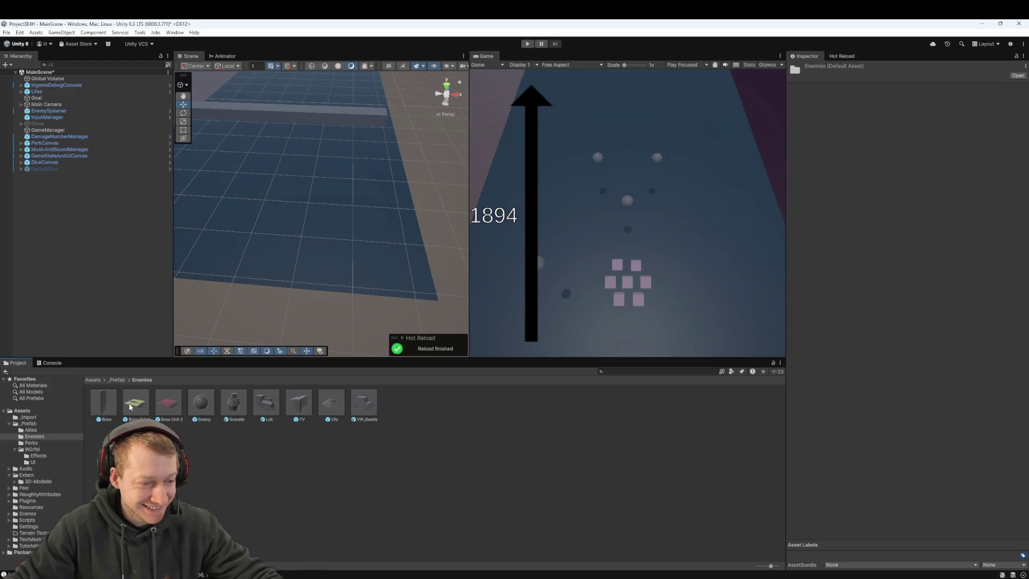
# - Place the TV prefab on open floor, expand it and select its child TV model
pyautogui.moveTo(349, 275); pyautogui.dragTo(421, 255)
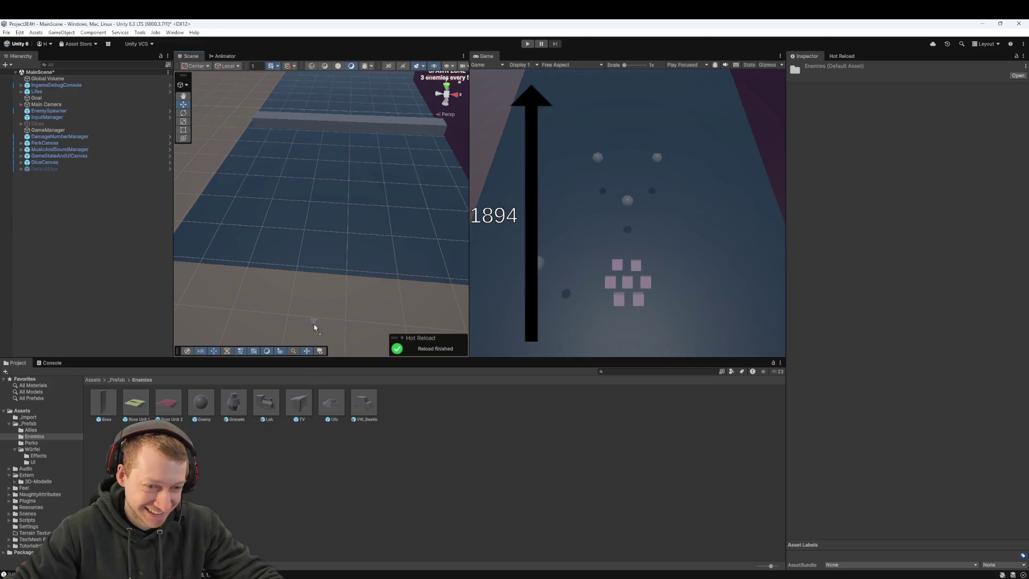
pyautogui.moveTo(301, 239); pyautogui.dragTo(300, 238)
pyautogui.scroll(3, 312, 232)
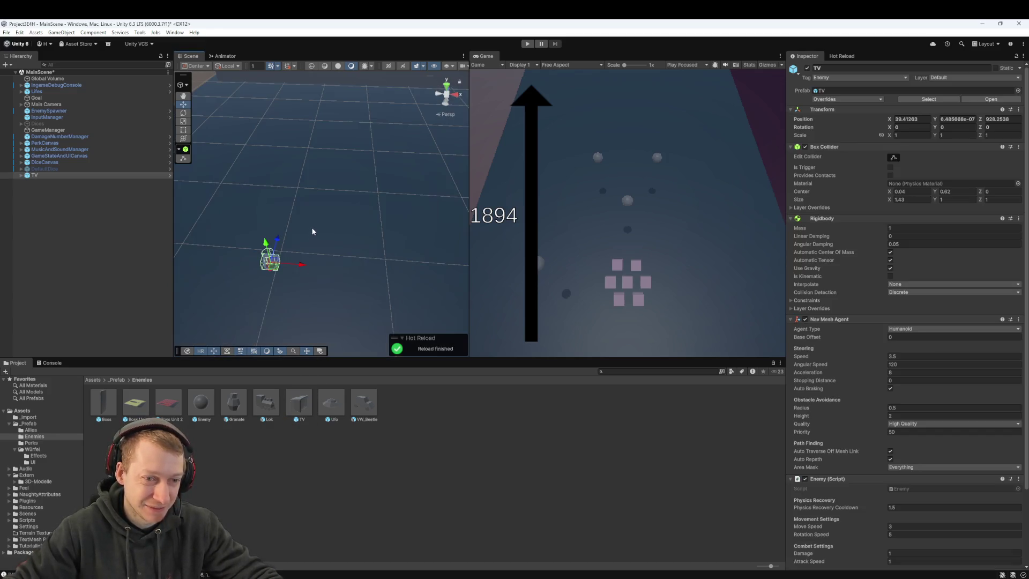
pyautogui.doubleClick(51, 175)
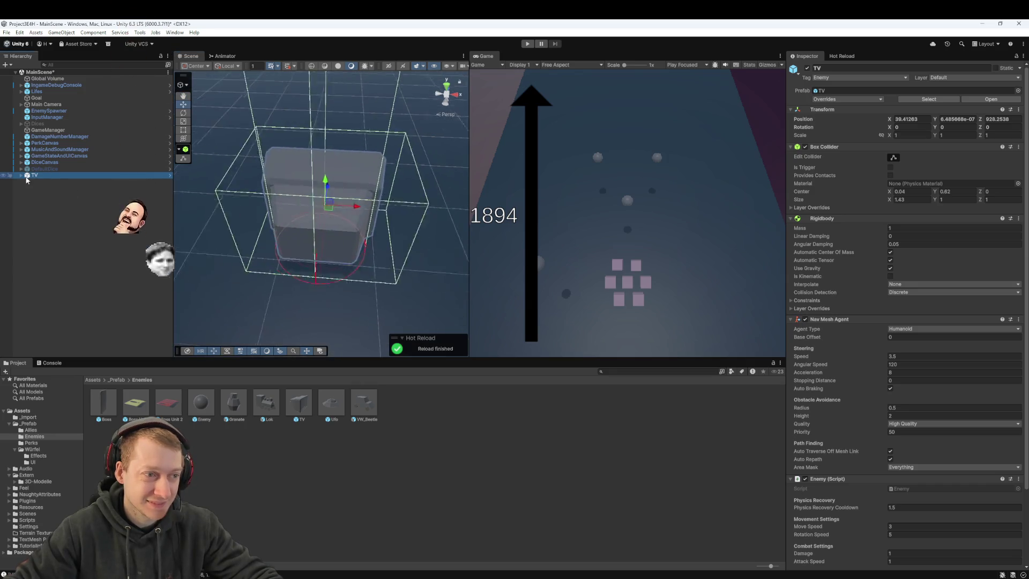
pyautogui.click(21, 175)
pyautogui.click(37, 182)
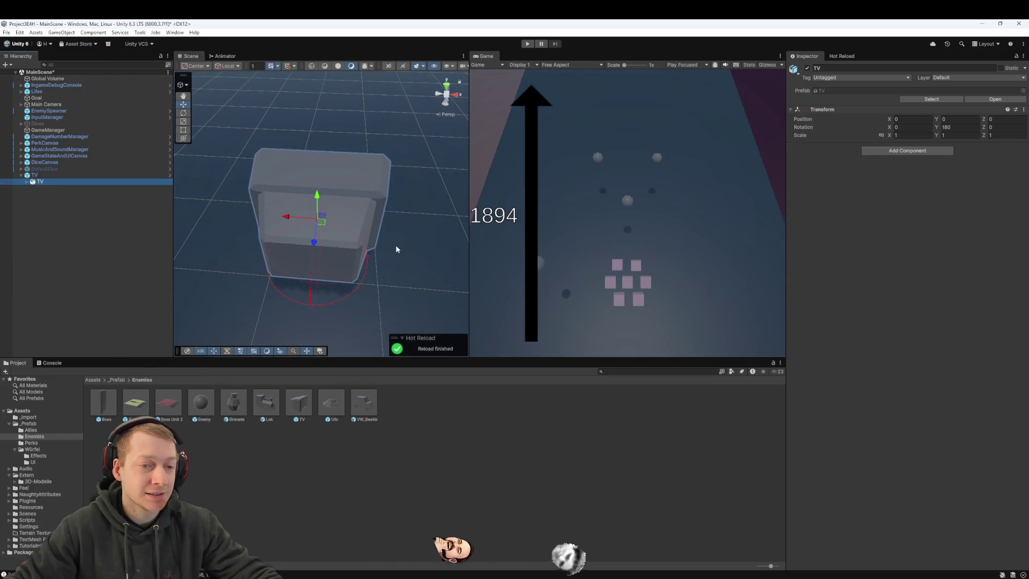
# - Frame the TV model, switch to the Move tool, and inspect the parent and child TV
pyautogui.moveTo(395, 245)
pyautogui.mouseDown()
pyautogui.moveTo(174, 246)
pyautogui.moveTo(277, 209)
pyautogui.moveTo(214, 163)
pyautogui.moveTo(322, 204)
pyautogui.moveTo(255, 144)
pyautogui.moveTo(242, 148)
pyautogui.mouseUp()
pyautogui.scroll(-5, 242, 148)
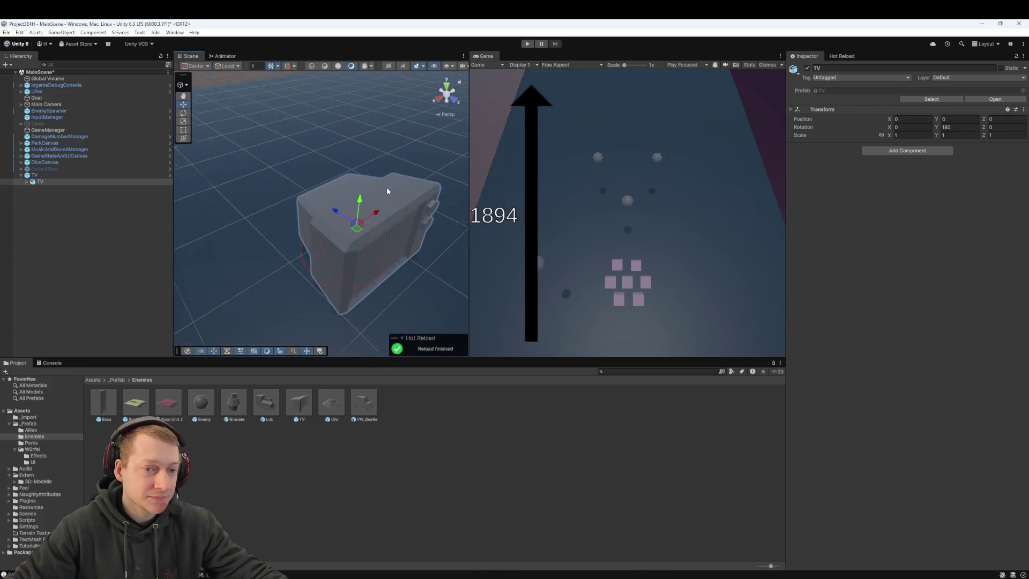
pyautogui.moveTo(399, 192); pyautogui.dragTo(333, 146)
pyautogui.press('w')
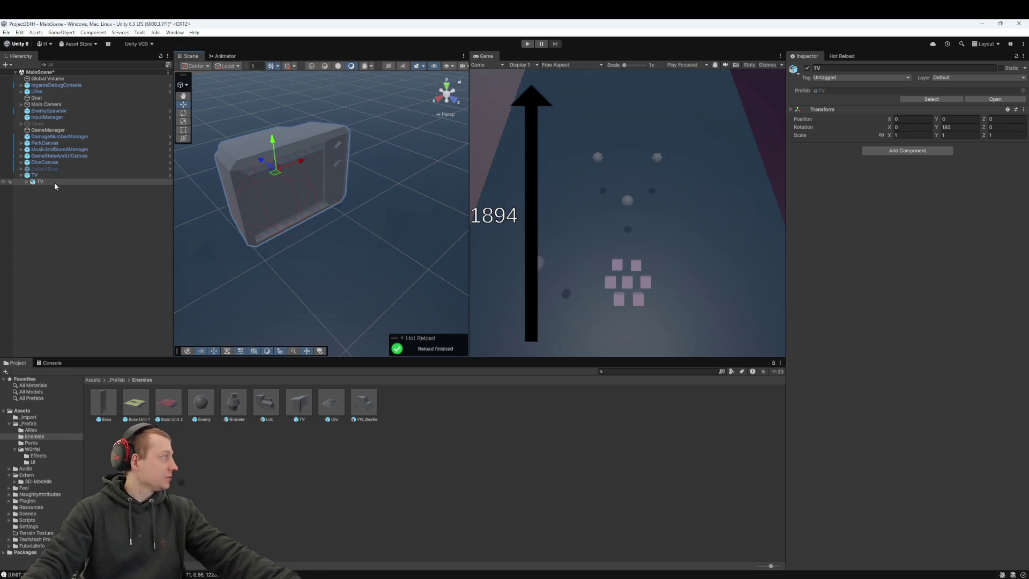
pyautogui.click(42, 175)
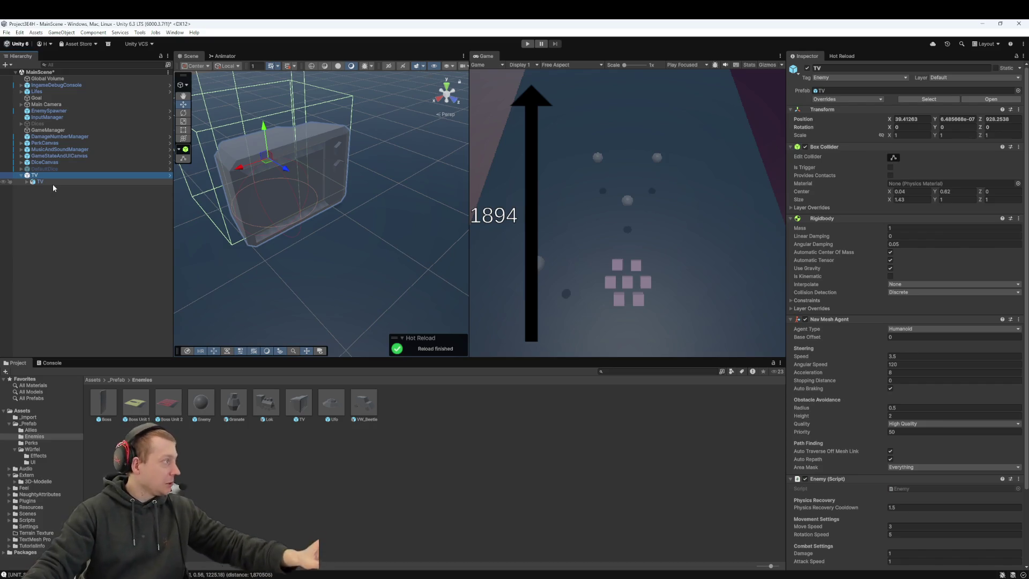
pyautogui.click(52, 184)
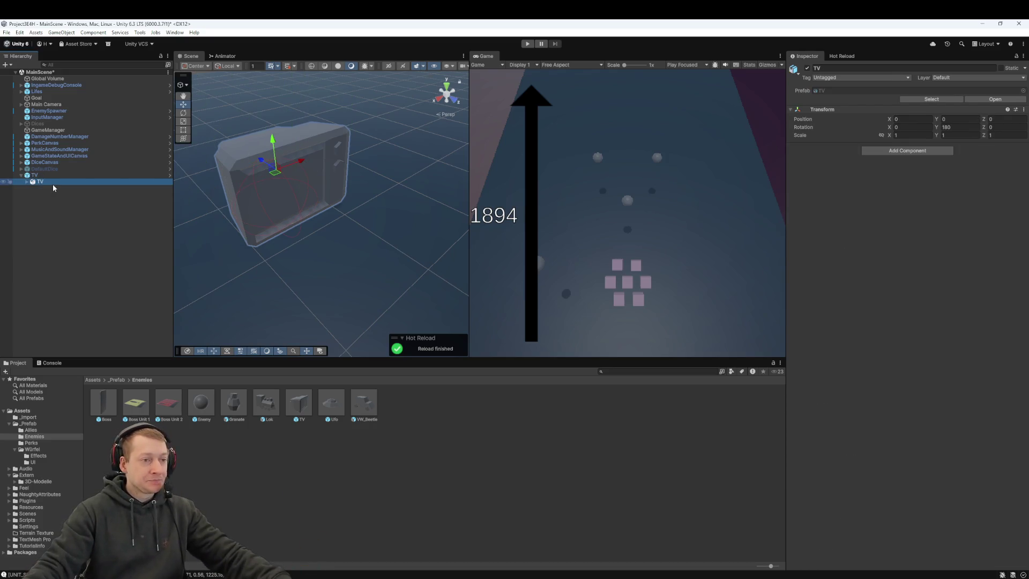
# - Reselect the child TV, go up to the Assets folder in the Project panel, and switch to Fork
pyautogui.click(375, 486)
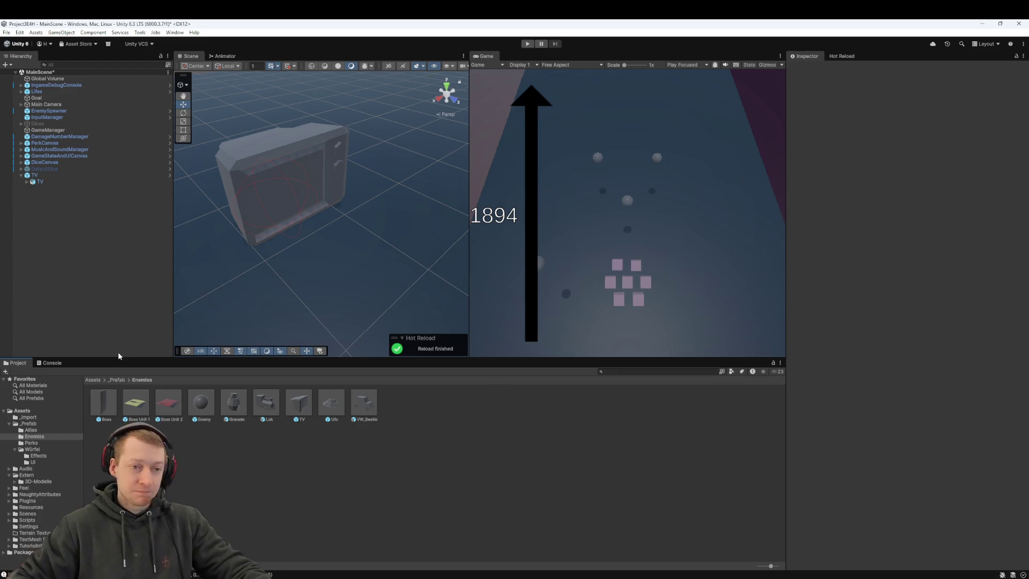
pyautogui.click(81, 183)
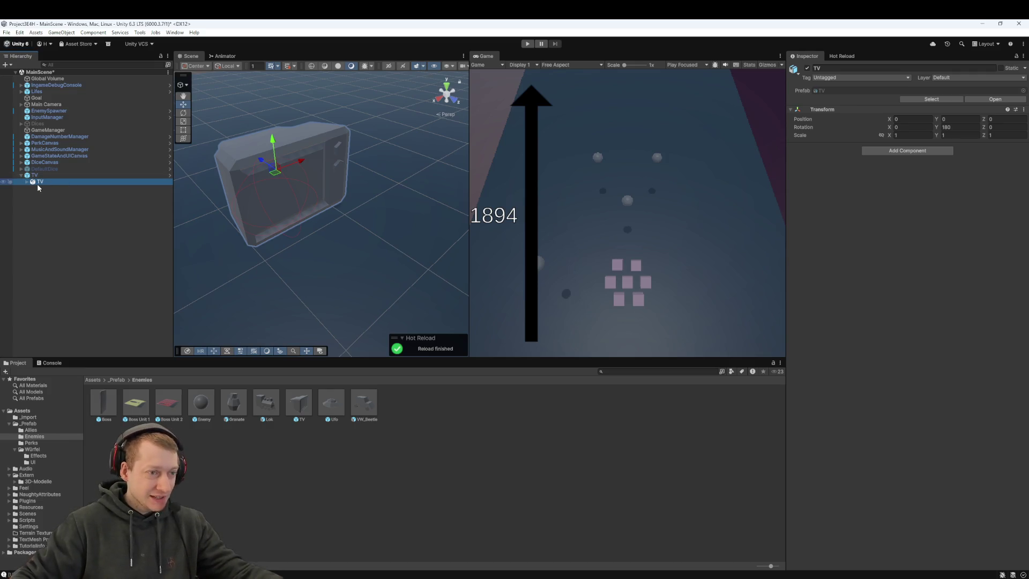
pyautogui.click(116, 378)
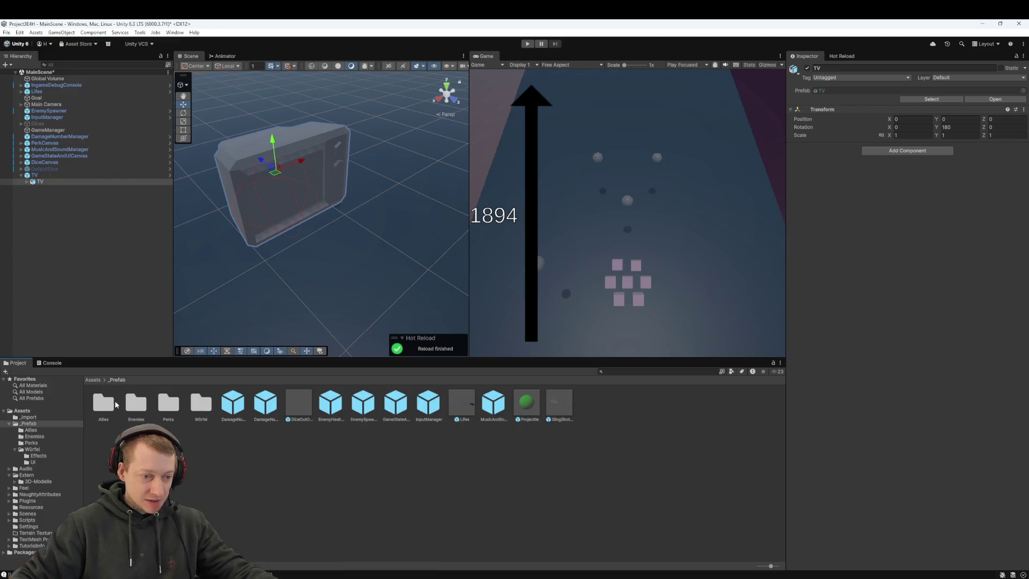
pyautogui.click(89, 379)
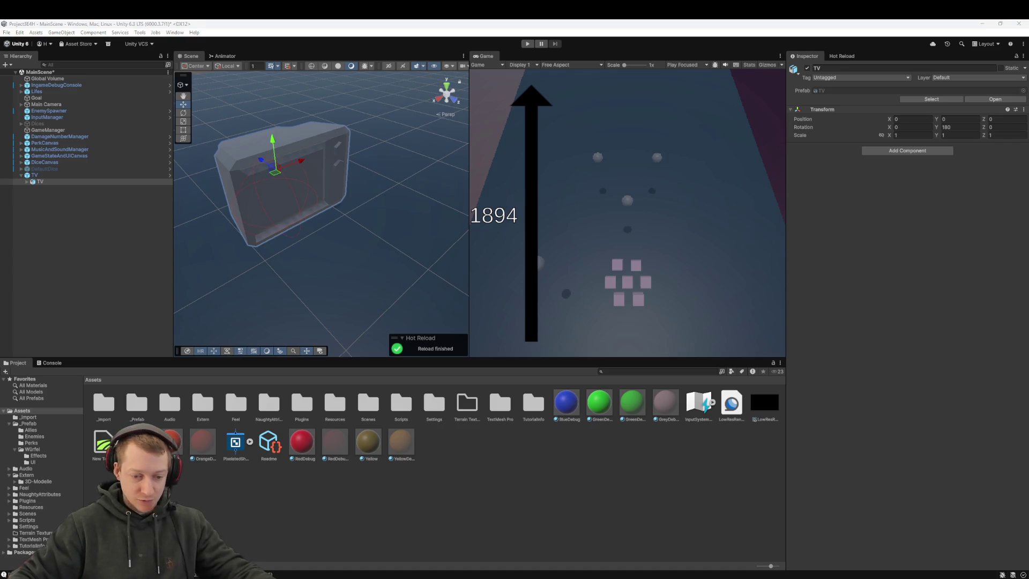
pyautogui.hotkey('alt', 'Tab')
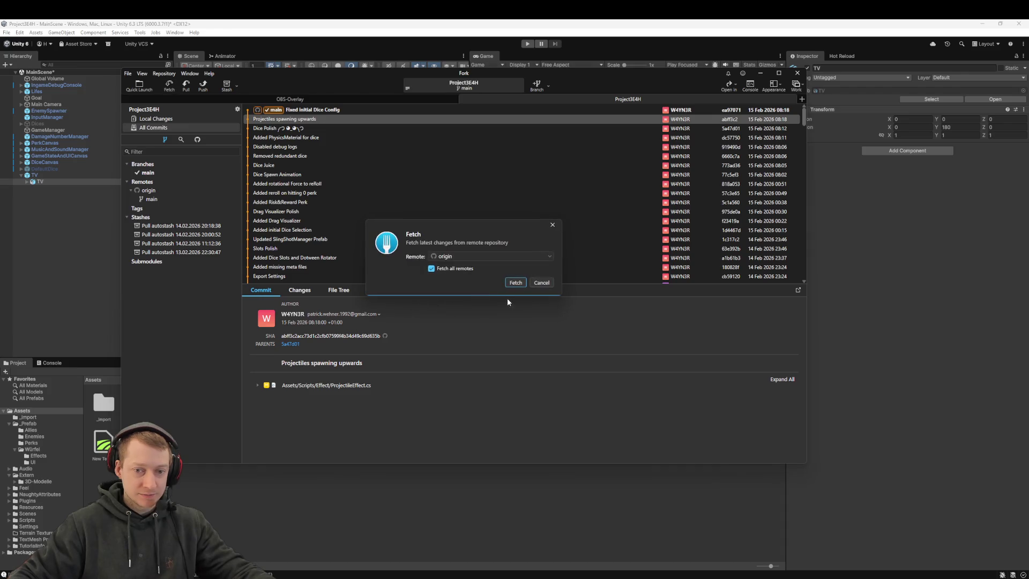
# - Fetch and pull the 'Erster Texturen-Test mit TV FBX' commit into main, then return to Unity
pyautogui.click(501, 279)
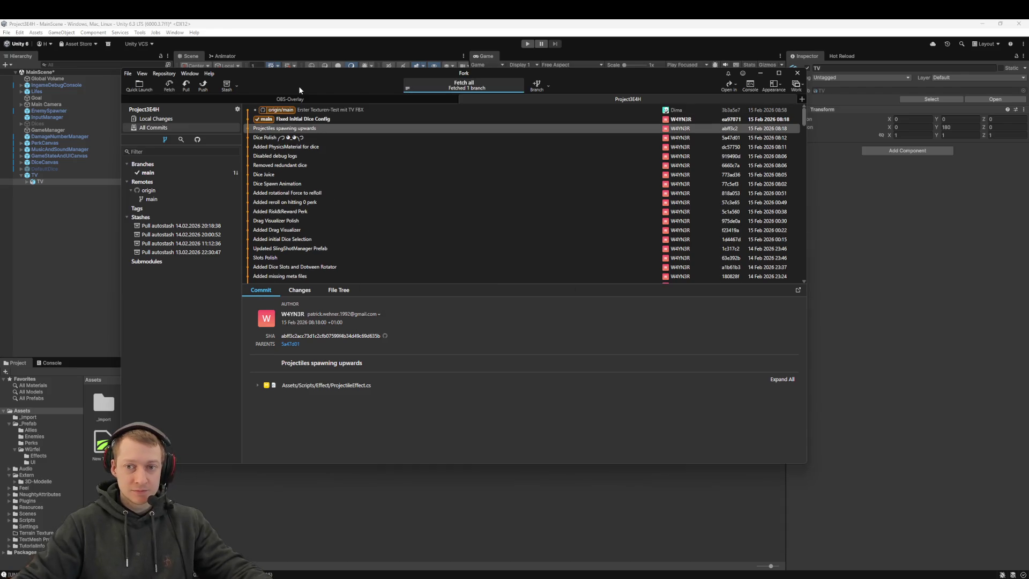
pyautogui.click(187, 84)
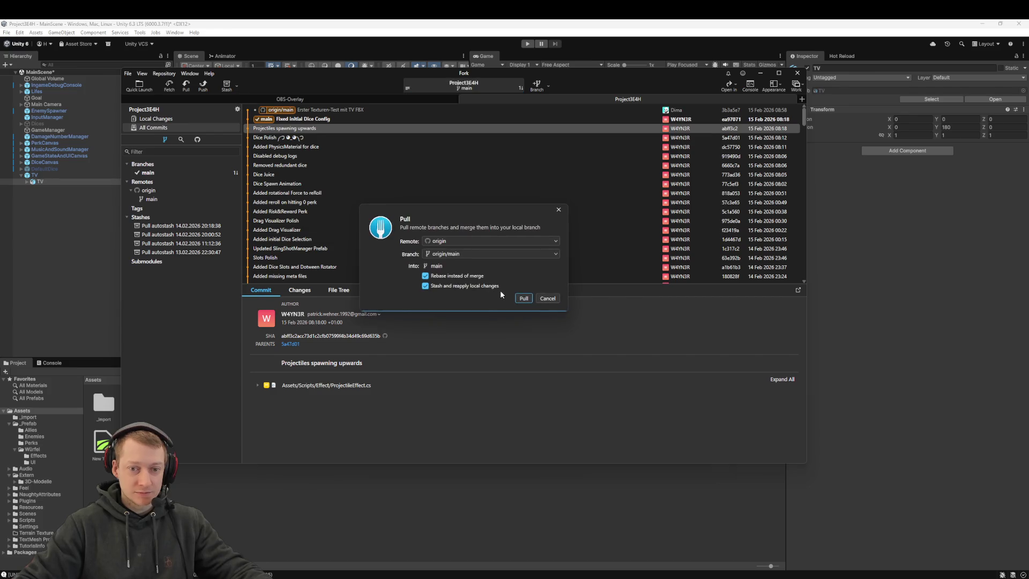
pyautogui.click(522, 300)
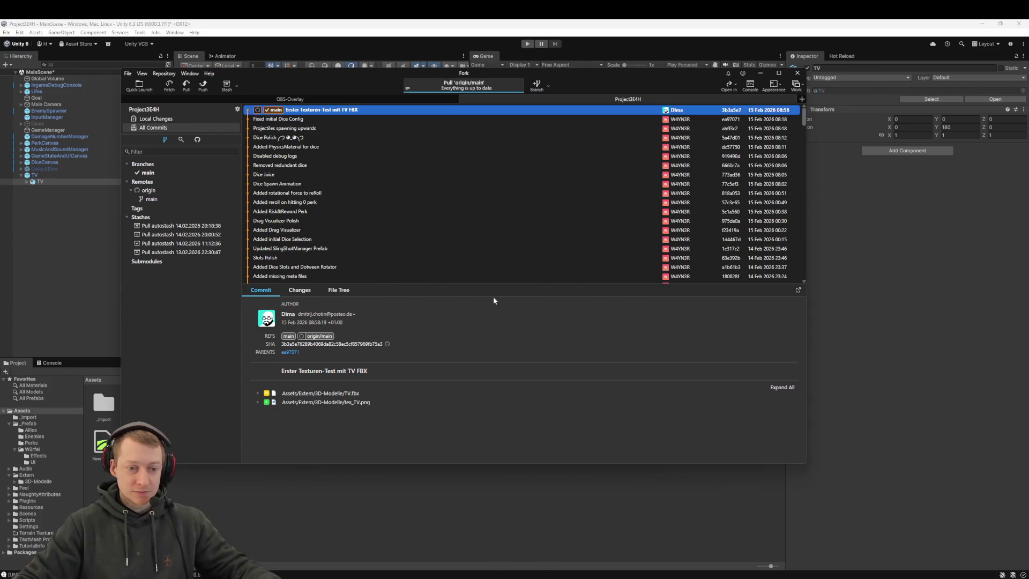
pyautogui.click(408, 517)
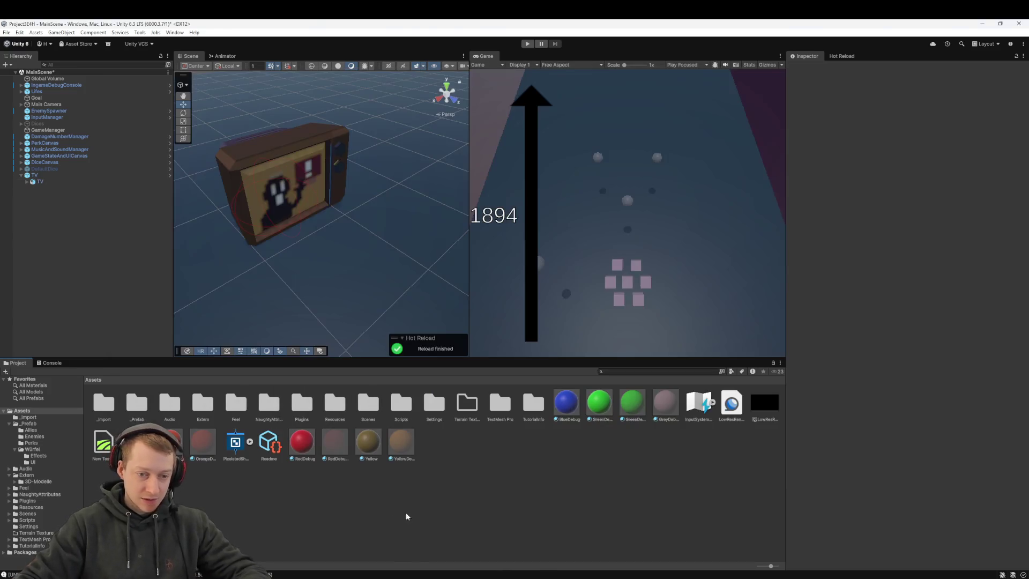
# - Look into _Prefab, then browse from Assets into Extern > 3D-Modelle
pyautogui.doubleClick(142, 409)
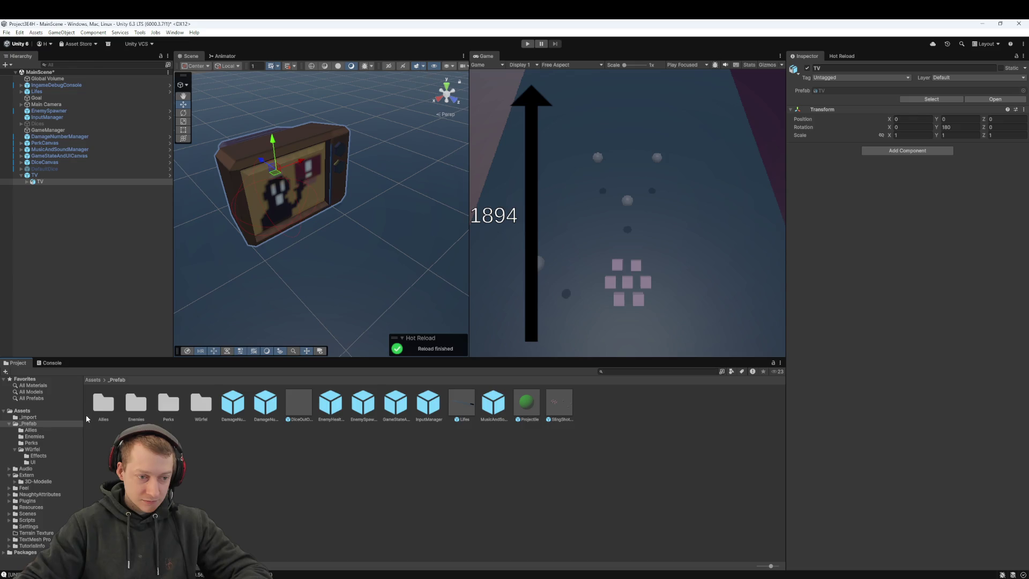
pyautogui.click(93, 380)
pyautogui.click(595, 492)
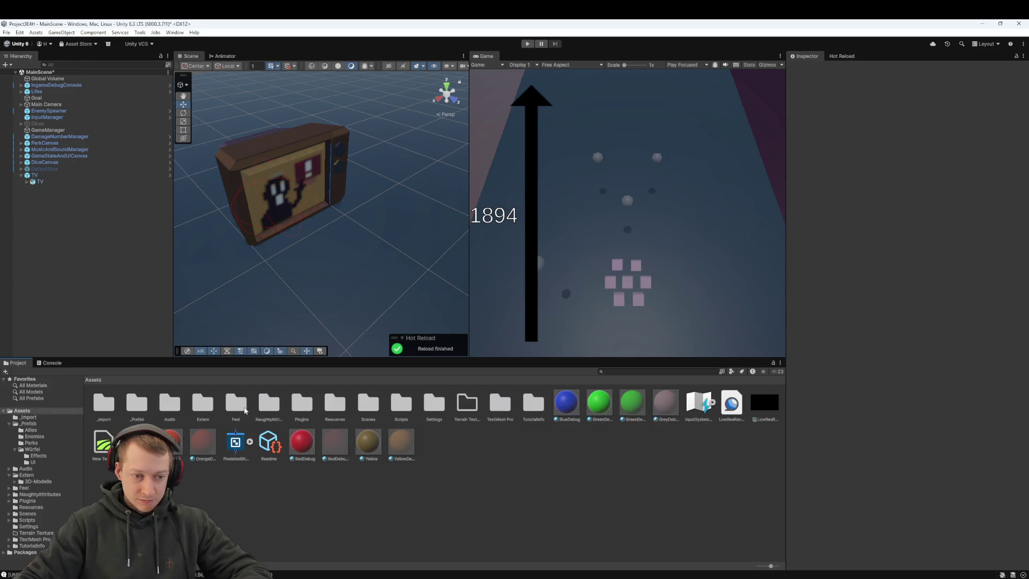
pyautogui.doubleClick(201, 403)
pyautogui.doubleClick(113, 406)
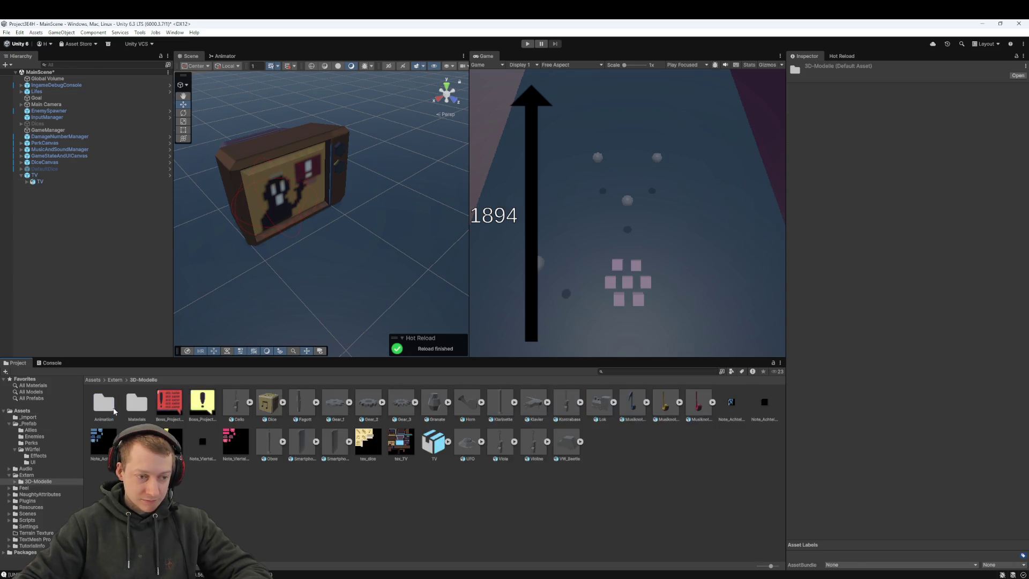
# - Peek into Materials, return, then view the tex_TV and TV model import settings
pyautogui.doubleClick(134, 407)
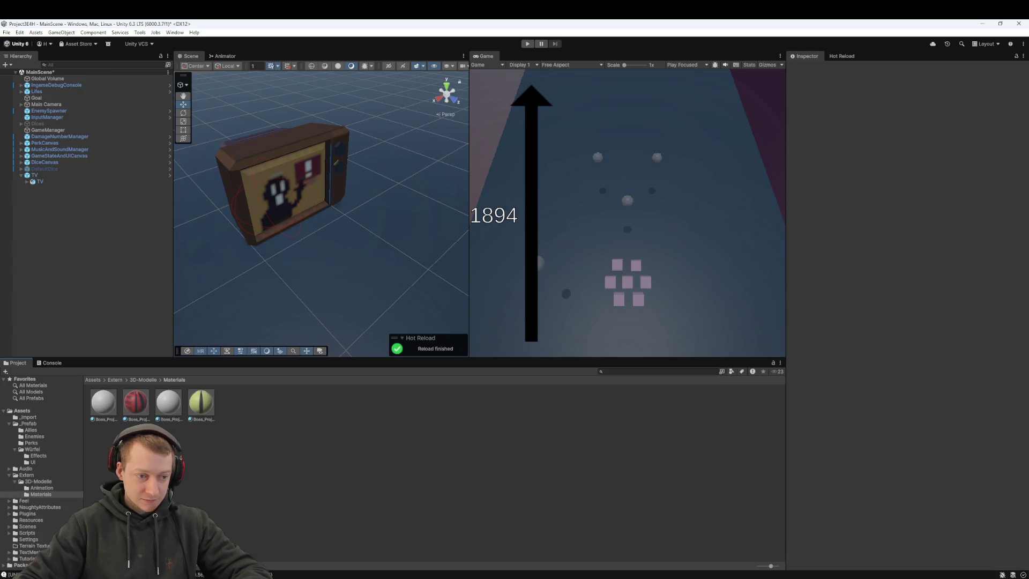
pyautogui.click(143, 380)
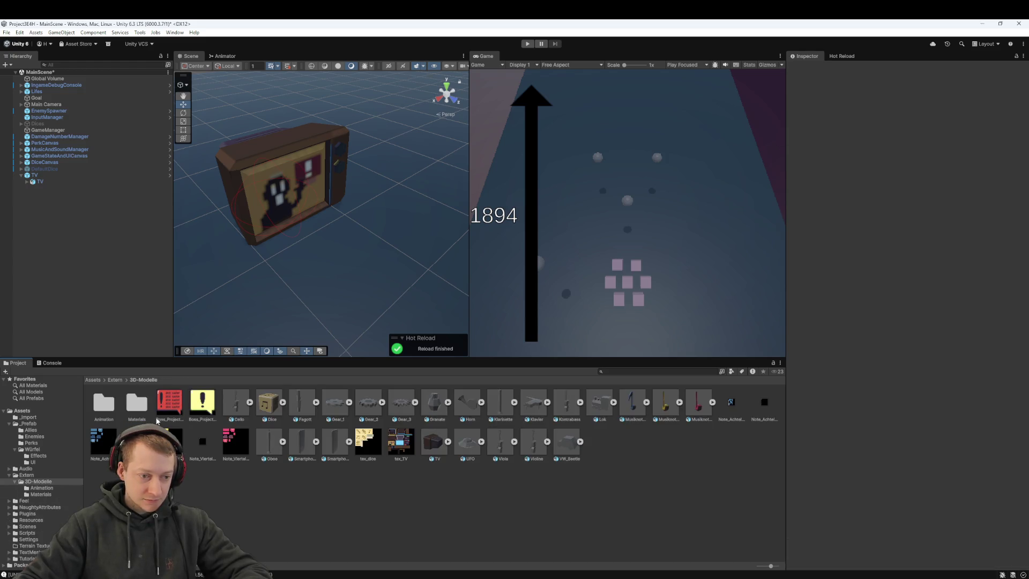
pyautogui.click(403, 445)
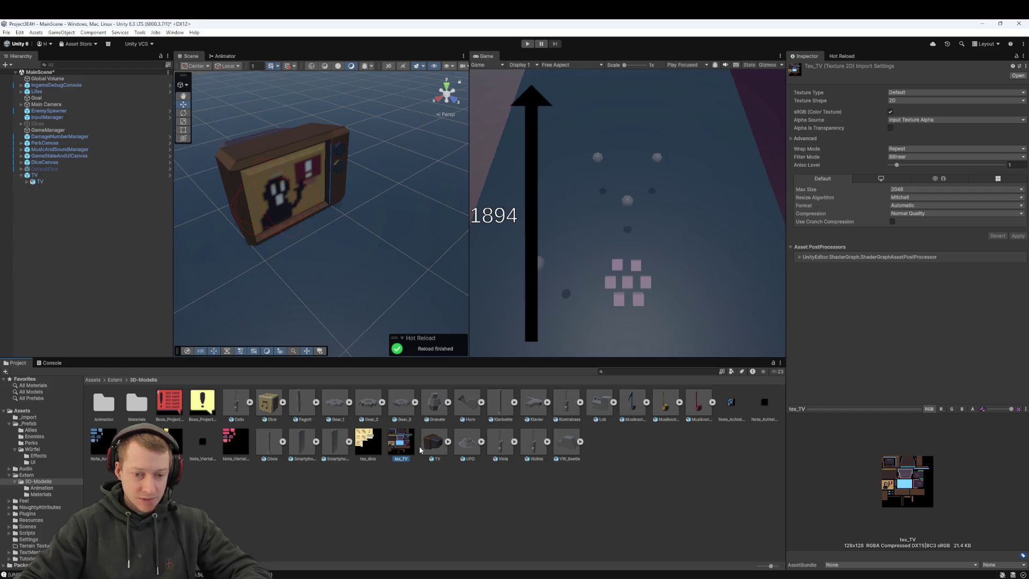
pyautogui.click(426, 443)
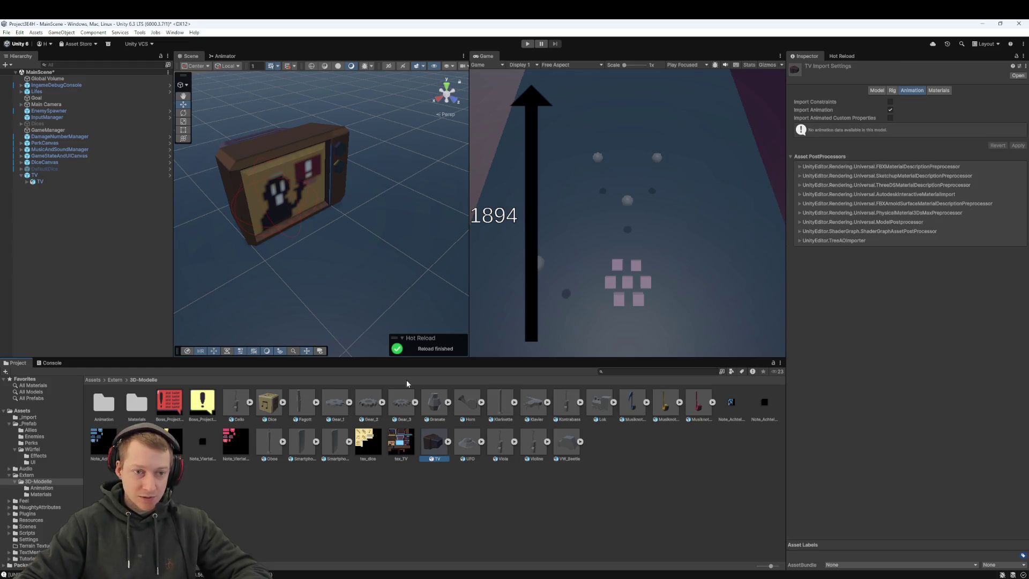
pyautogui.scroll(-5, 303, 205)
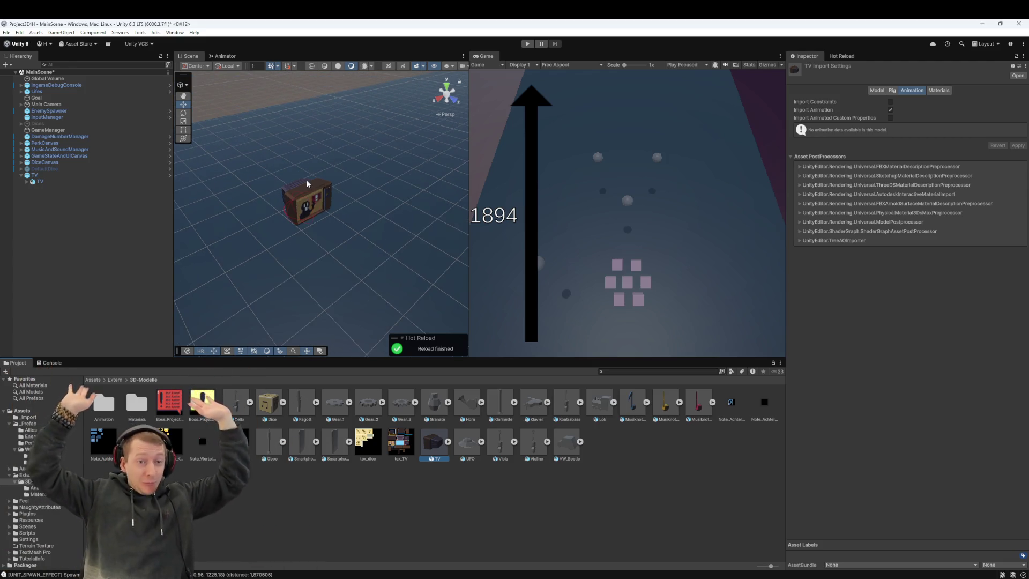
# - Frame the TV model in the scene view and select its parent TV object
pyautogui.click(88, 183)
pyautogui.press('f')
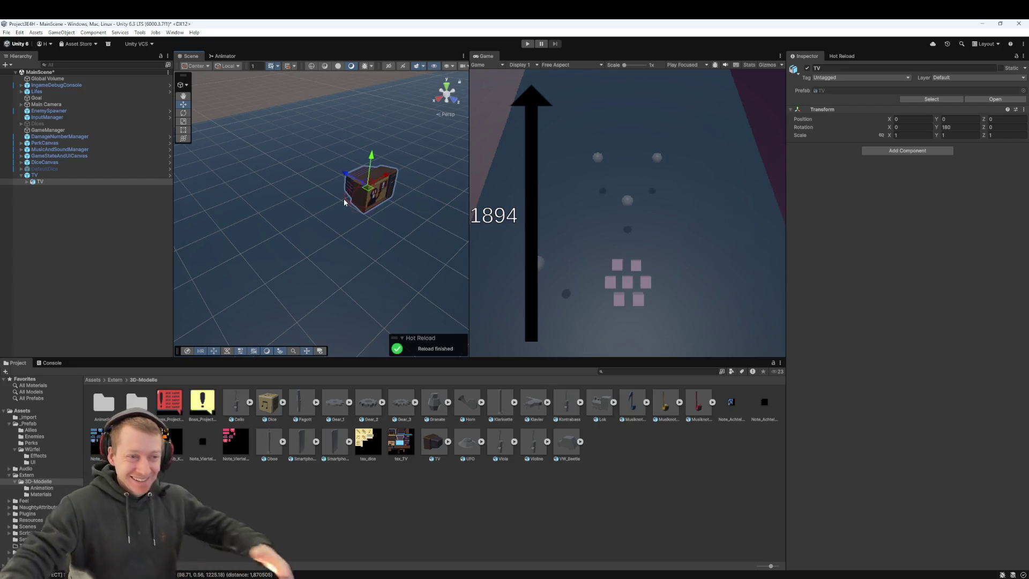
pyautogui.click(35, 175)
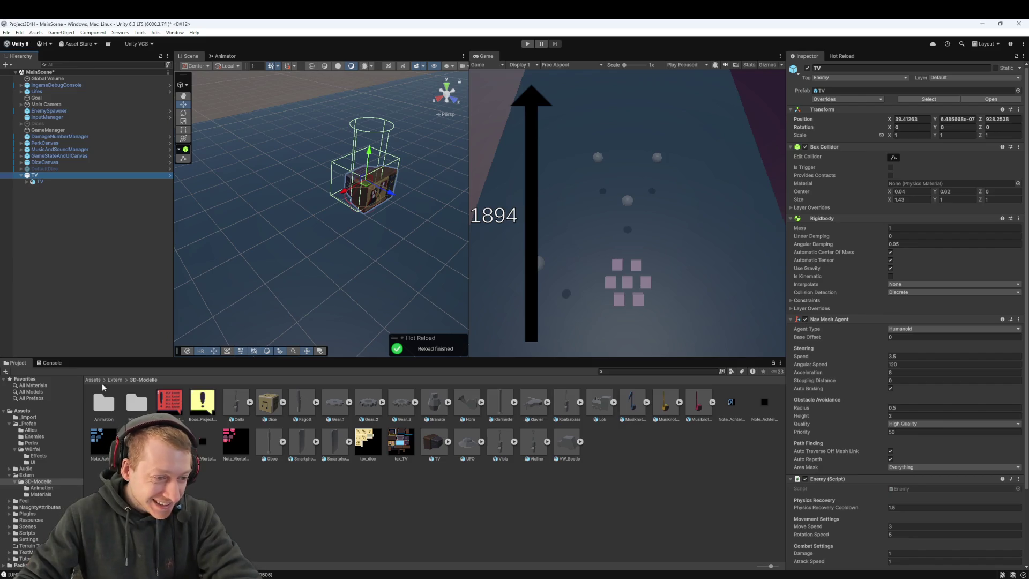
# - Check the _Prefab > Enemies prefabs, delete the TV object, and return to Assets
pyautogui.click(92, 380)
pyautogui.doubleClick(97, 406)
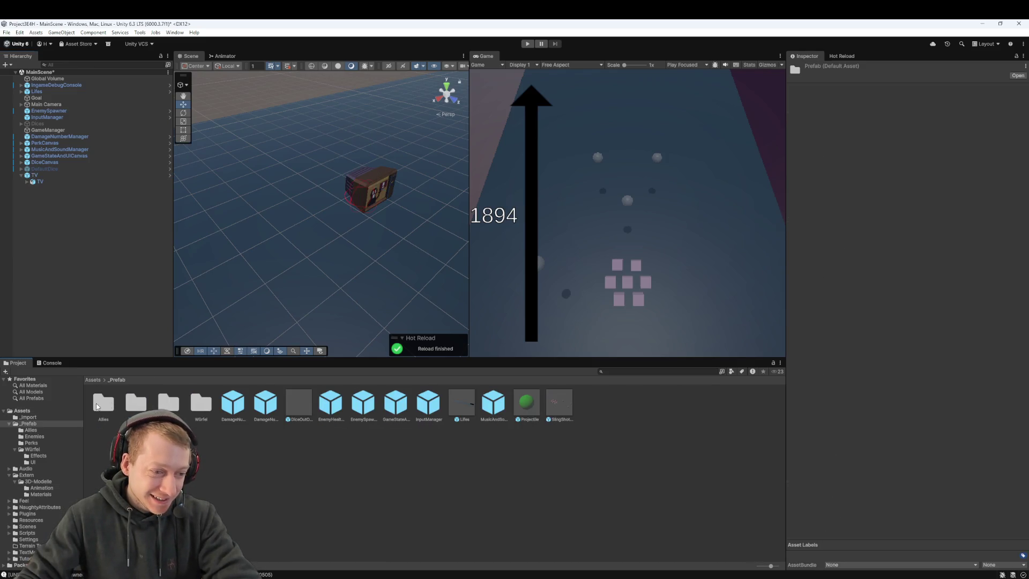
pyautogui.click(131, 403)
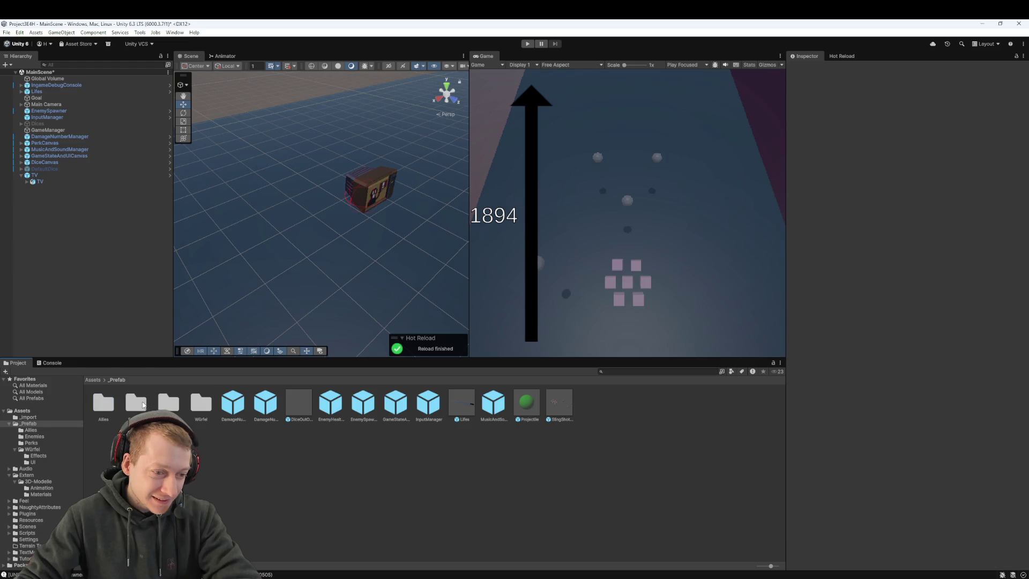
pyautogui.doubleClick(131, 403)
pyautogui.click(297, 456)
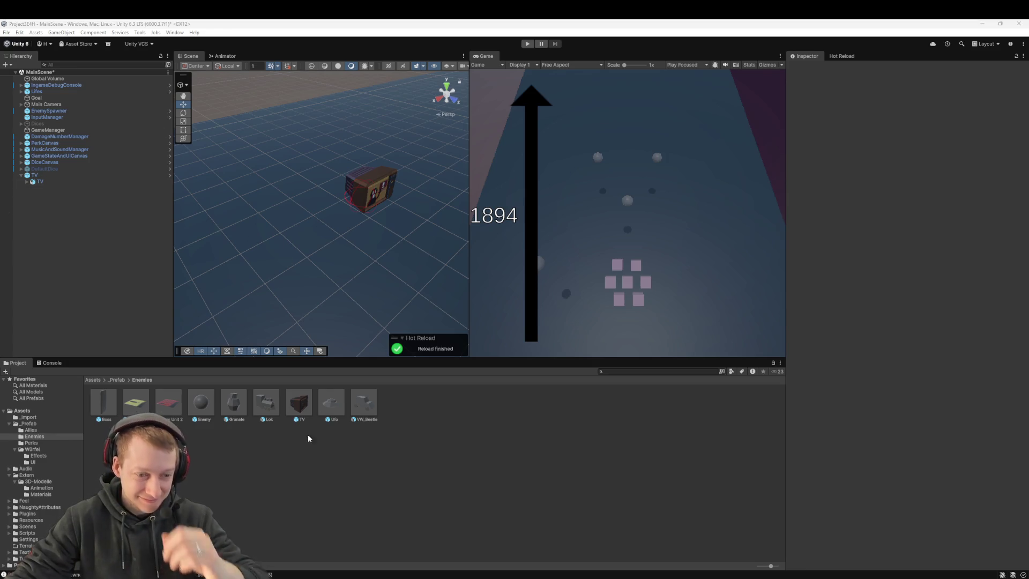
pyautogui.click(51, 174)
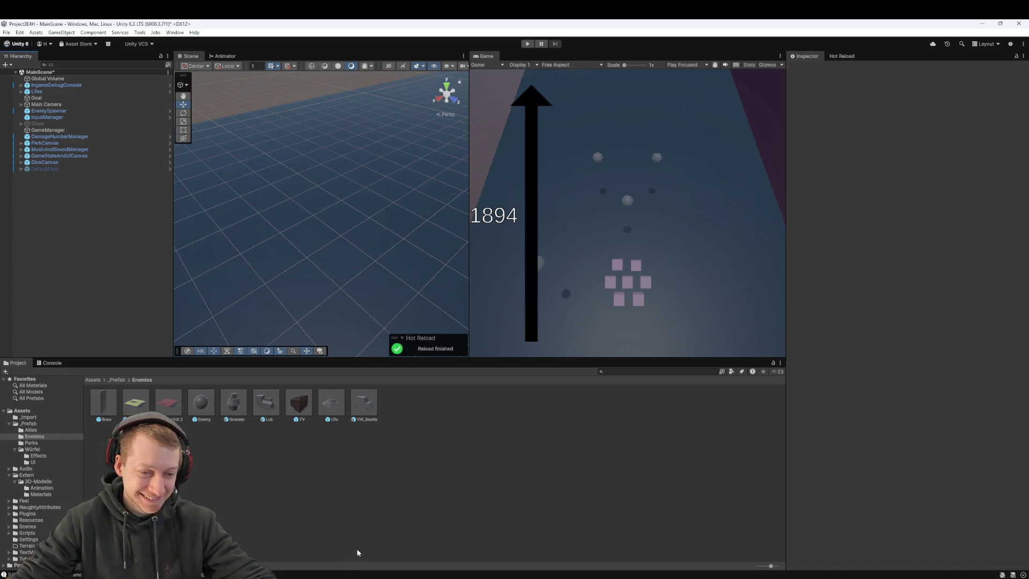
pyautogui.click(92, 379)
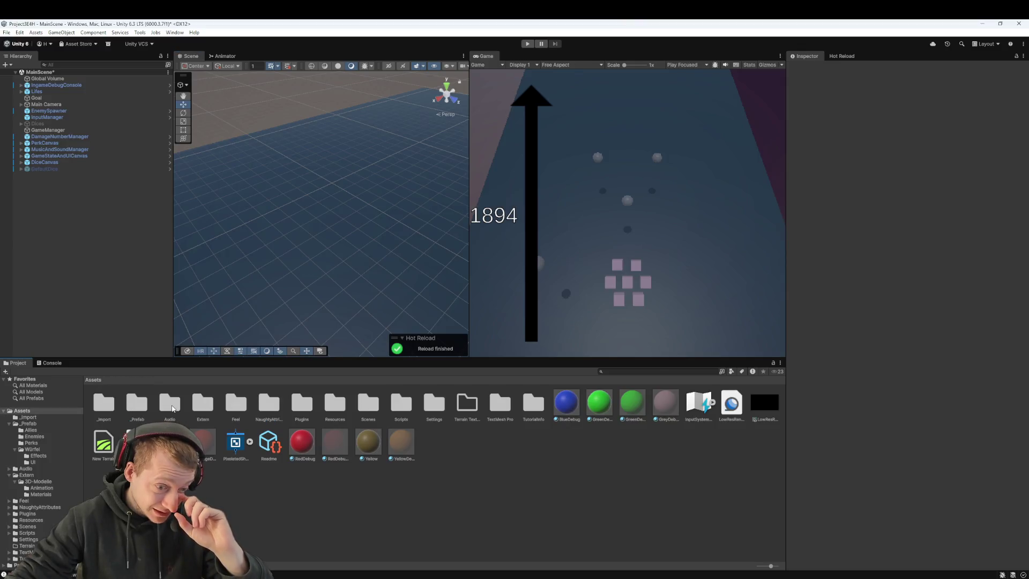
# - Create a folder named 'Musik Instrumente (Leben)' inside _Prefab
pyautogui.doubleClick(129, 410)
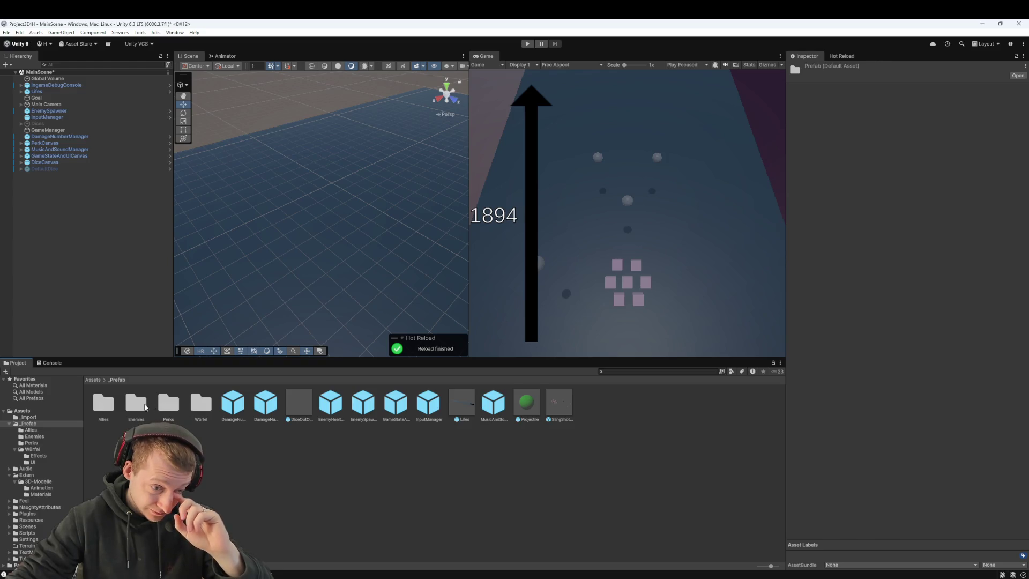
pyautogui.rightClick(166, 445)
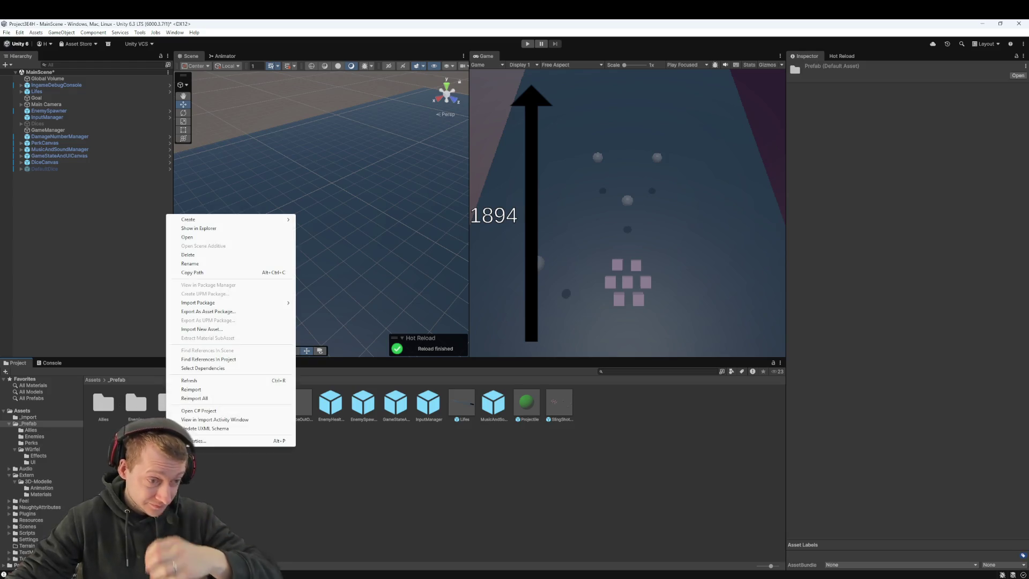
pyautogui.moveTo(268, 219)
pyautogui.click(337, 220)
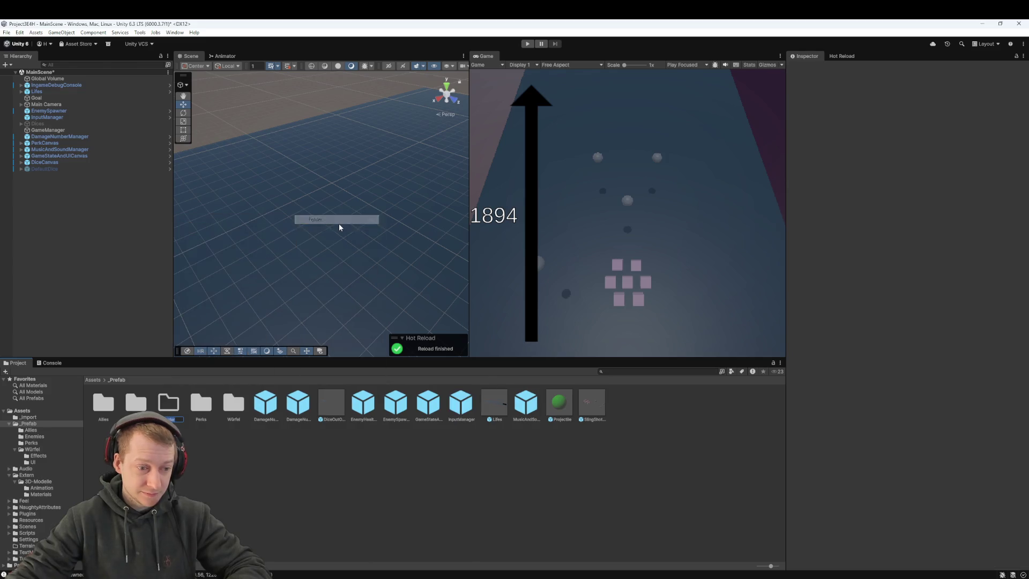
pyautogui.write('Instrumente (Leben)')
pyautogui.press('Return')
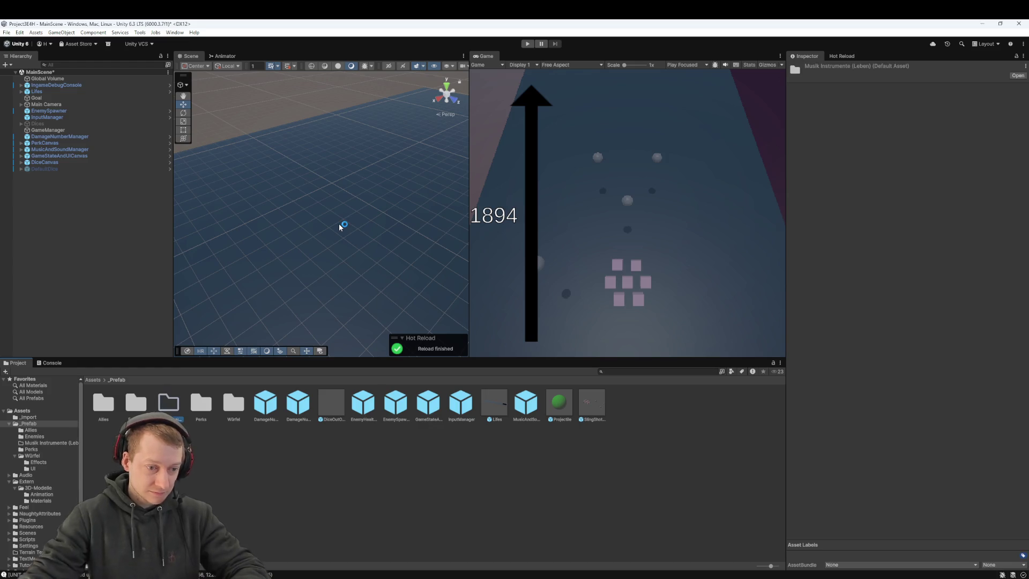
# - Go back to Assets and open the Extern > 3D-Modelle folder
pyautogui.click(92, 379)
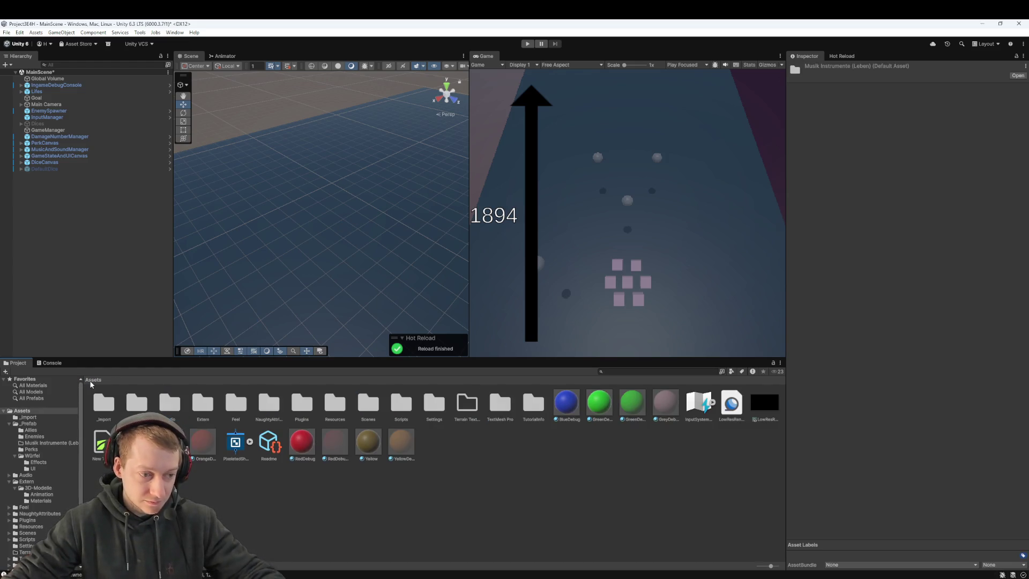
pyautogui.moveTo(305, 241)
pyautogui.mouseDown()
pyautogui.moveTo(395, 210)
pyautogui.moveTo(338, 218)
pyautogui.moveTo(316, 241)
pyautogui.mouseUp()
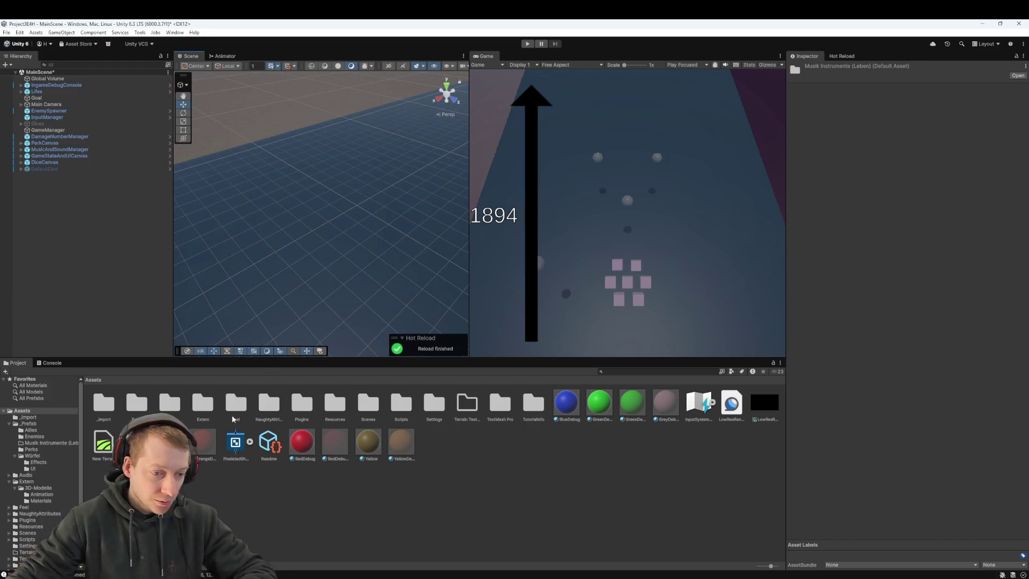
pyautogui.doubleClick(195, 407)
pyautogui.doubleClick(104, 403)
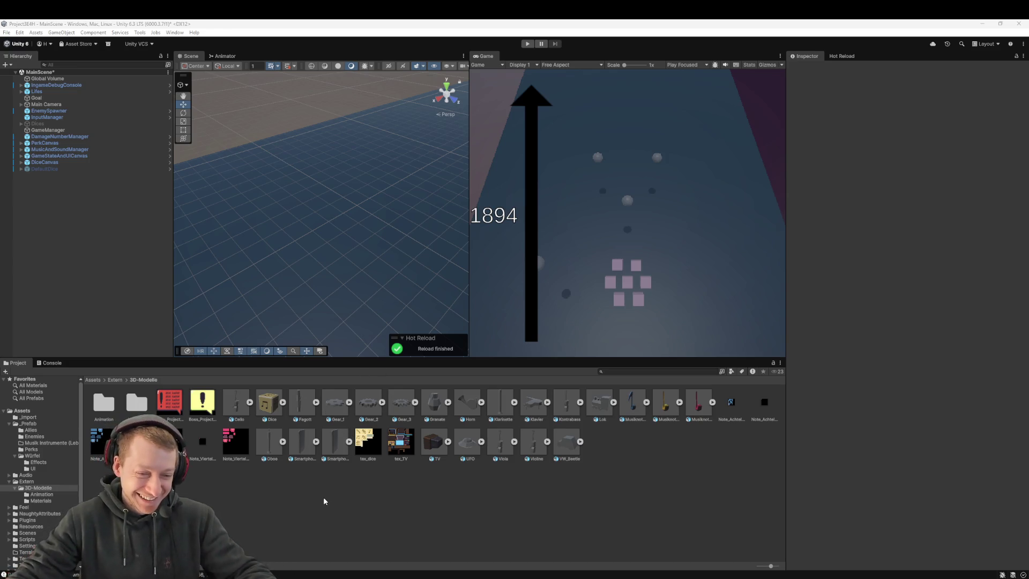
# - Preview the Cello and Oboe idle clips and set both to loop
pyautogui.click(240, 409)
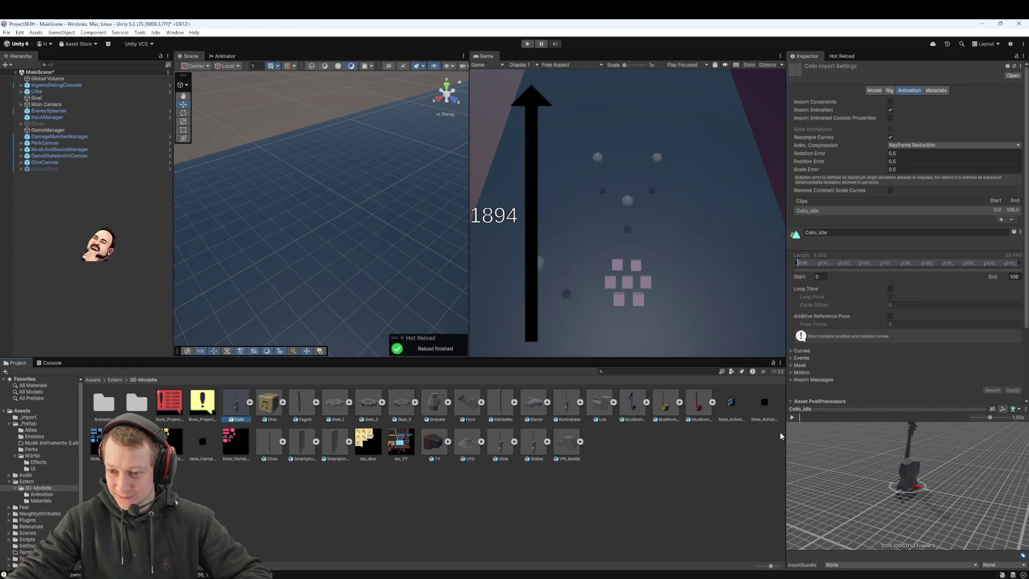
pyautogui.click(792, 417)
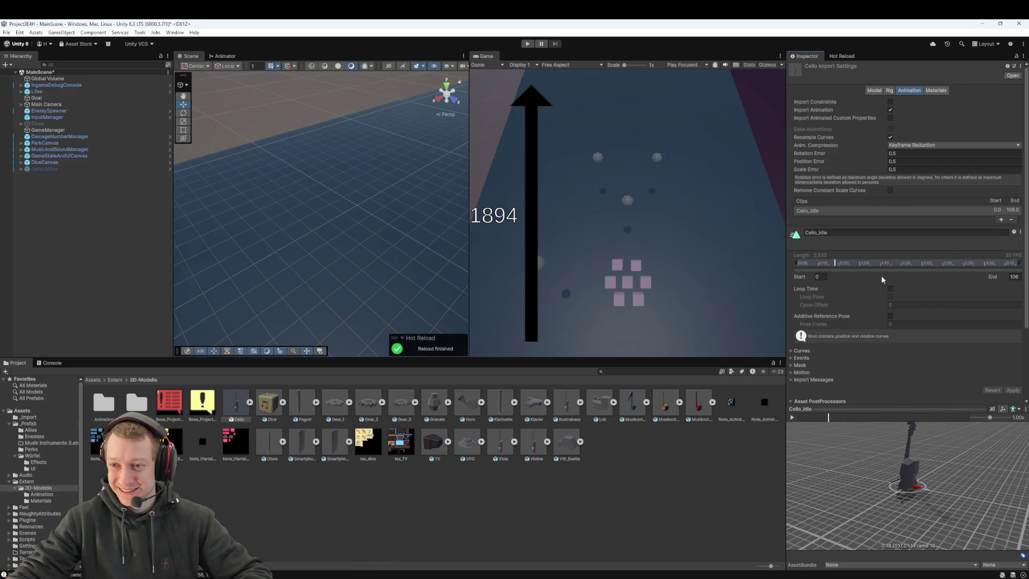
pyautogui.scroll(-3, 881, 275)
pyautogui.click(890, 202)
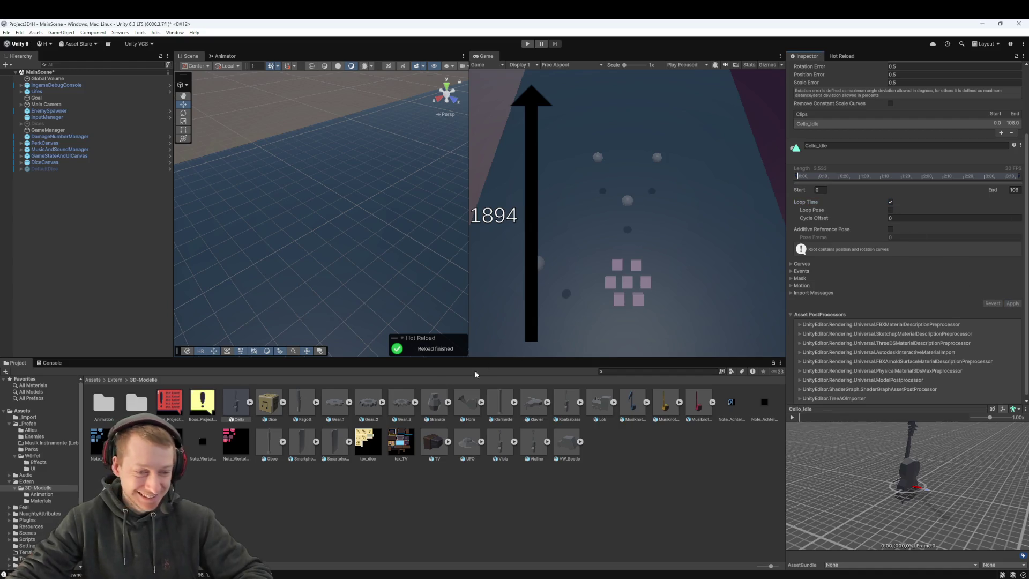
pyautogui.click(267, 445)
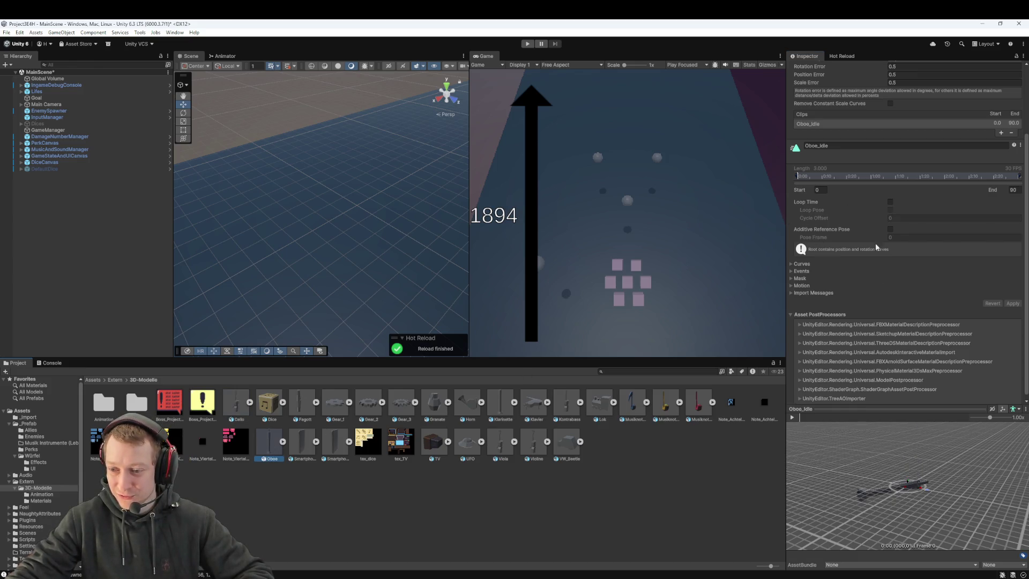
pyautogui.click(889, 202)
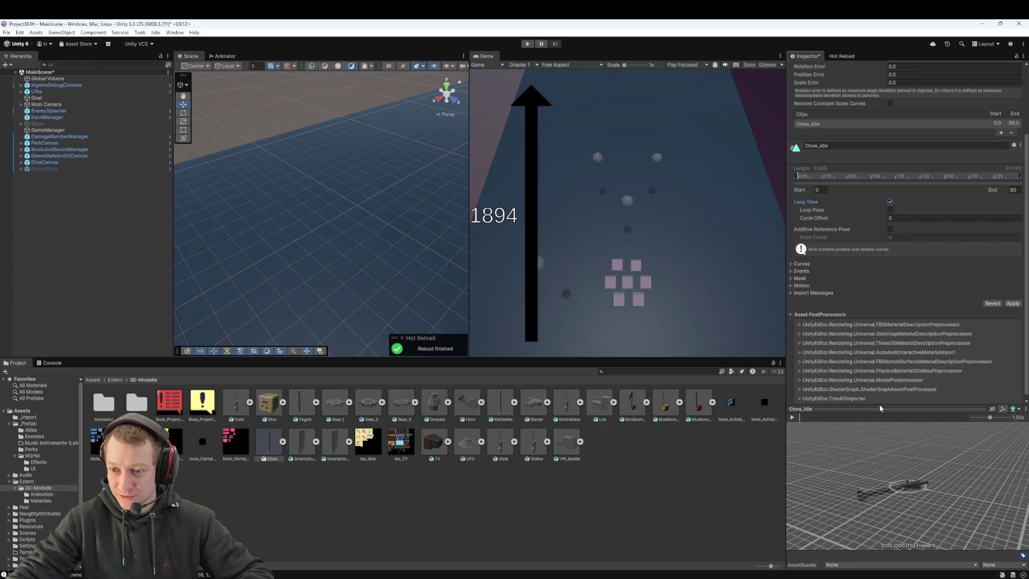
pyautogui.click(792, 417)
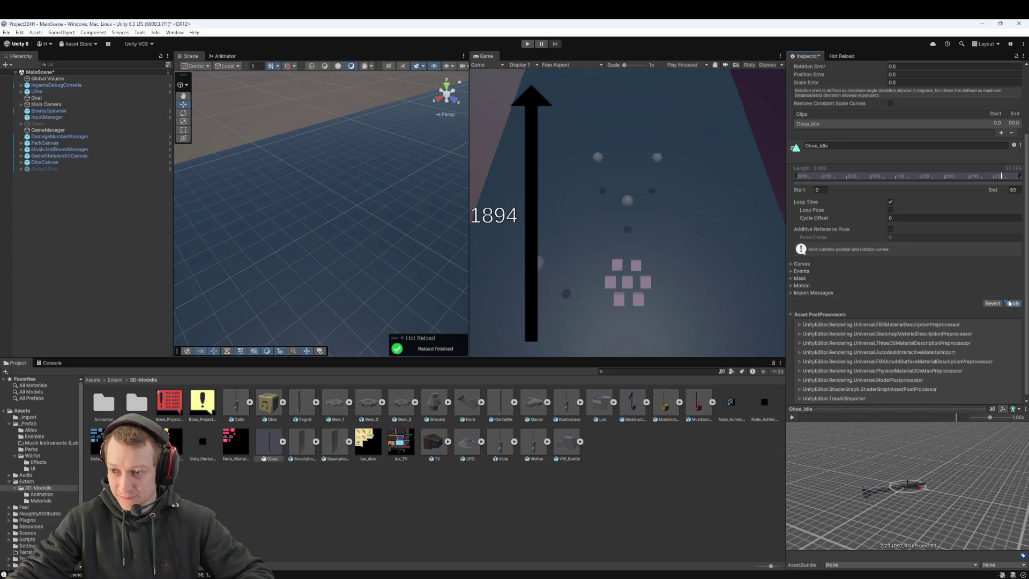
# - Set the Fagott, Horn and Klarinette idle clips to loop and apply, then view Klavier
pyautogui.click(308, 399)
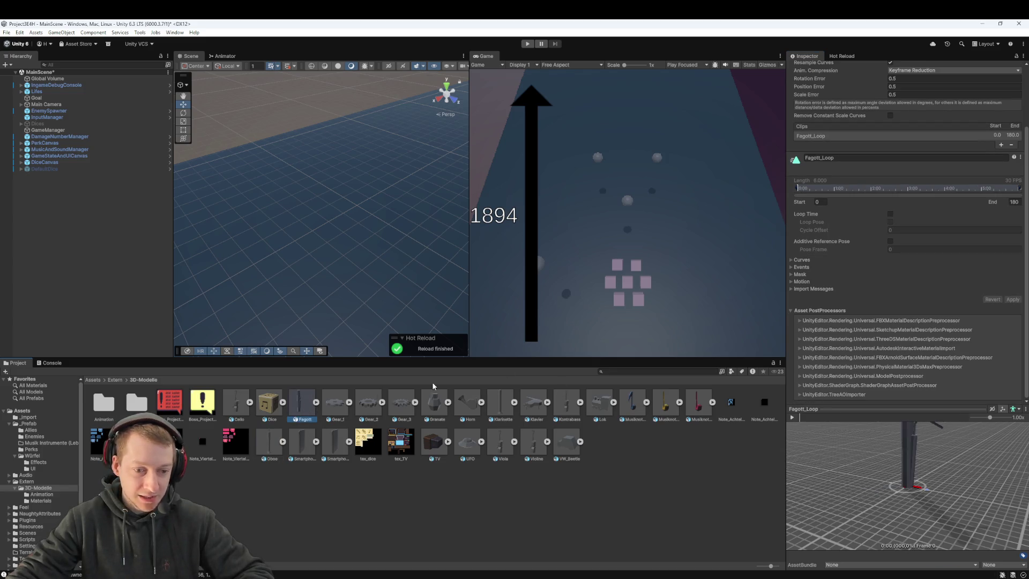
pyautogui.click(1012, 299)
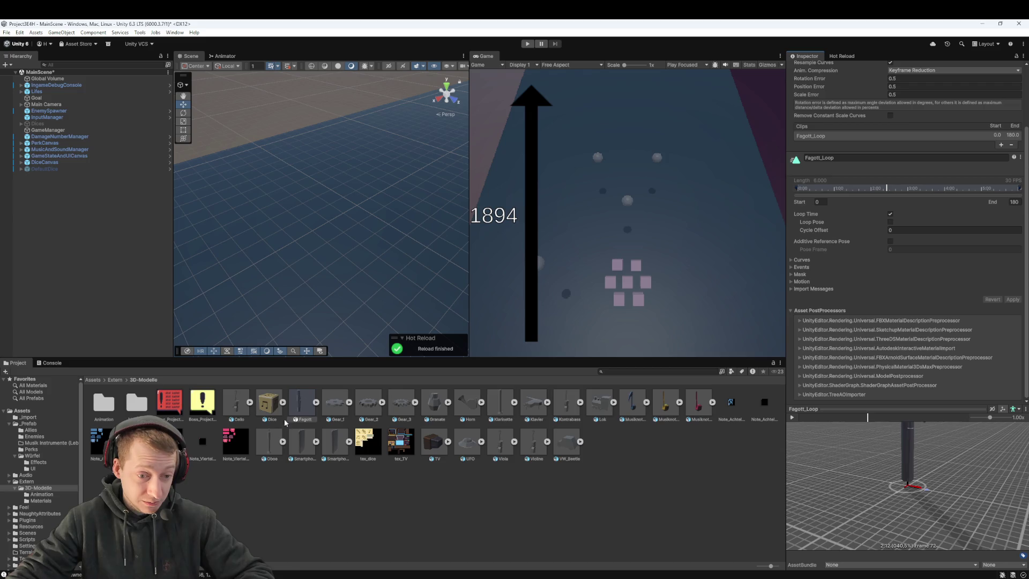
pyautogui.click(467, 439)
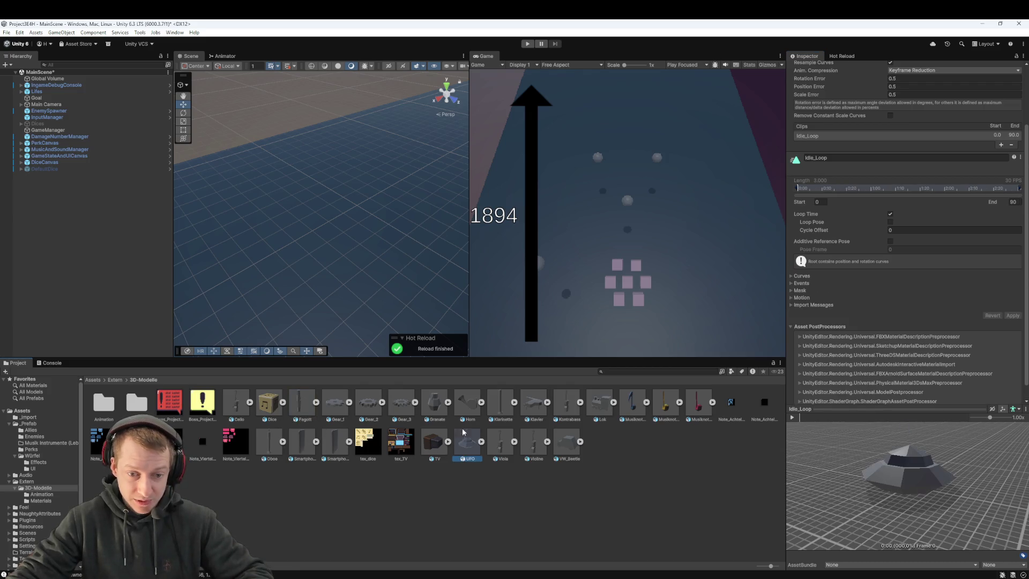
pyautogui.click(468, 403)
pyautogui.click(793, 418)
pyautogui.click(890, 214)
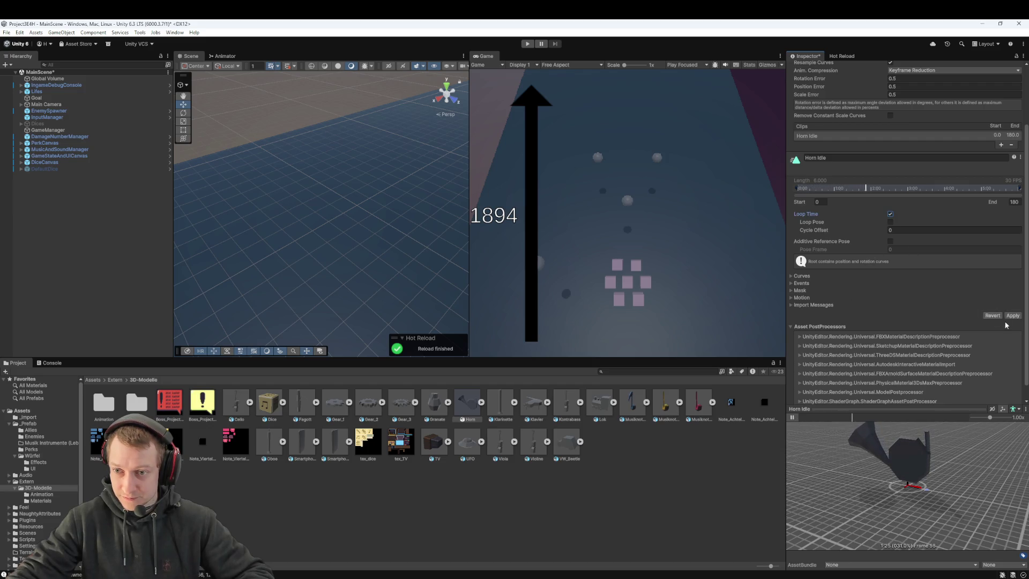
pyautogui.click(1011, 316)
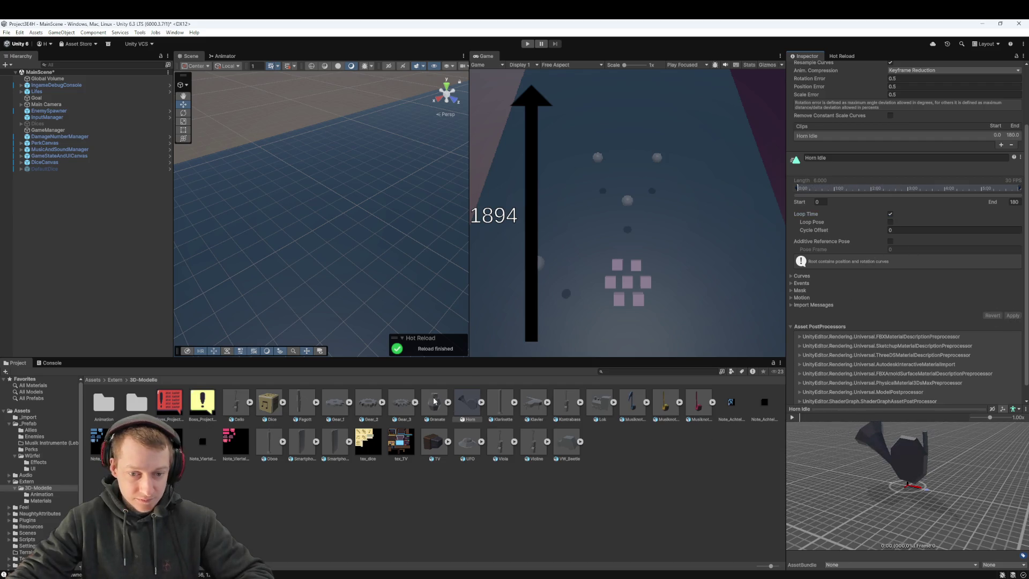
pyautogui.click(503, 405)
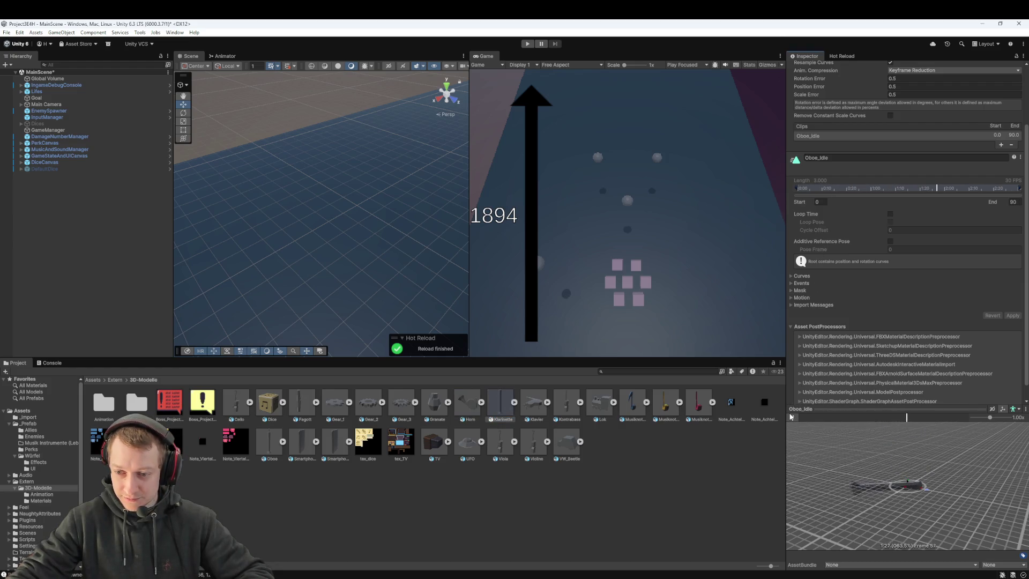
pyautogui.click(1012, 315)
pyautogui.click(542, 409)
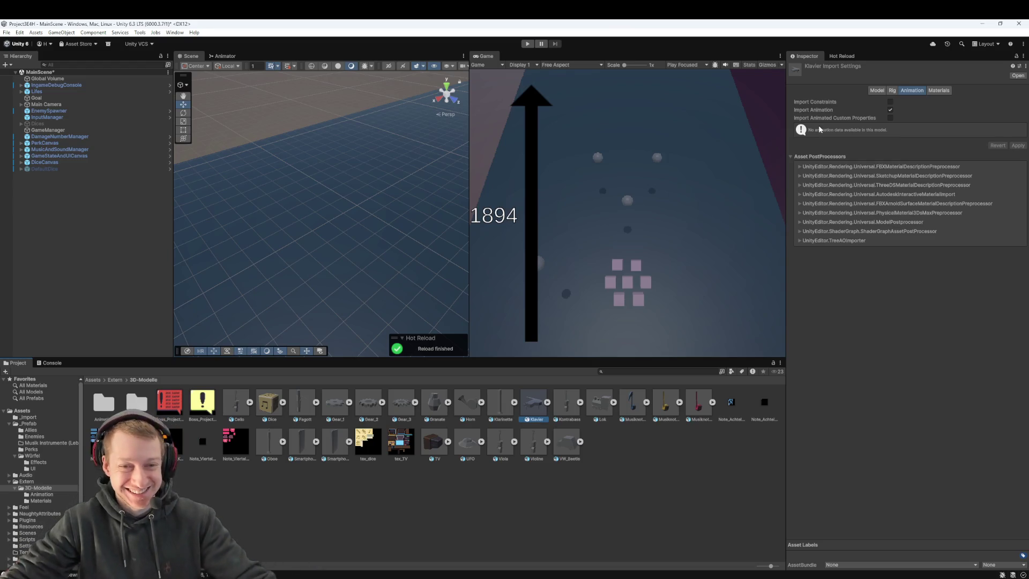
# - Set the Kontrabass, Violine and Viola idle clips to loop, previewing Violine and Viola
pyautogui.click(569, 411)
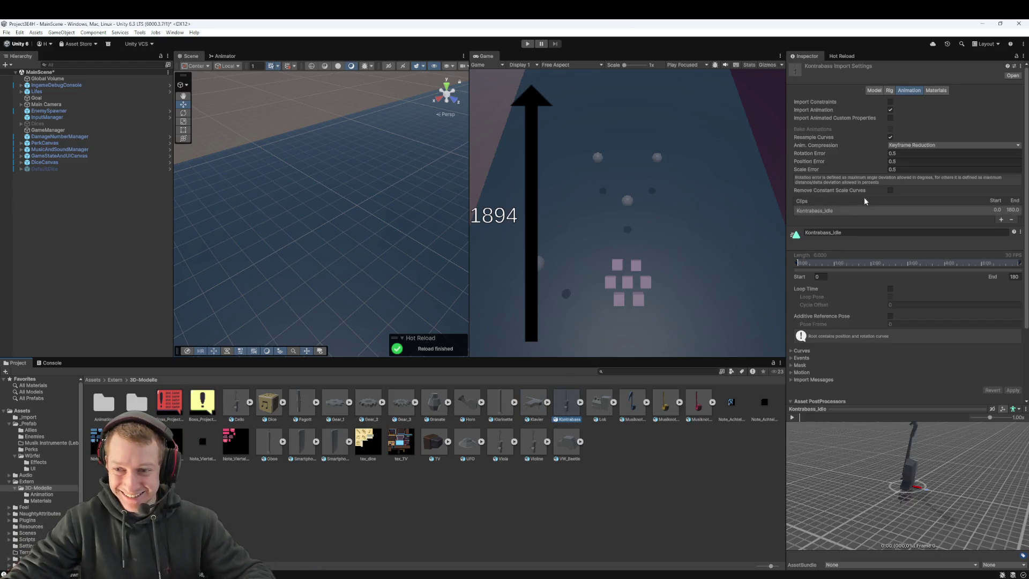
pyautogui.click(890, 288)
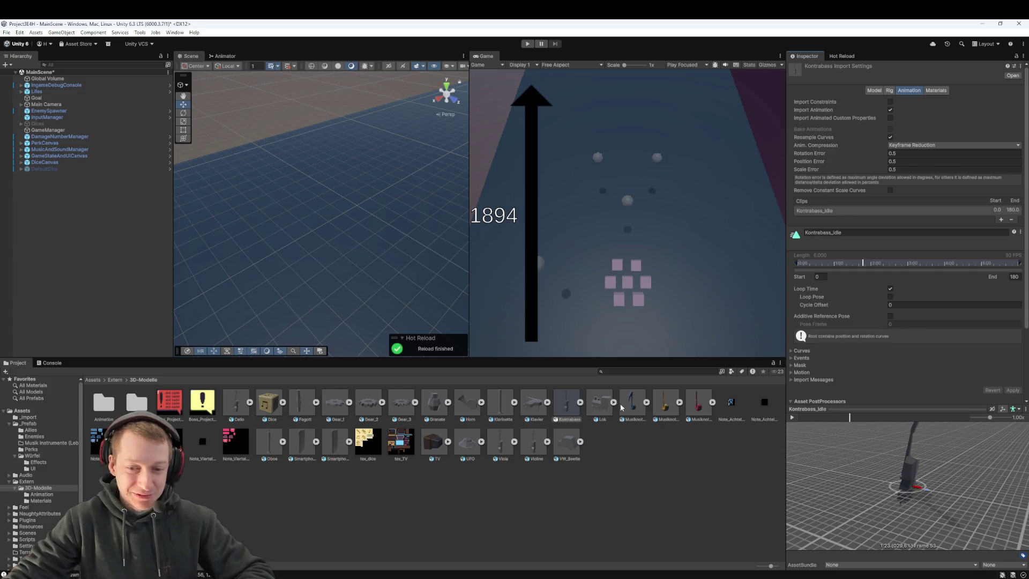
pyautogui.click(545, 440)
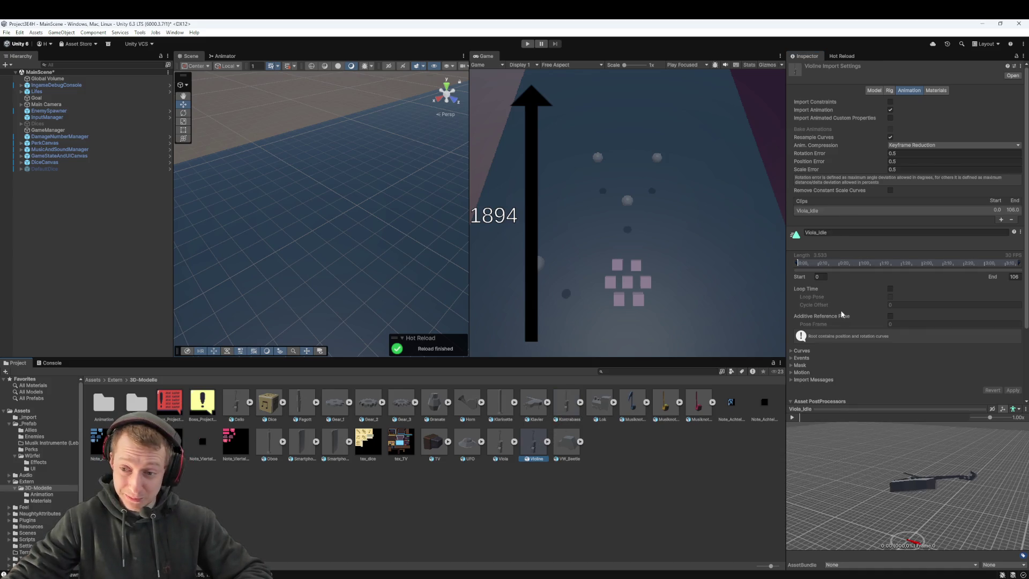
pyautogui.click(1009, 390)
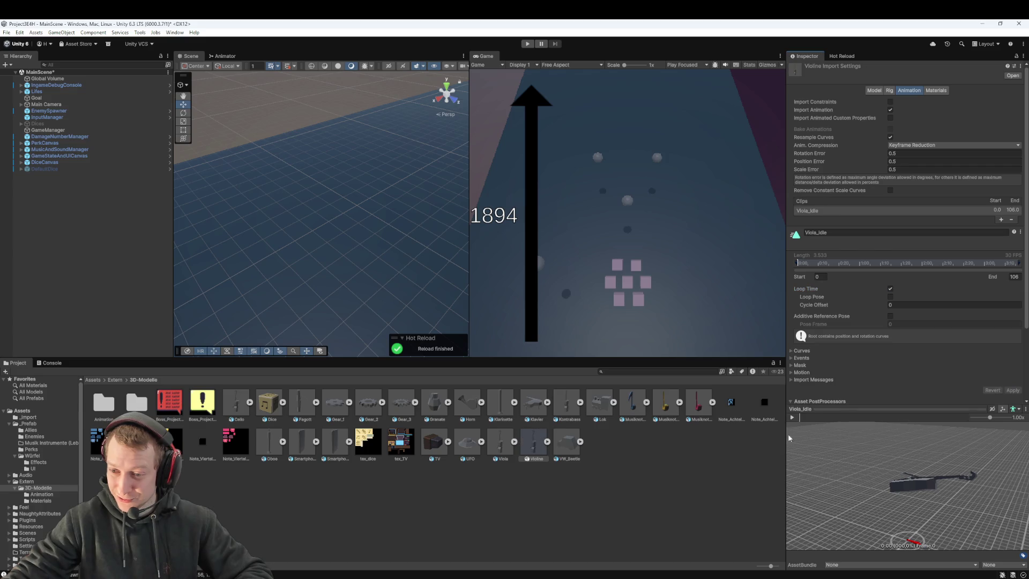
pyautogui.click(794, 418)
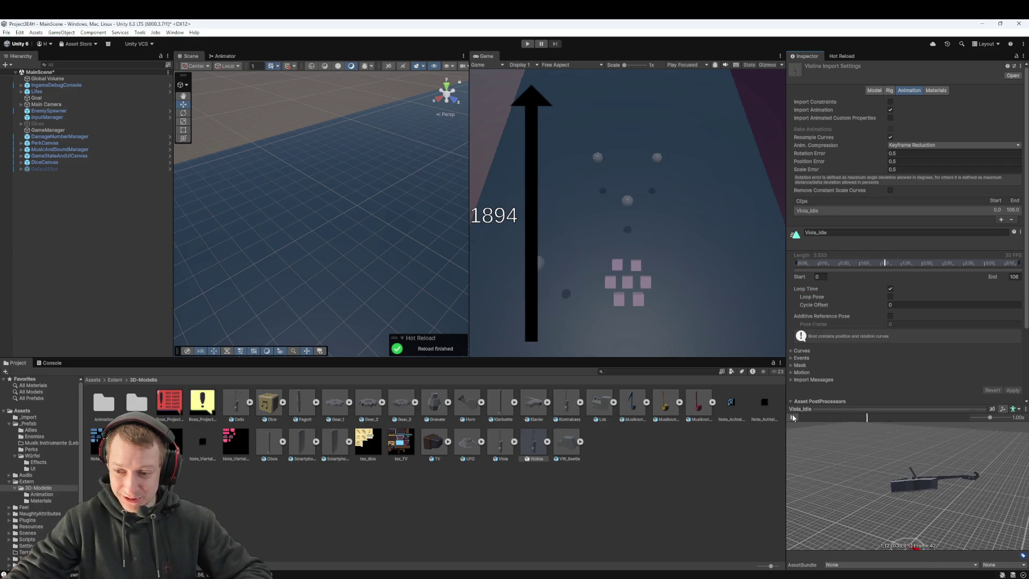
pyautogui.click(502, 449)
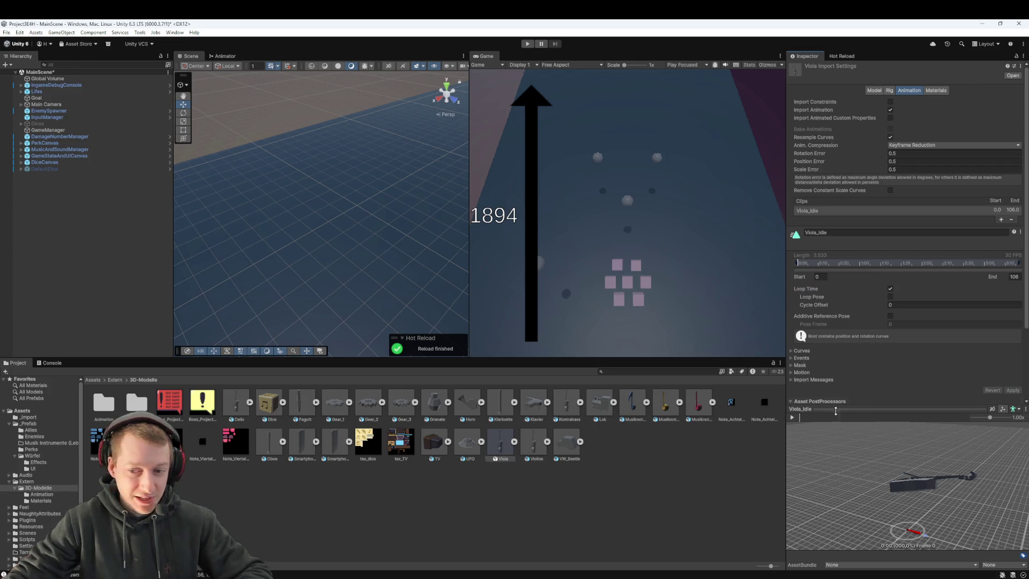
pyautogui.click(791, 417)
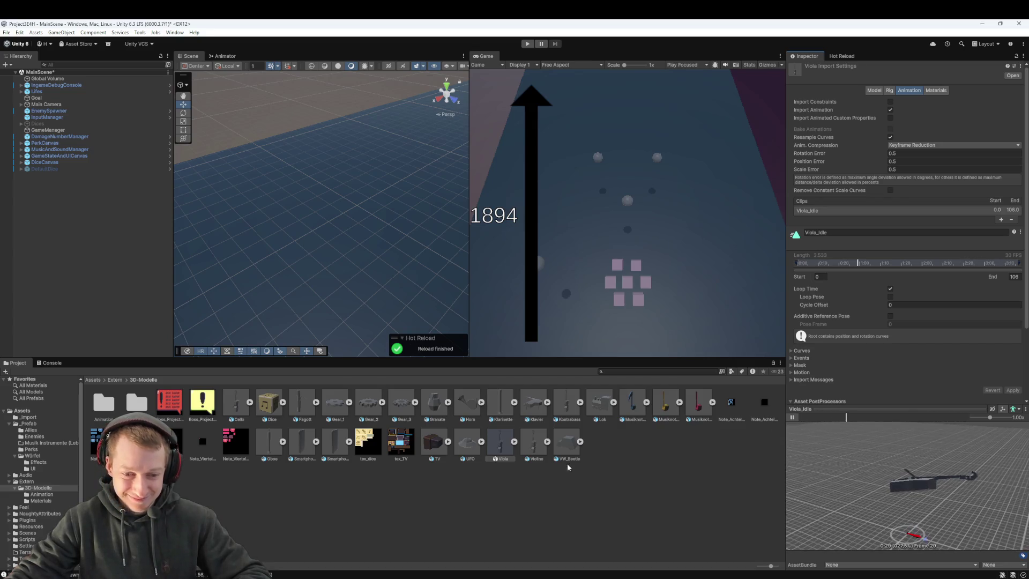
pyautogui.click(624, 471)
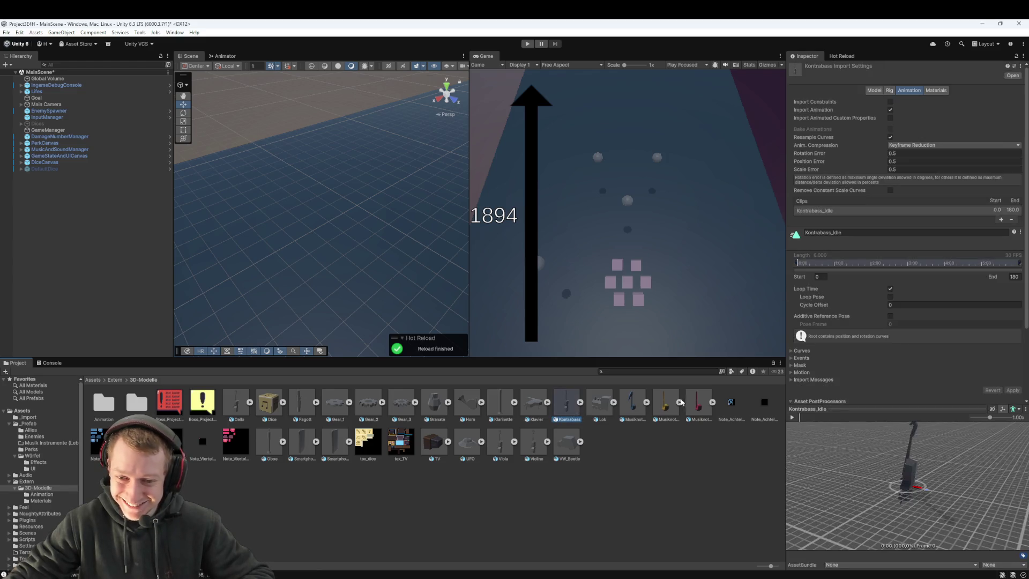
# - Recheck the Oboe, Cello, Viola, Violine, Horn and Klarinette import settings
pyautogui.click(275, 448)
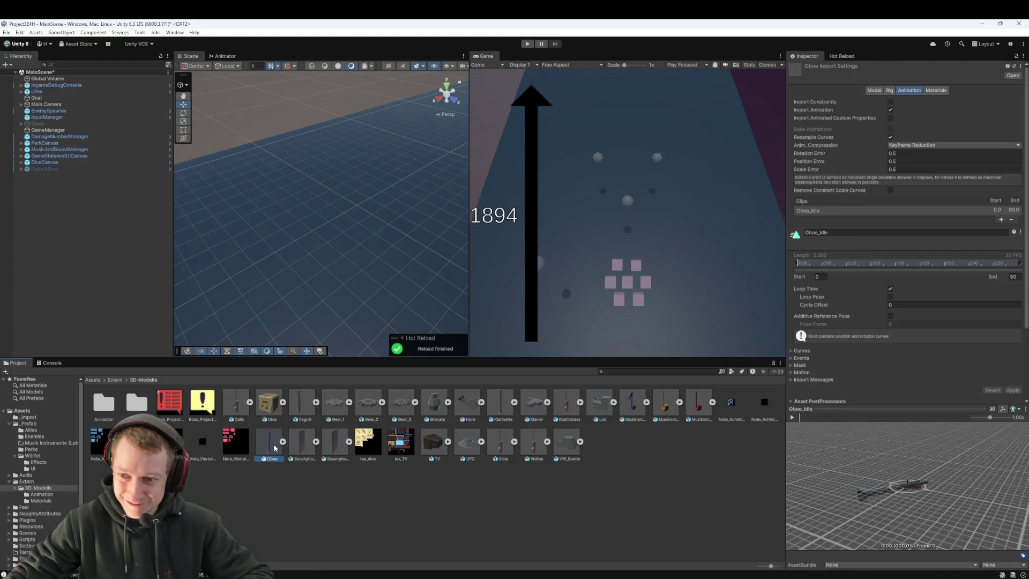
pyautogui.click(235, 407)
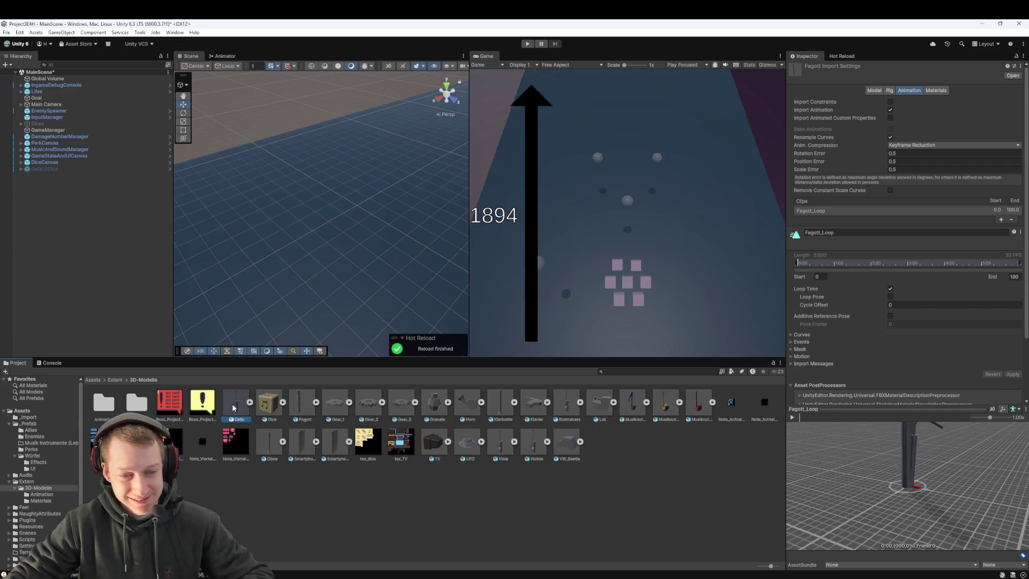
pyautogui.click(502, 442)
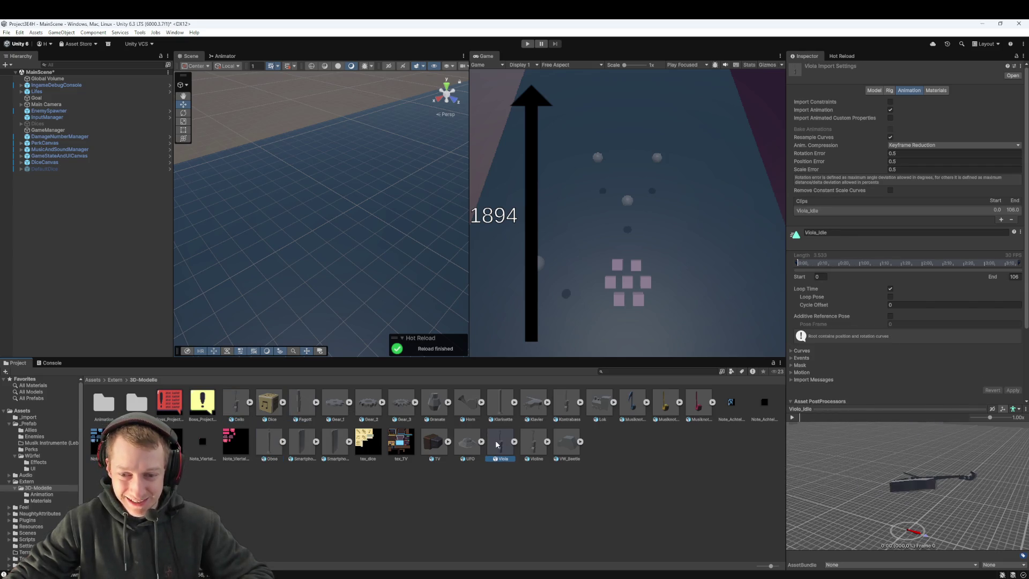
pyautogui.click(533, 443)
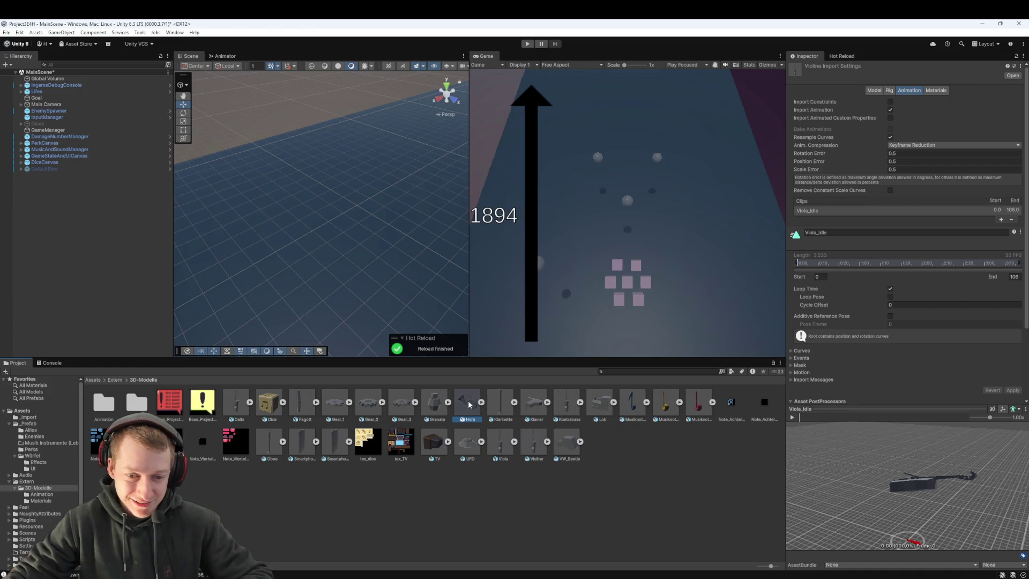
pyautogui.click(468, 407)
pyautogui.click(499, 408)
pyautogui.click(587, 506)
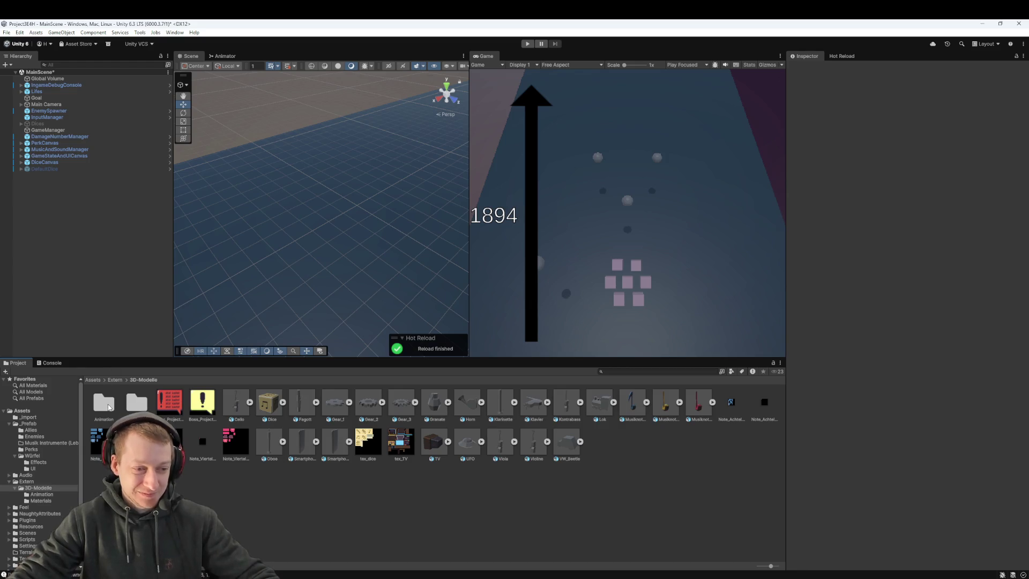
# - Create a folder named MusikAnimation inside the Animation folder
pyautogui.doubleClick(105, 403)
pyautogui.rightClick(334, 429)
pyautogui.click(218, 461)
pyautogui.rightClick(326, 410)
pyautogui.moveTo(375, 183)
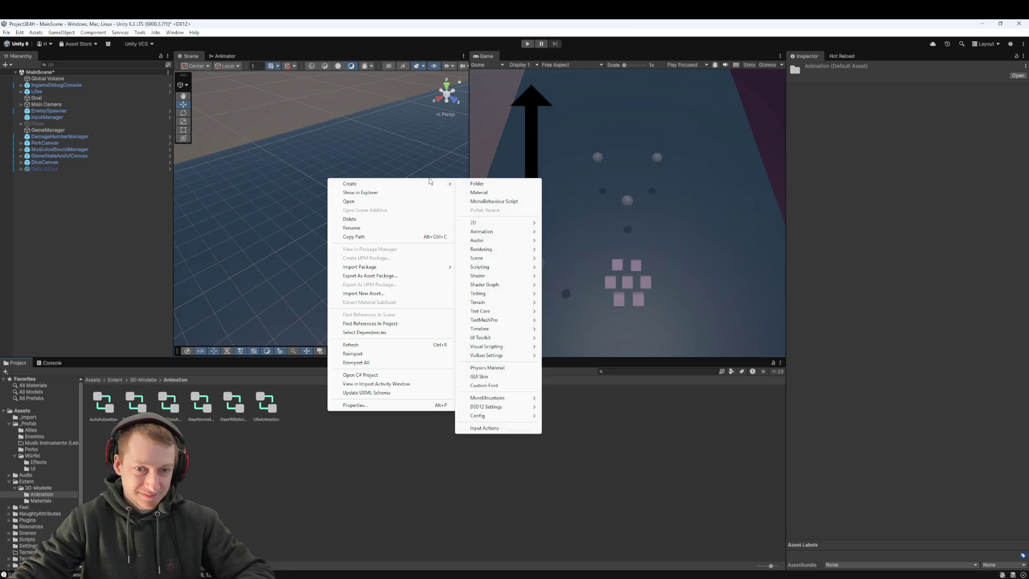
pyautogui.click(488, 185)
pyautogui.write('Musik')
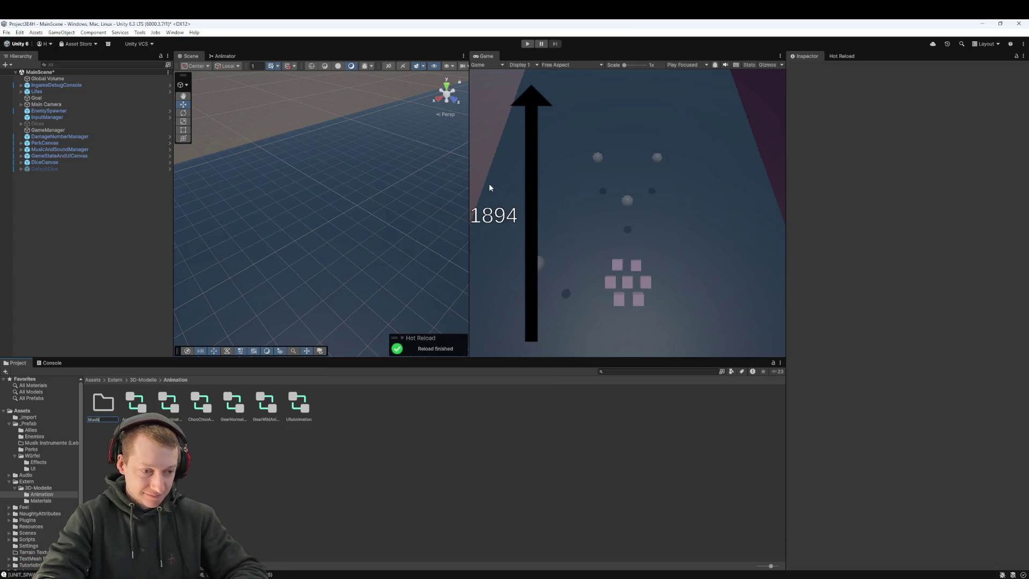
pyautogui.write('Animation')
pyautogui.press('Return')
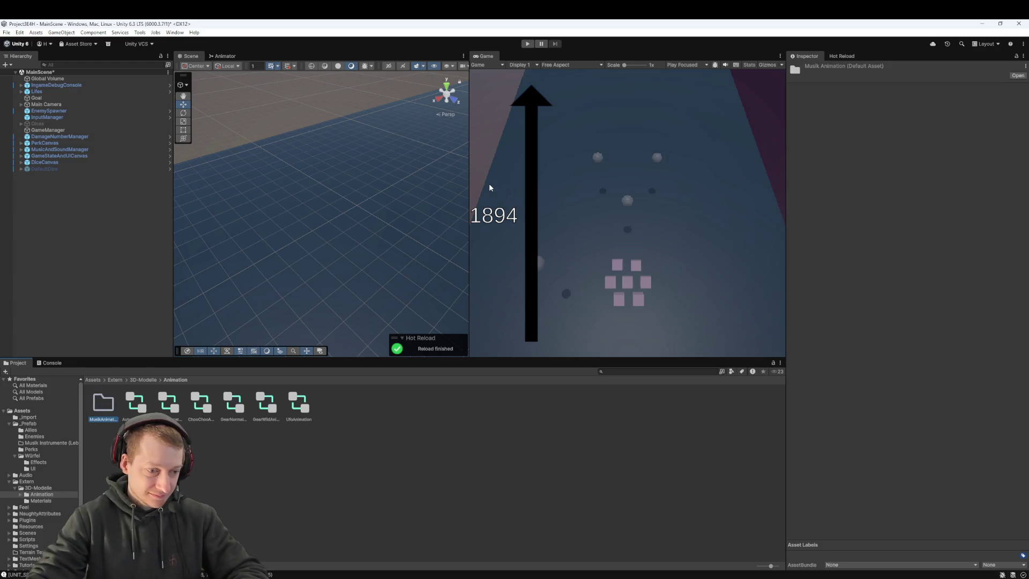
# - Open the empty MusikAnimation folder, then return to the 3D-Modelle folder
pyautogui.doubleClick(103, 403)
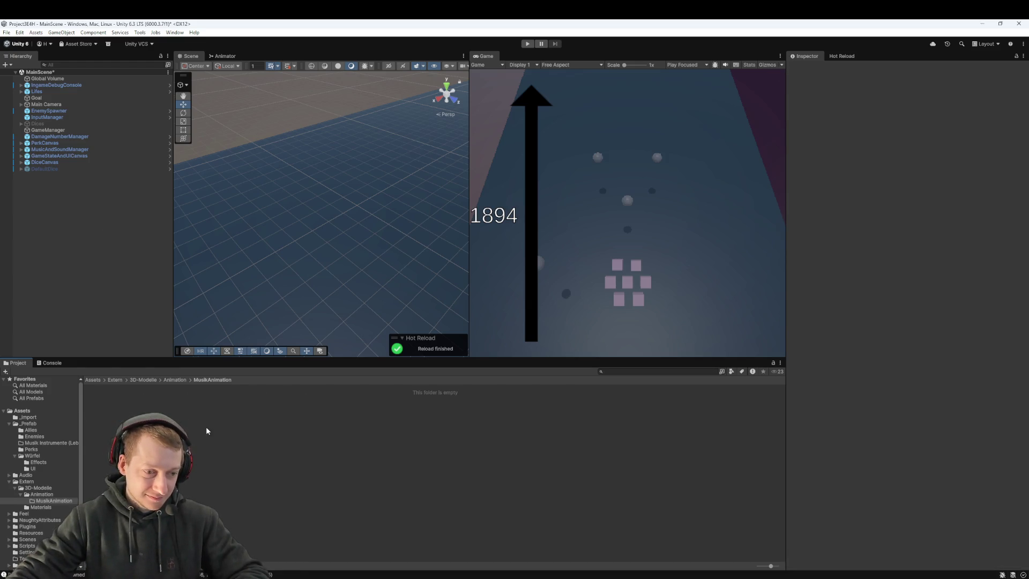
pyautogui.rightClick(182, 423)
pyautogui.click(162, 393)
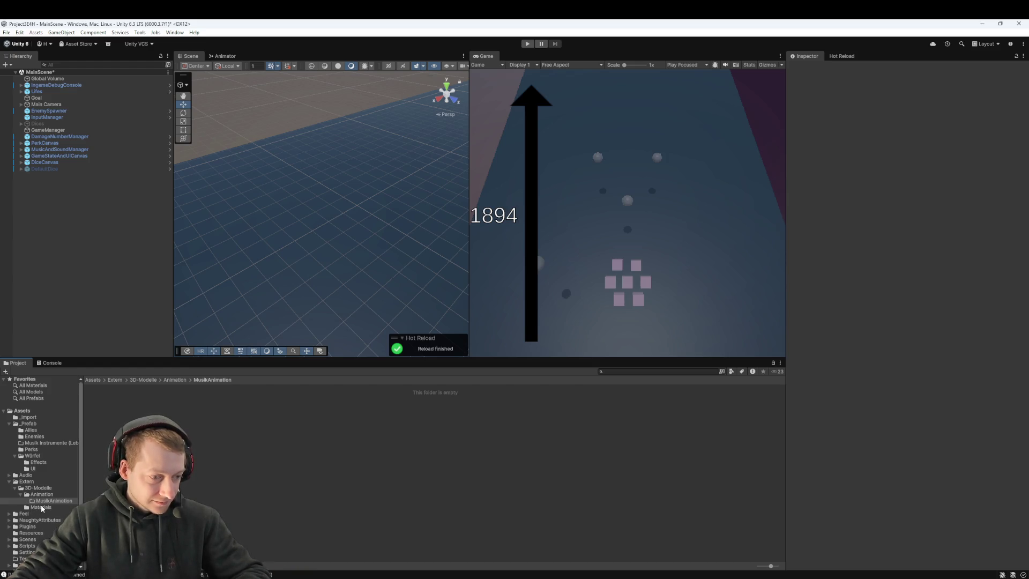
pyautogui.rightClick(43, 488)
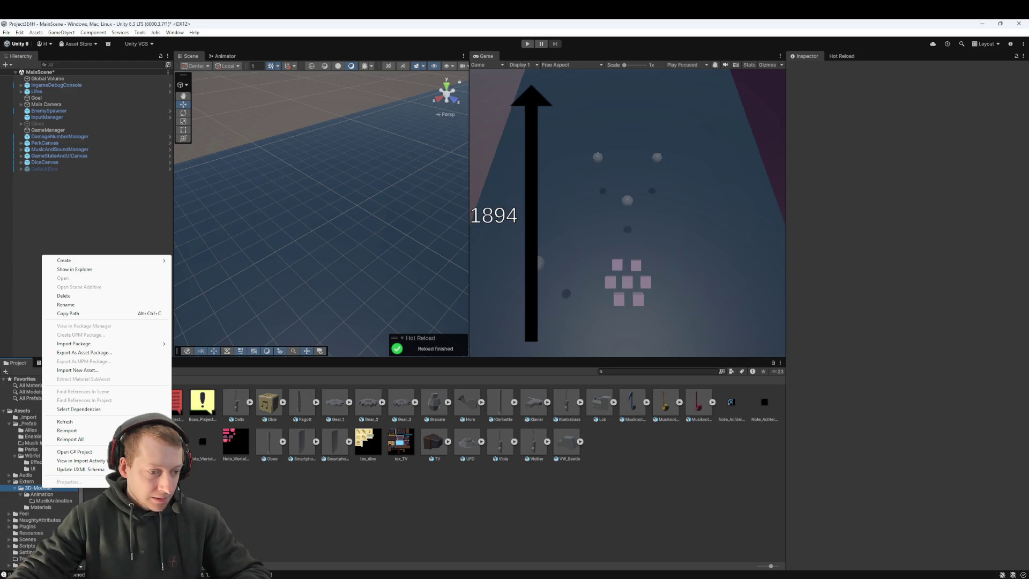
pyautogui.press('Escape')
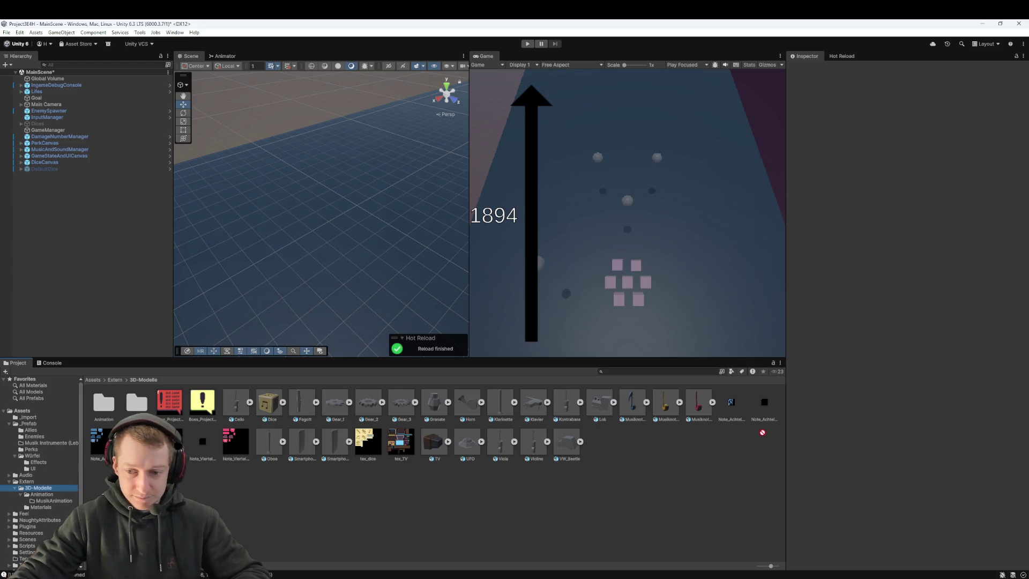
pyautogui.moveTo(843, 383); pyautogui.dragTo(229, 375)
pyautogui.moveTo(70, 402); pyautogui.dragTo(96, 370)
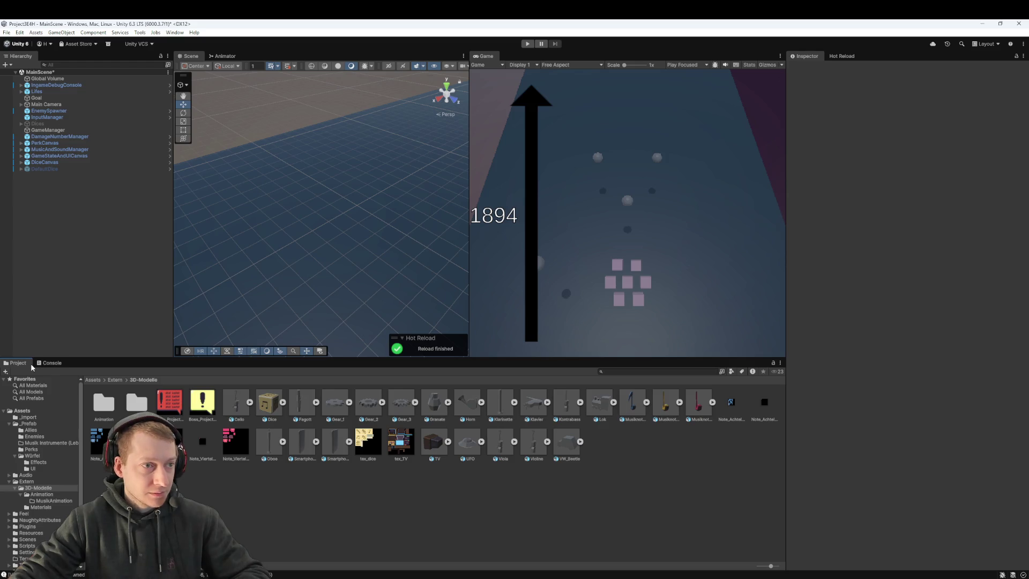
# - Add a second Project panel via the Game tab and dock it beside the first
pyautogui.rightClick(487, 54)
pyautogui.moveTo(517, 104)
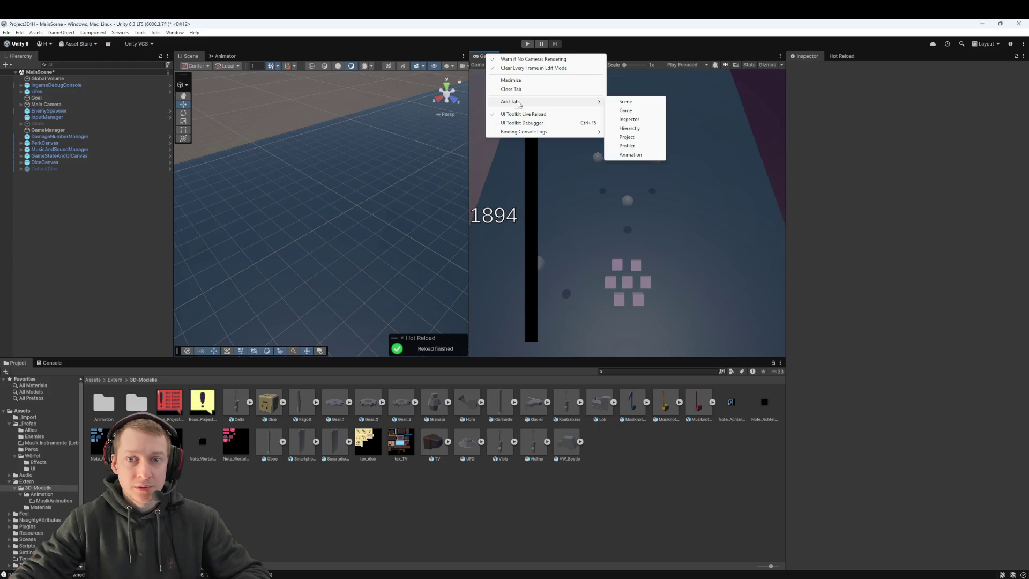
pyautogui.click(635, 140)
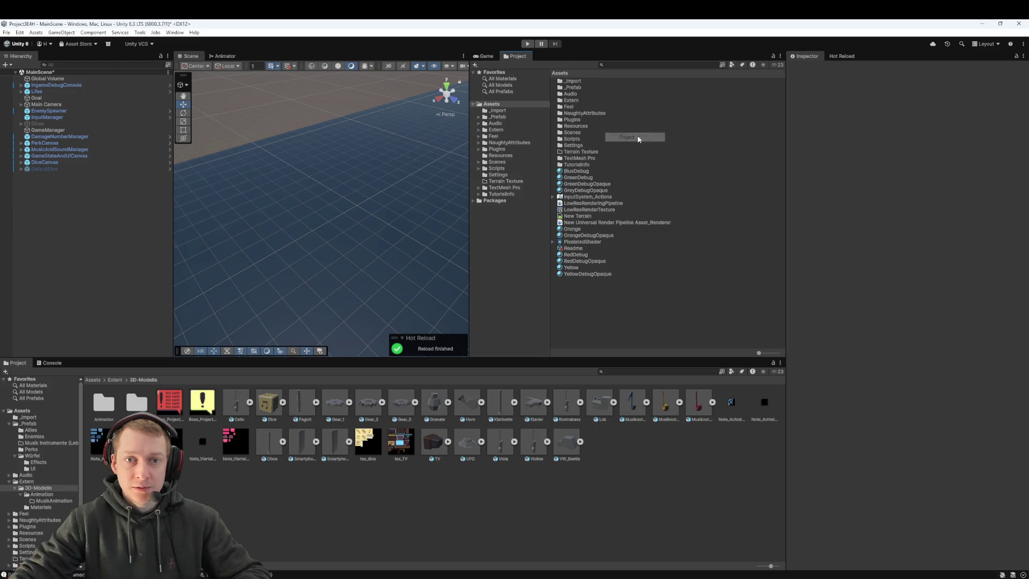
pyautogui.moveTo(512, 55)
pyautogui.mouseDown()
pyautogui.moveTo(542, 179)
pyautogui.moveTo(686, 494)
pyautogui.moveTo(734, 491)
pyautogui.mouseUp()
pyautogui.moveTo(523, 462)
pyautogui.mouseDown()
pyautogui.moveTo(403, 462)
pyautogui.moveTo(422, 462)
pyautogui.mouseUp()
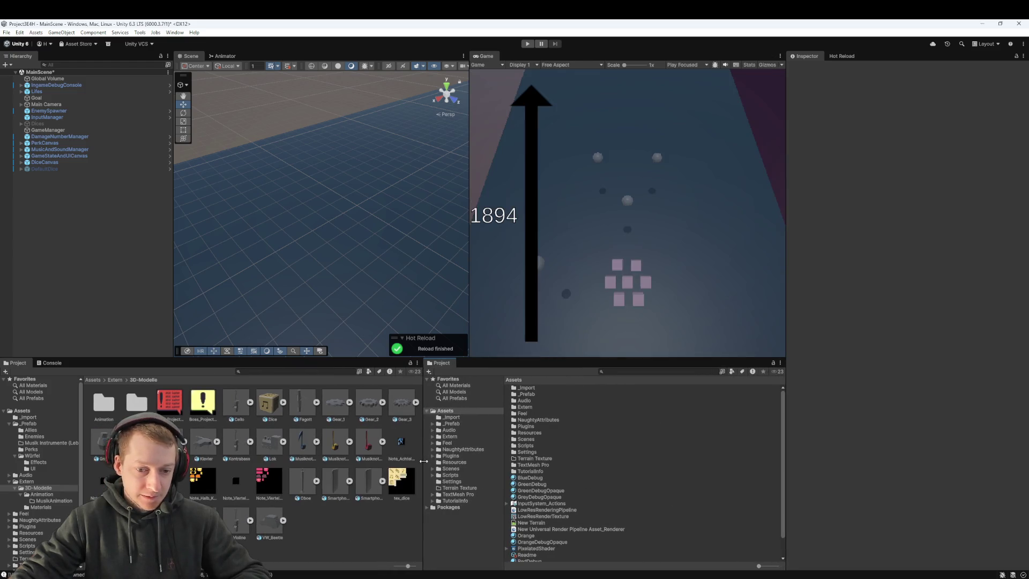
# - In the second panel, open Extern > 3D-Modelle > Animation
pyautogui.scroll(-2, 580, 431)
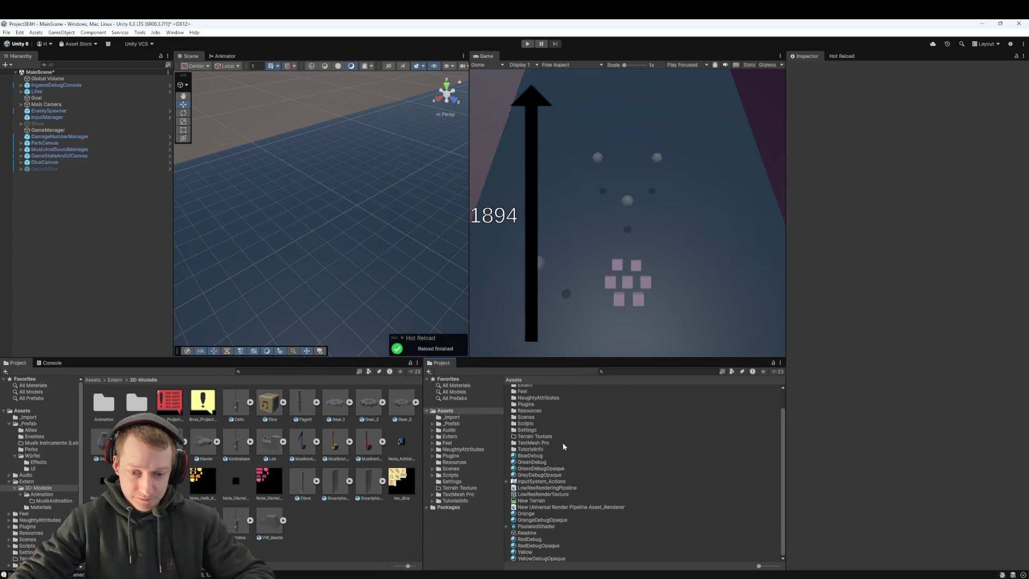
pyautogui.click(450, 436)
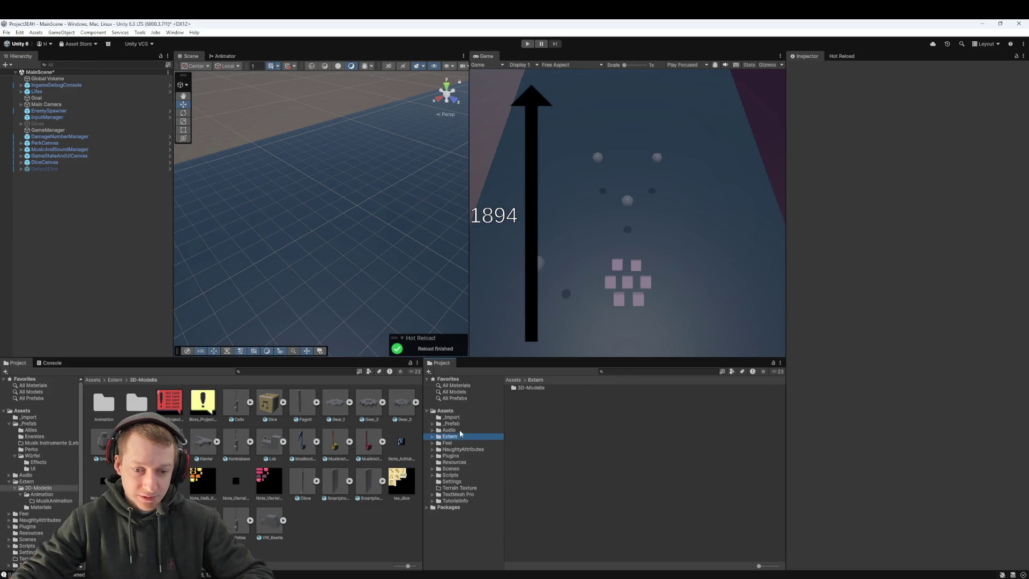
pyautogui.doubleClick(556, 385)
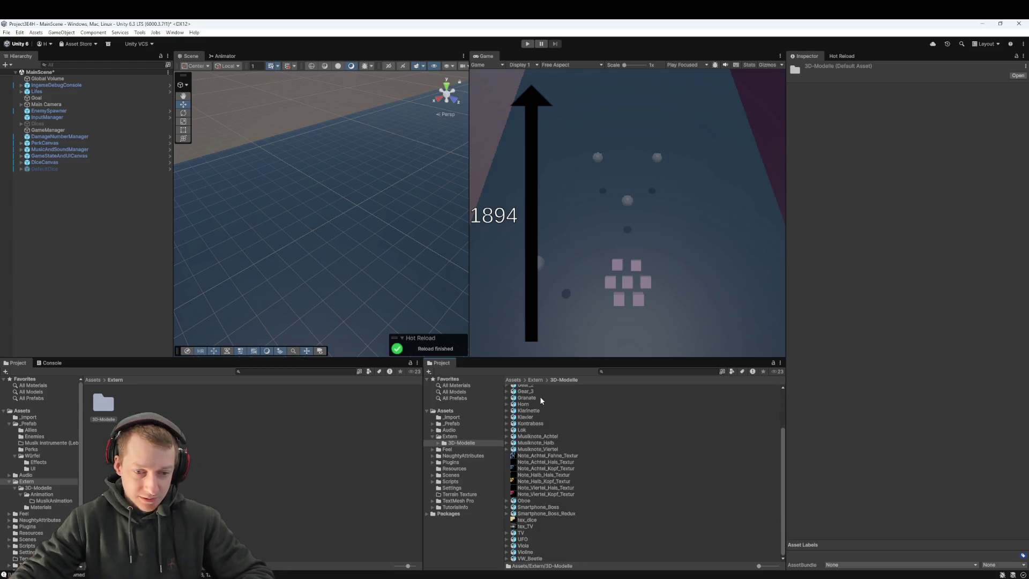
pyautogui.doubleClick(535, 388)
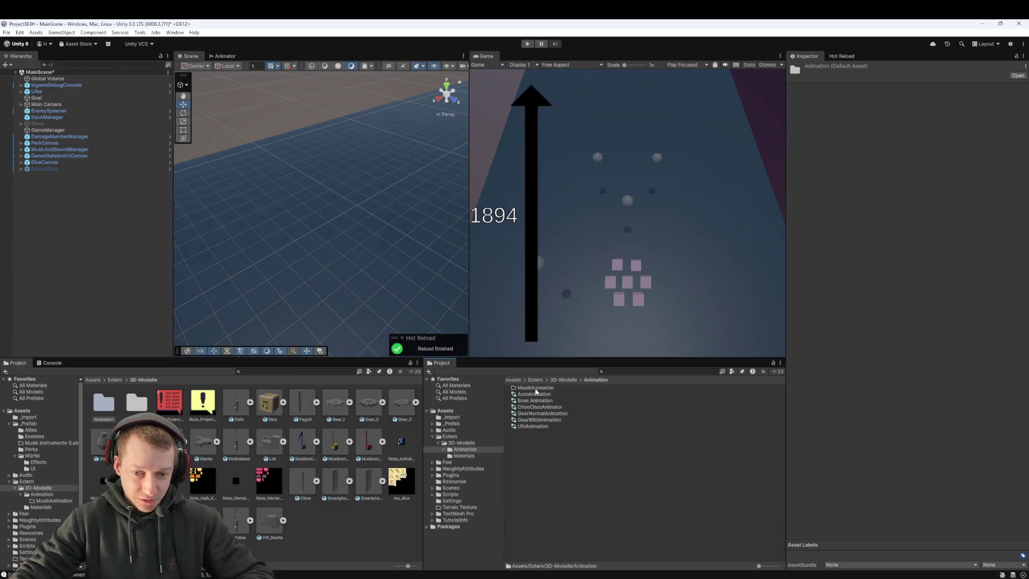
# - Create an animator controller named OboeAnimation in the Animation folder
pyautogui.click(535, 469)
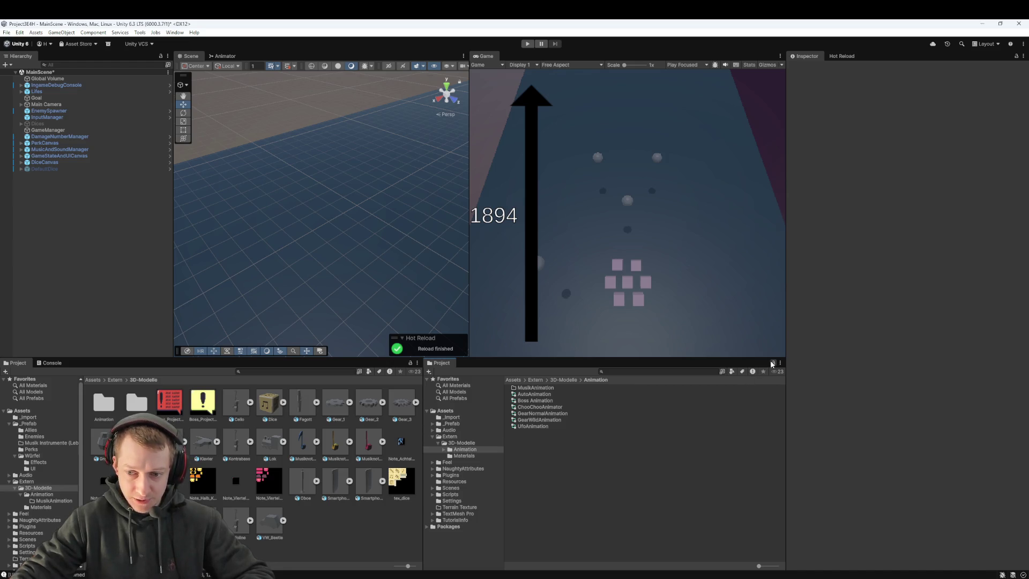
pyautogui.rightClick(529, 458)
pyautogui.moveTo(616, 232)
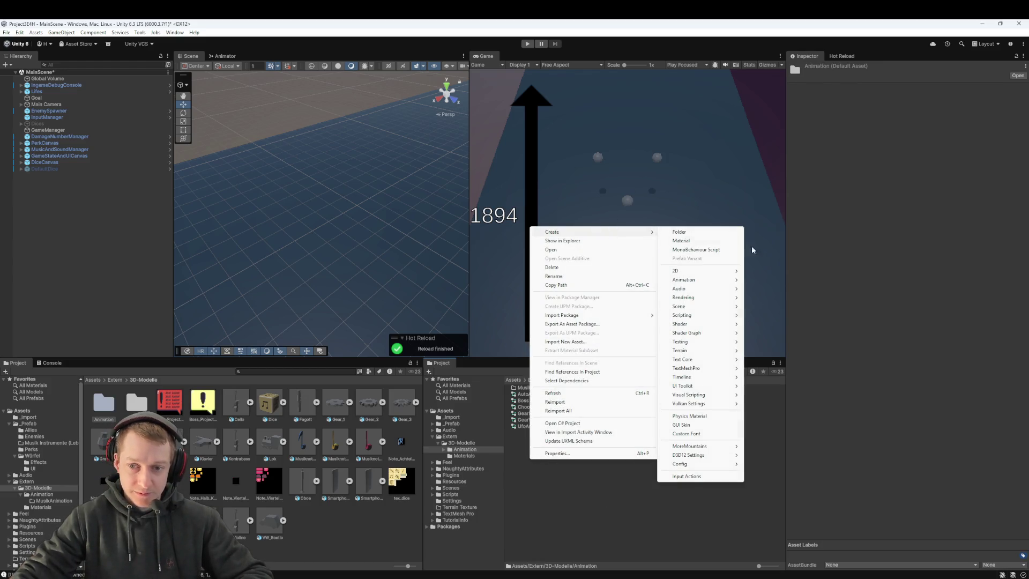
pyautogui.moveTo(702, 279)
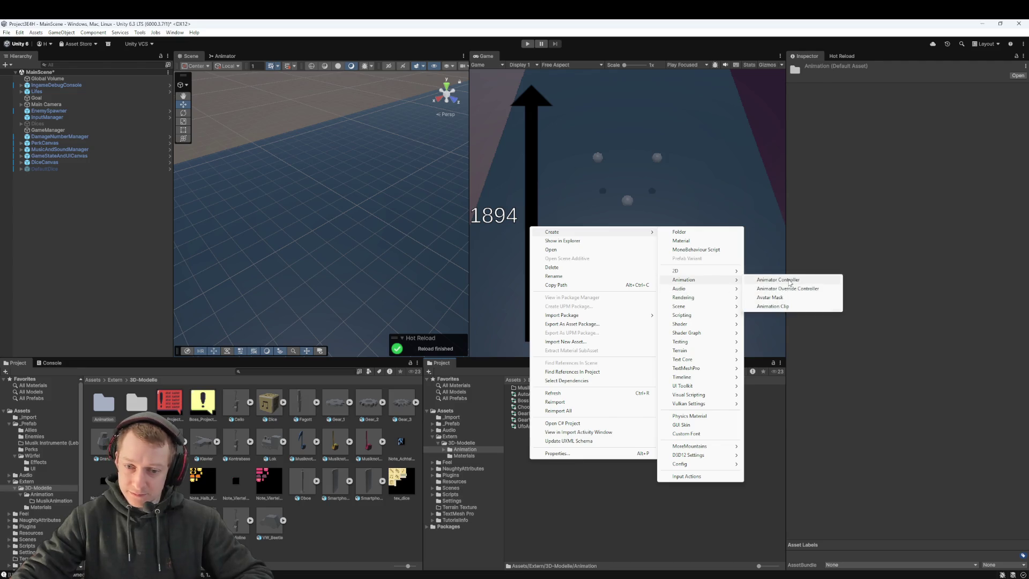
pyautogui.click(777, 280)
pyautogui.write('OboeAnimation')
pyautogui.press('Return')
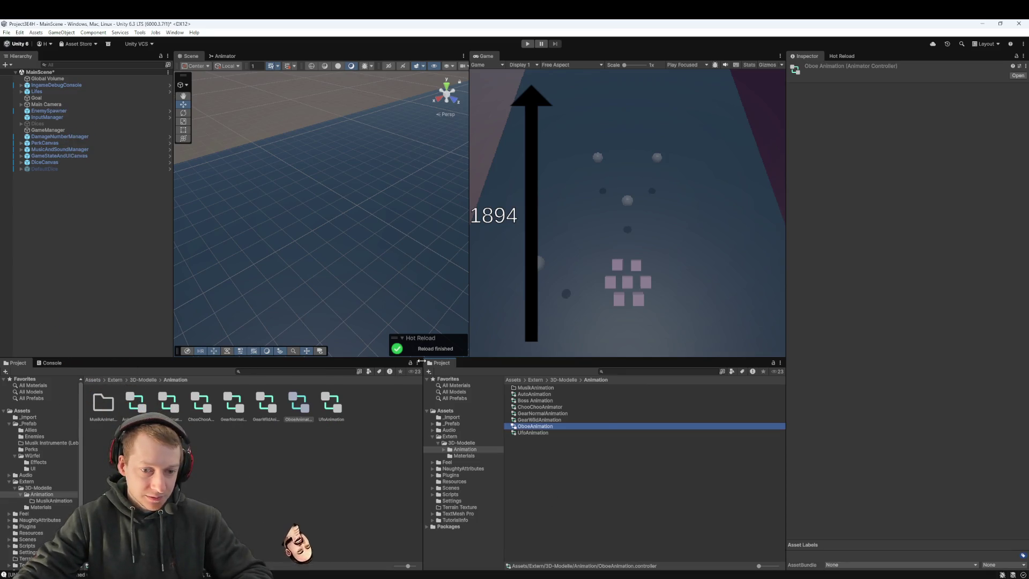
# - Move OboeAnimation into the MusikAnimation folder and open that folder
pyautogui.click(114, 380)
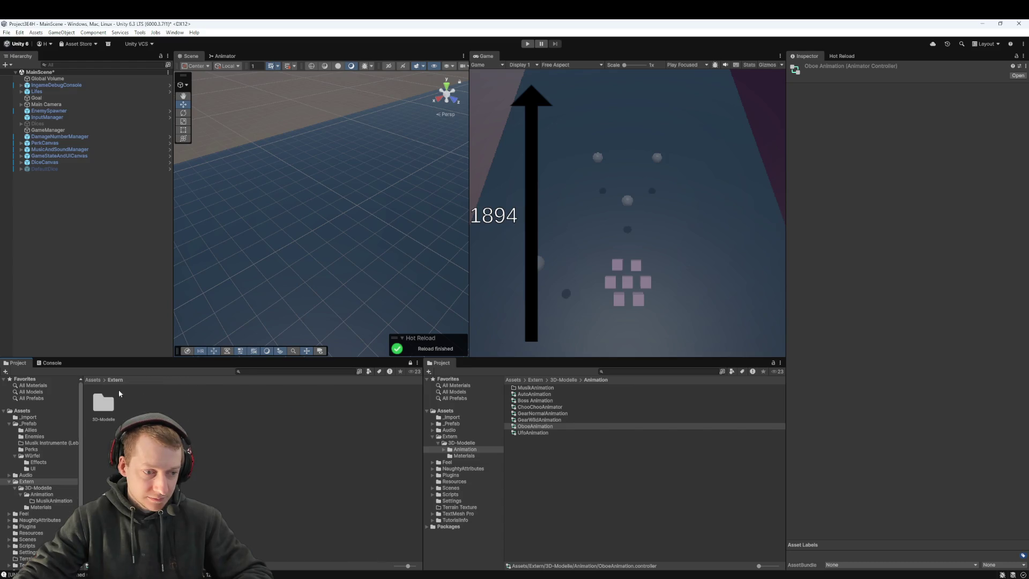
pyautogui.doubleClick(101, 402)
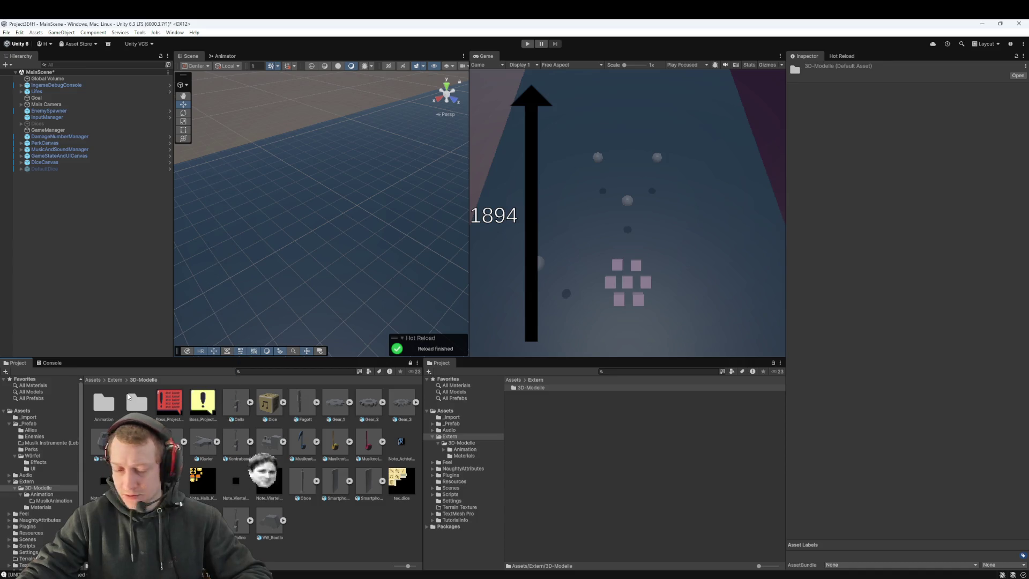
pyautogui.click(344, 529)
pyautogui.click(474, 450)
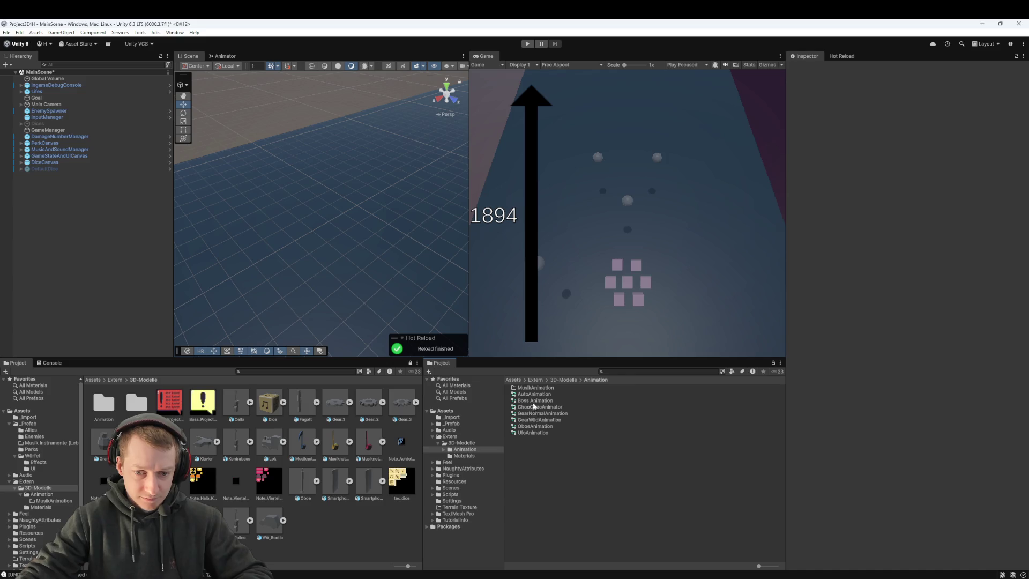
pyautogui.moveTo(530, 426); pyautogui.dragTo(537, 389)
pyautogui.doubleClick(532, 387)
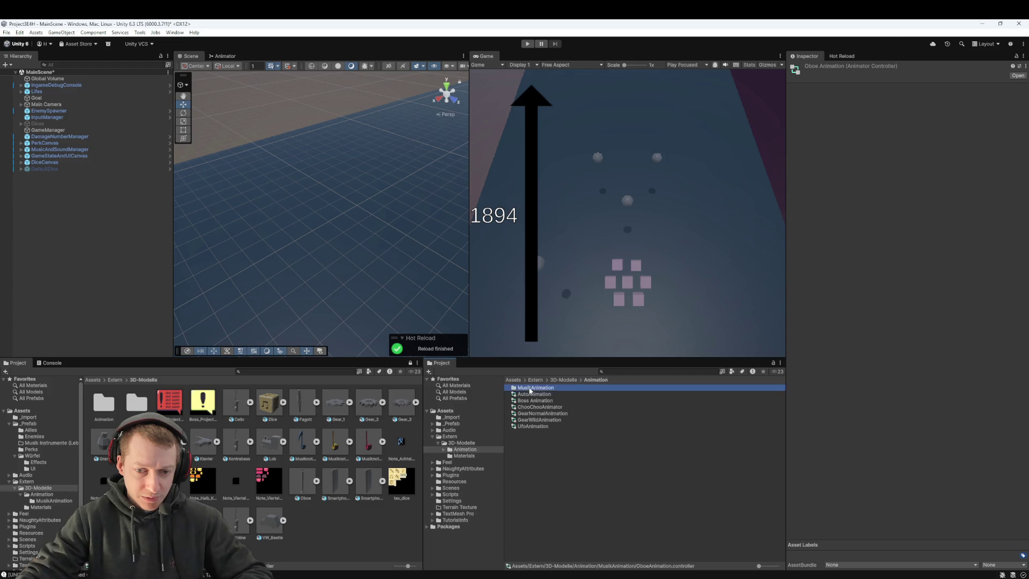
# - Create a KlarinetteAnimation animator controller in MusikAnimation, renaming it to fix the 'Animatino' typo
pyautogui.rightClick(527, 416)
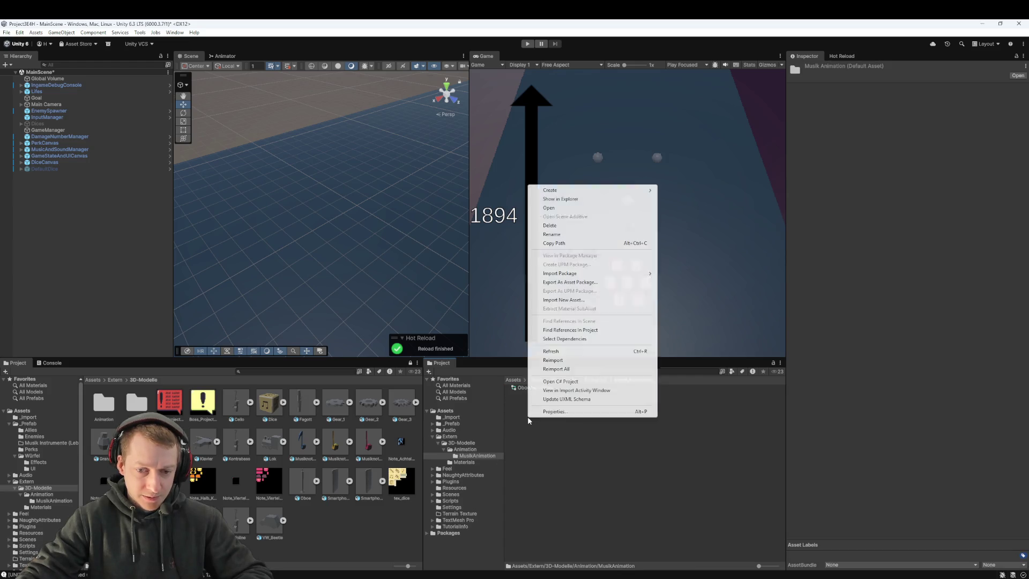
pyautogui.moveTo(584, 191)
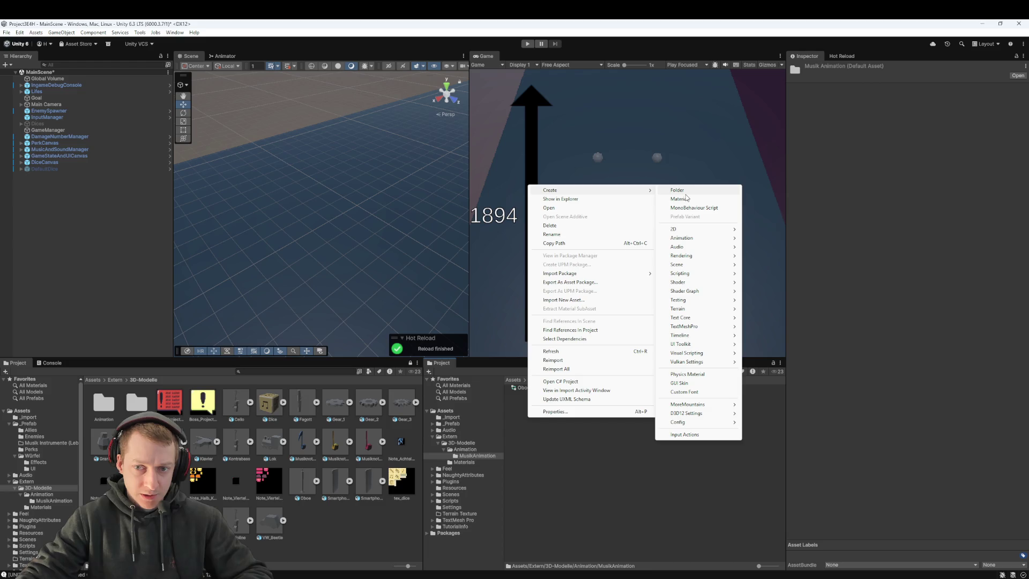
pyautogui.moveTo(703, 238)
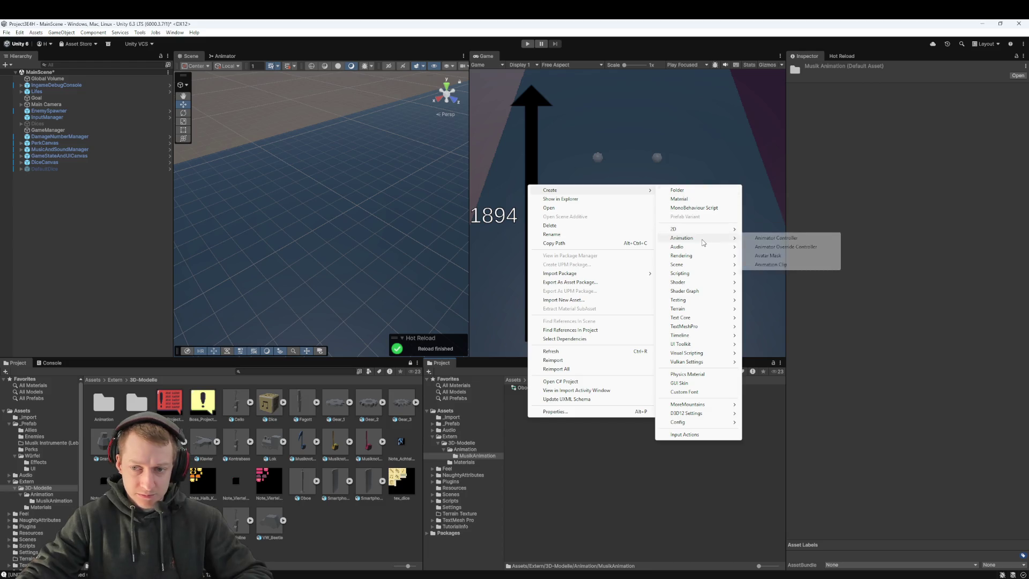
pyautogui.click(775, 238)
pyautogui.write('KlavierAnima')
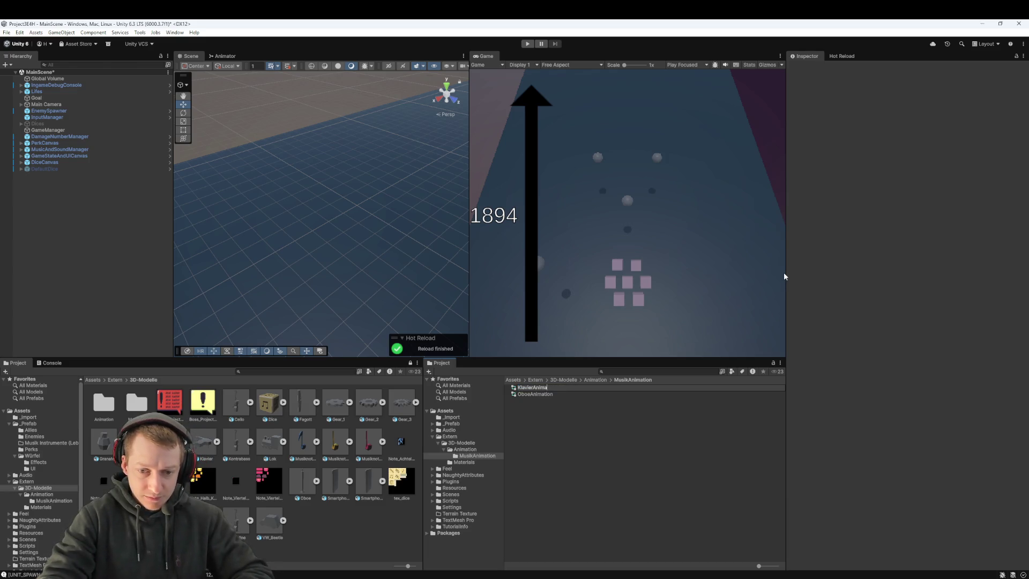
pyautogui.hotkey('ctrl', 'BackSpace')
pyautogui.write('arinetteAnim')
pyautogui.write('atino')
pyautogui.press('Return')
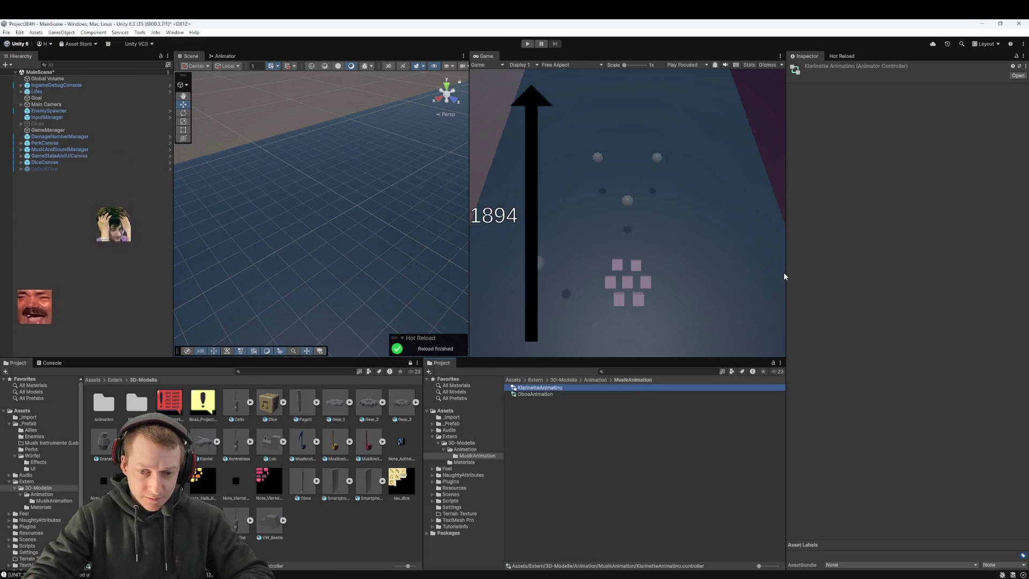
pyautogui.press('F2')
pyautogui.press('BackSpace')
pyautogui.press('BackSpace')
pyautogui.press('BackSpace')
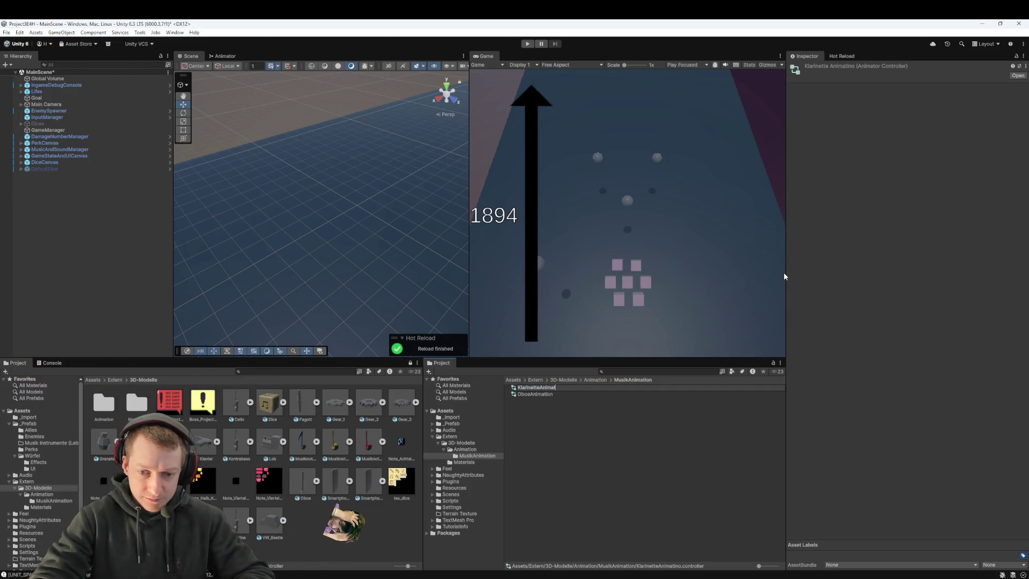
pyautogui.write('ion')
pyautogui.press('Return')
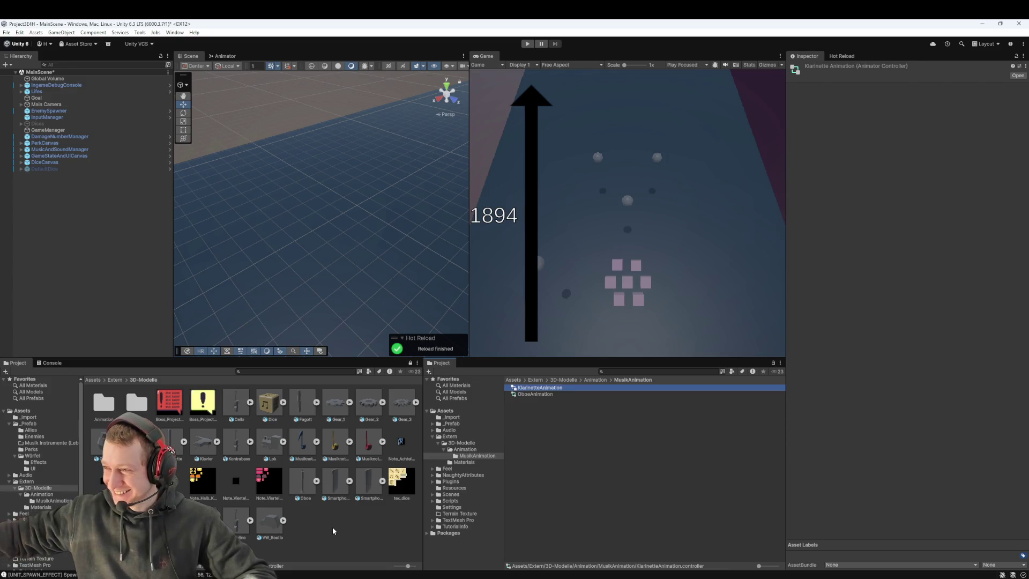
# - Check the Oboe and Violine import settings, then create a ViolineAnimation animator controller in MusikAnimation
pyautogui.click(306, 484)
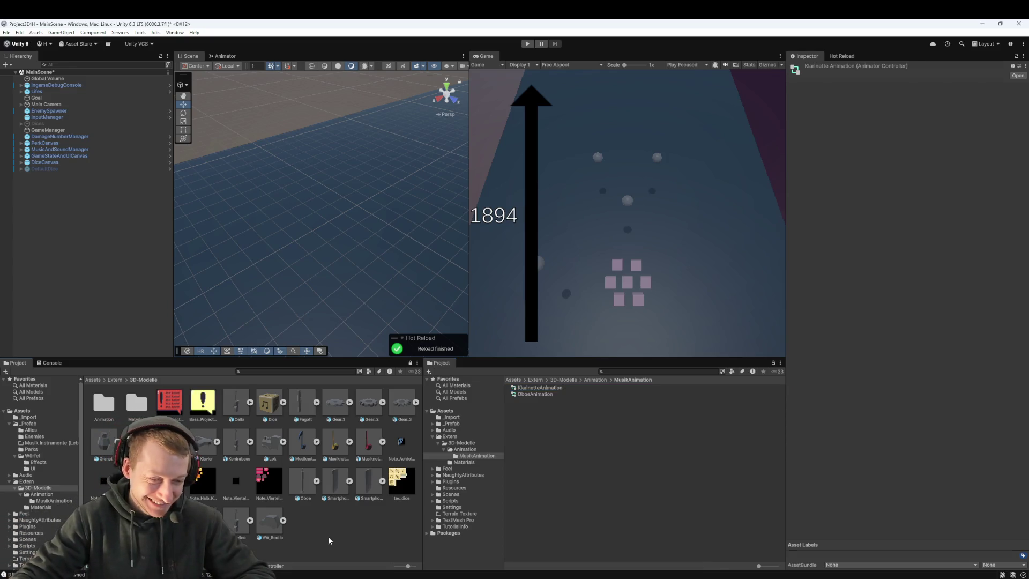
pyautogui.click(236, 534)
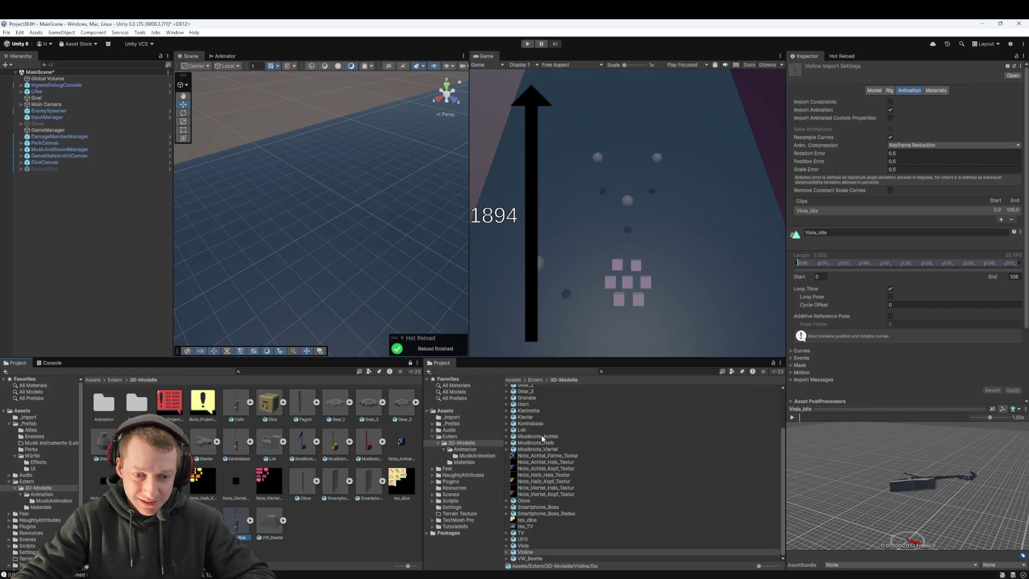
pyautogui.click(773, 364)
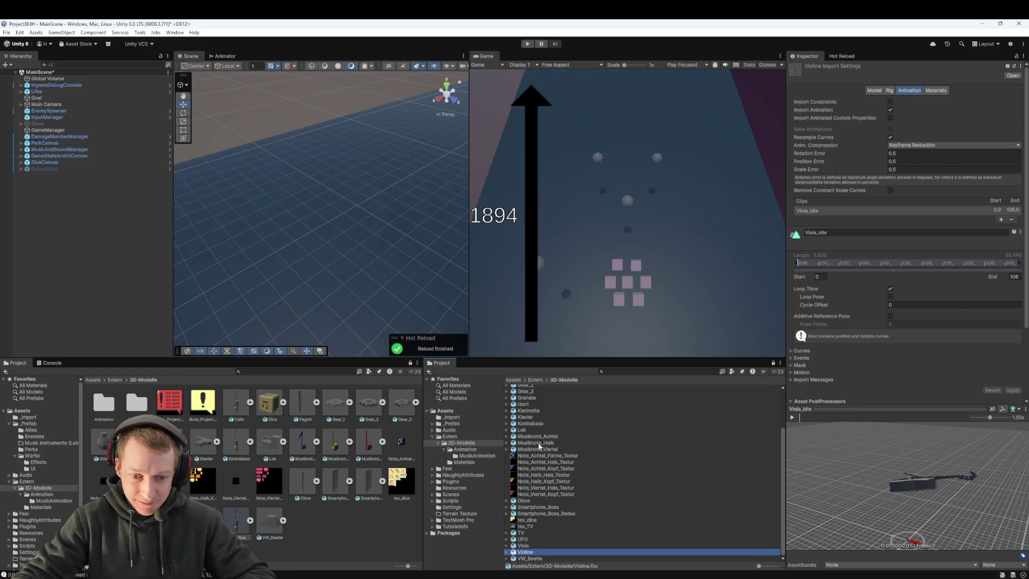
pyautogui.click(491, 456)
pyautogui.click(237, 523)
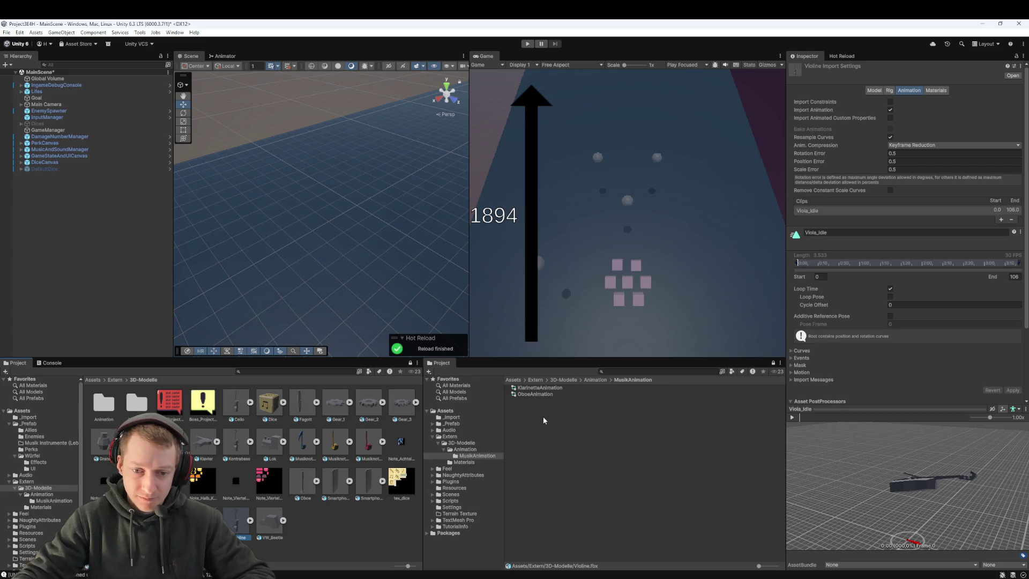
pyautogui.rightClick(535, 416)
pyautogui.moveTo(595, 191)
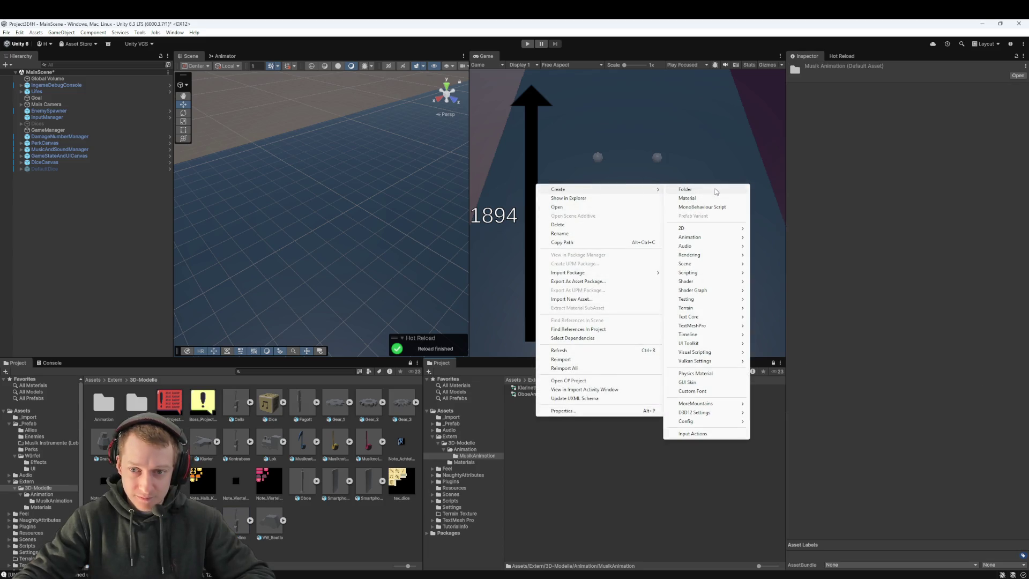
pyautogui.moveTo(710, 237)
pyautogui.click(781, 239)
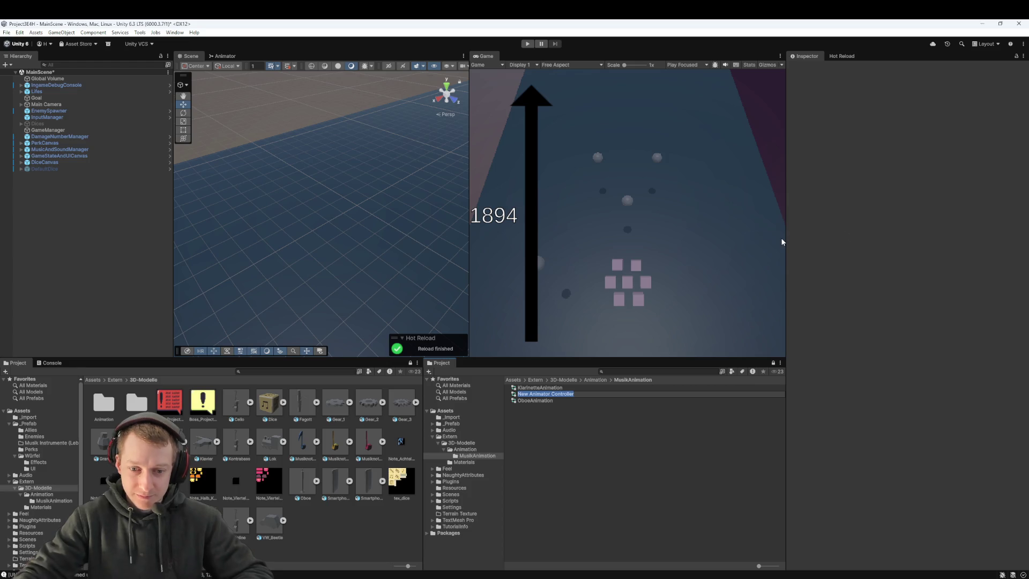
pyautogui.write('ViolineAnimation')
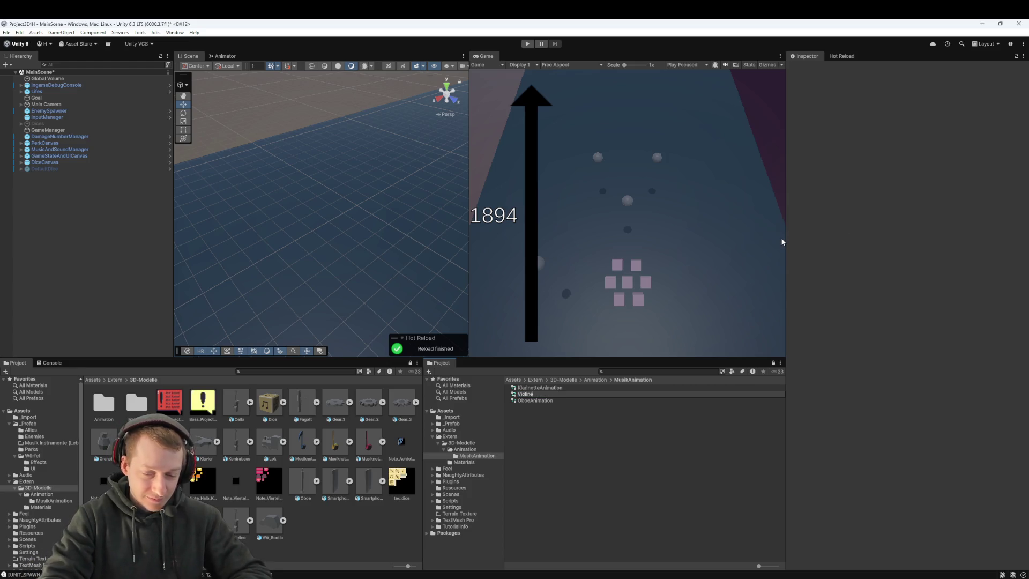
pyautogui.press('Return')
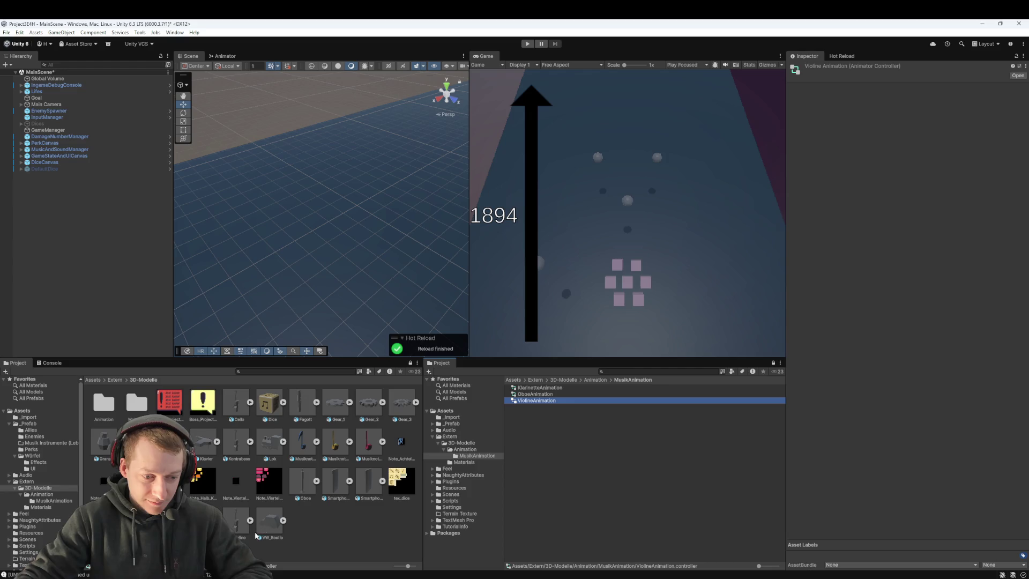
# - Create a second animator controller named ViolaAnimation
pyautogui.click(548, 468)
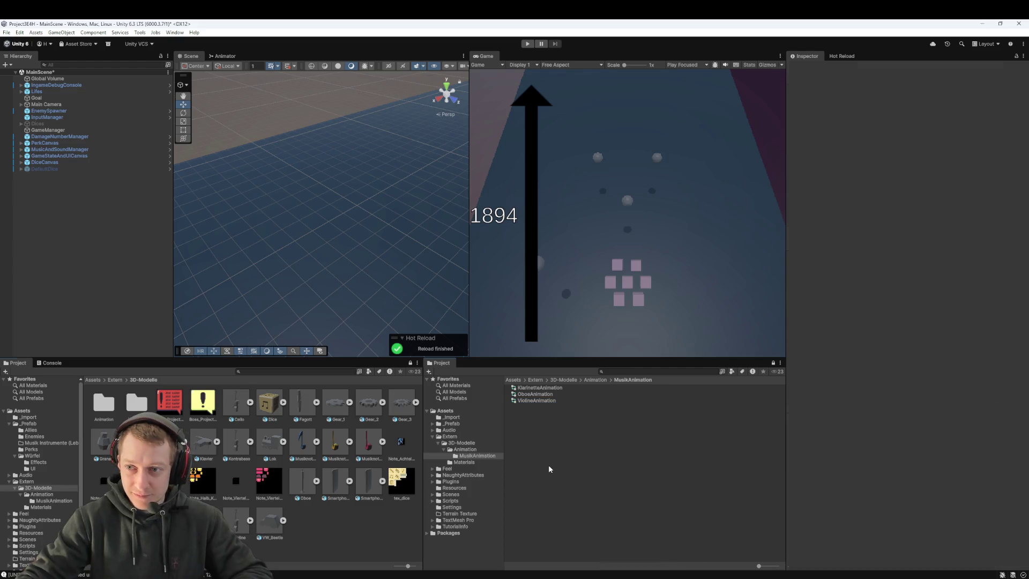
pyautogui.rightClick(520, 416)
pyautogui.moveTo(616, 190)
pyautogui.moveTo(690, 246)
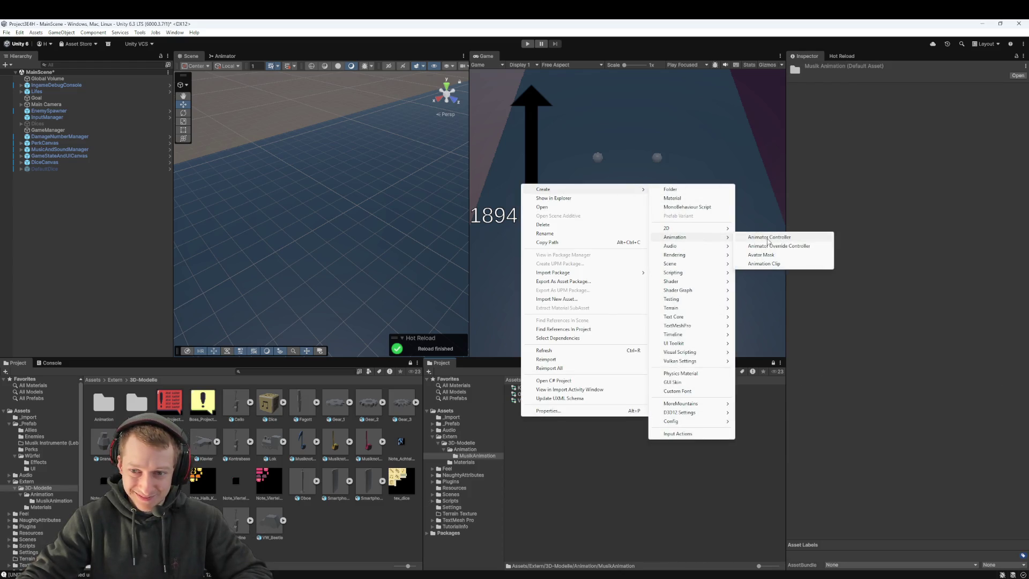
pyautogui.click(770, 237)
pyautogui.write('Vio')
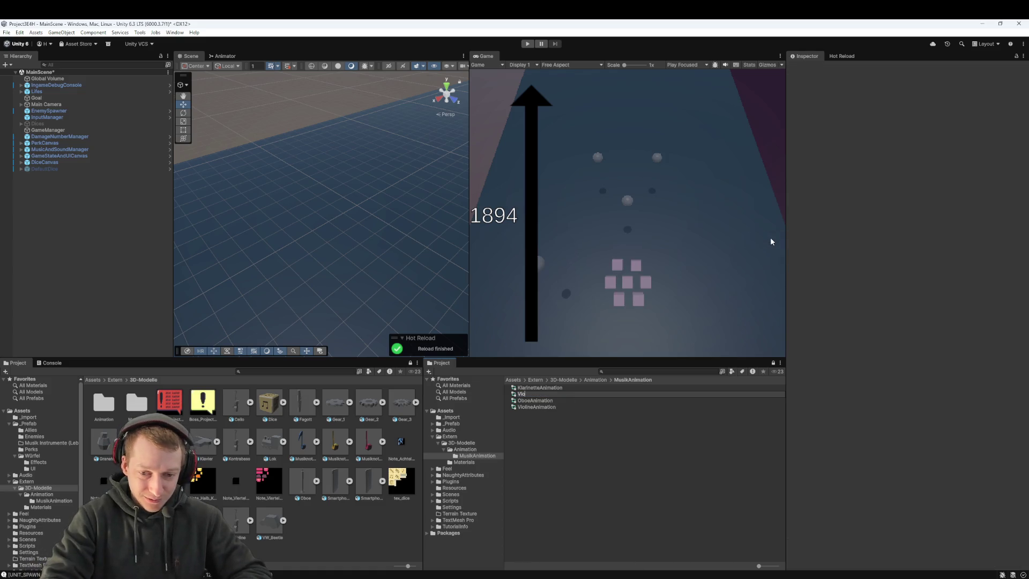
pyautogui.write('laAnimation')
pyautogui.press('Return')
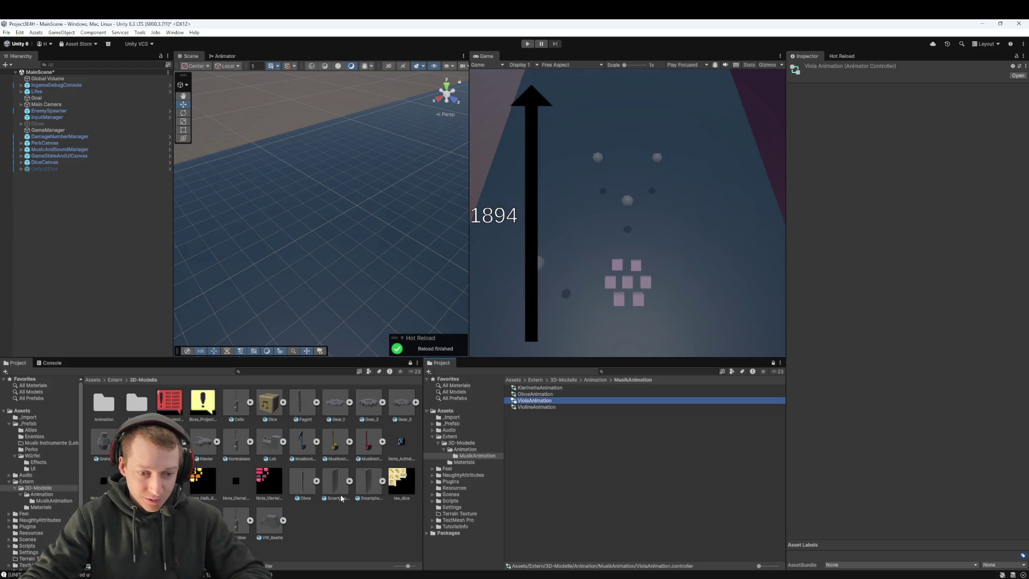
# - Create a KontrabassAnimation animator controller
pyautogui.click(236, 442)
pyautogui.rightClick(564, 449)
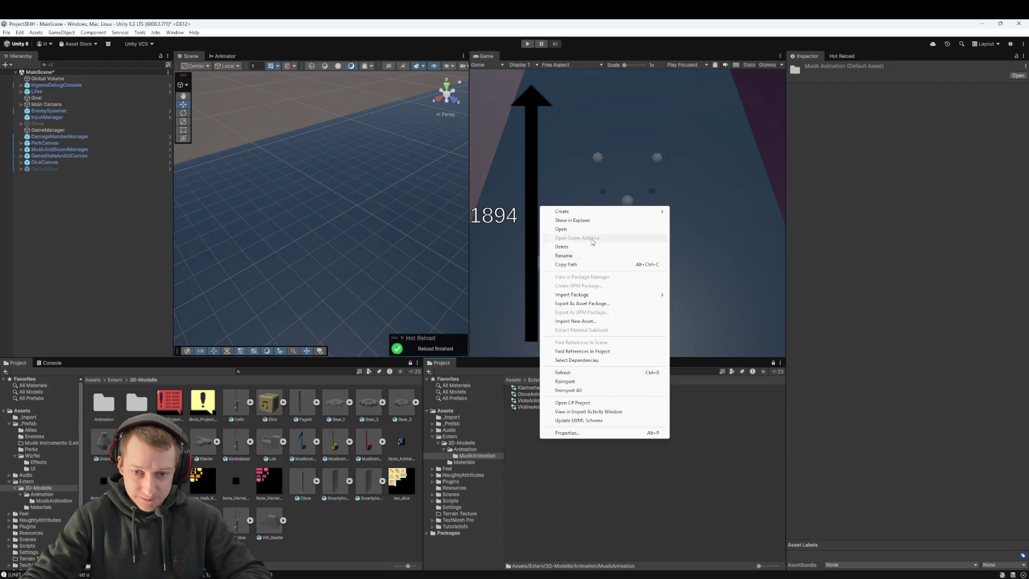
pyautogui.moveTo(589, 211)
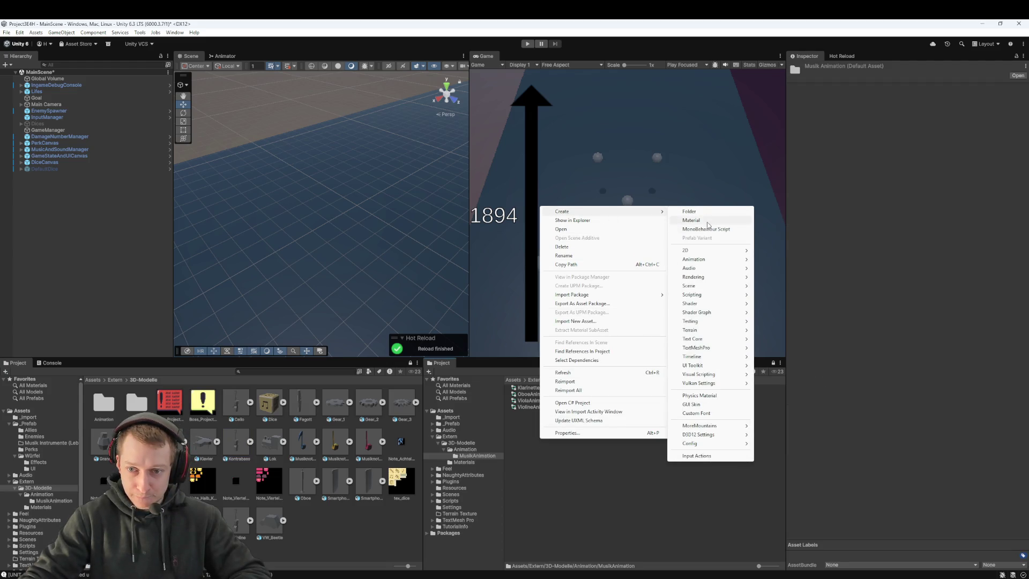
pyautogui.moveTo(713, 259)
pyautogui.click(775, 265)
pyautogui.write('KontrabassAnimation')
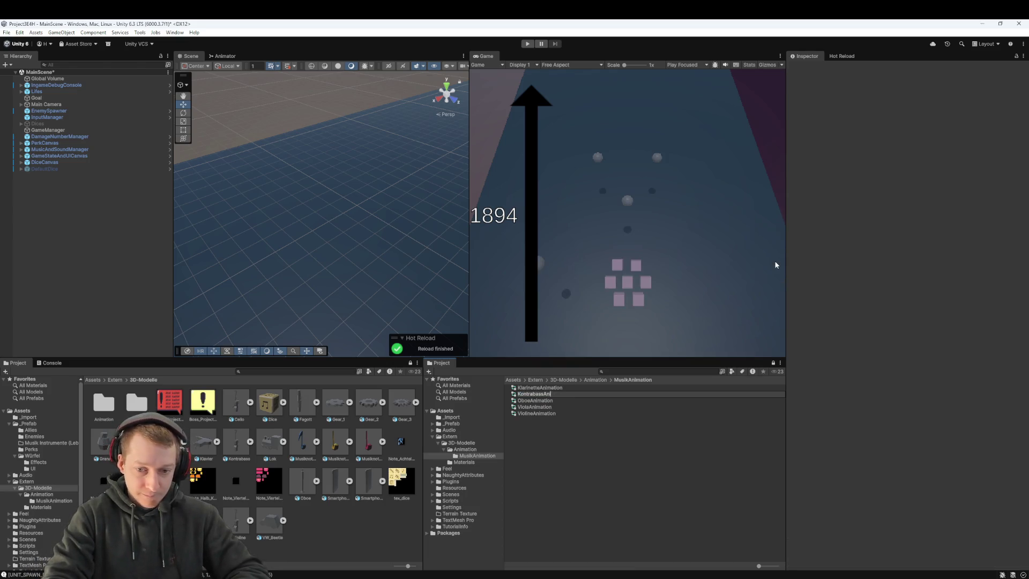
pyautogui.press('Return')
# - Create a HornAnimation animator controller
pyautogui.click(542, 452)
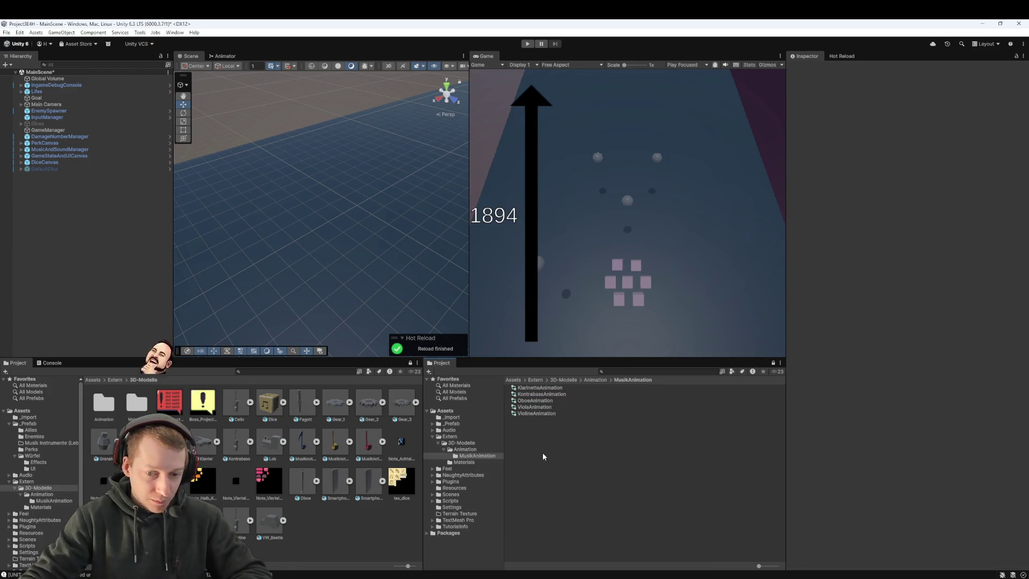
pyautogui.rightClick(529, 429)
pyautogui.moveTo(589, 204)
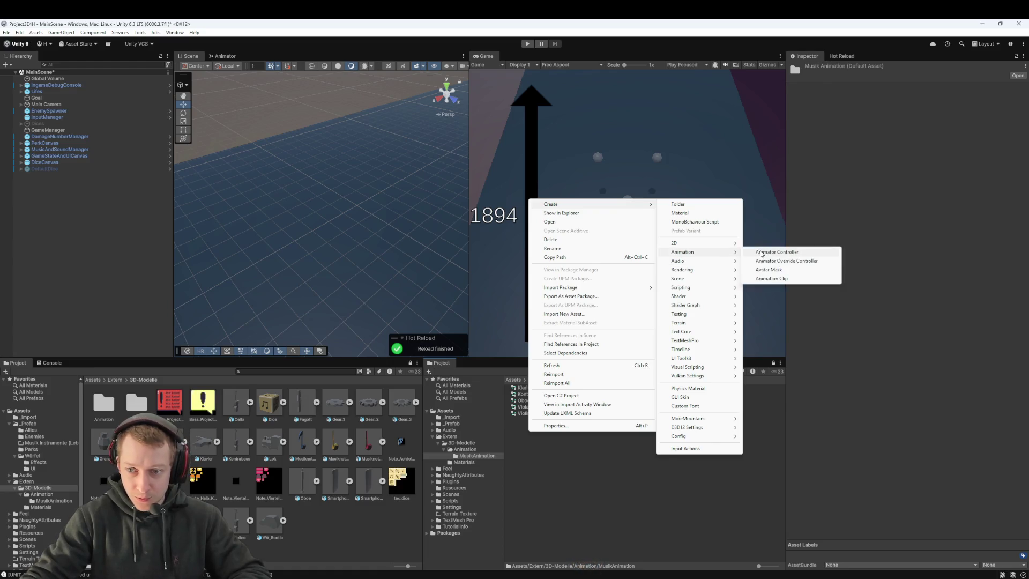
pyautogui.click(761, 252)
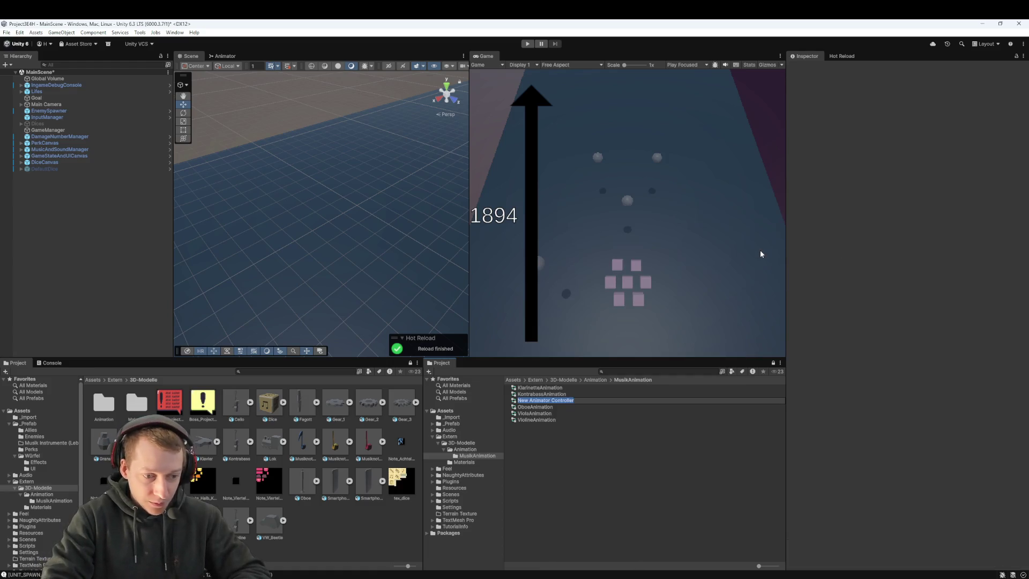
pyautogui.write('HornAnimat')
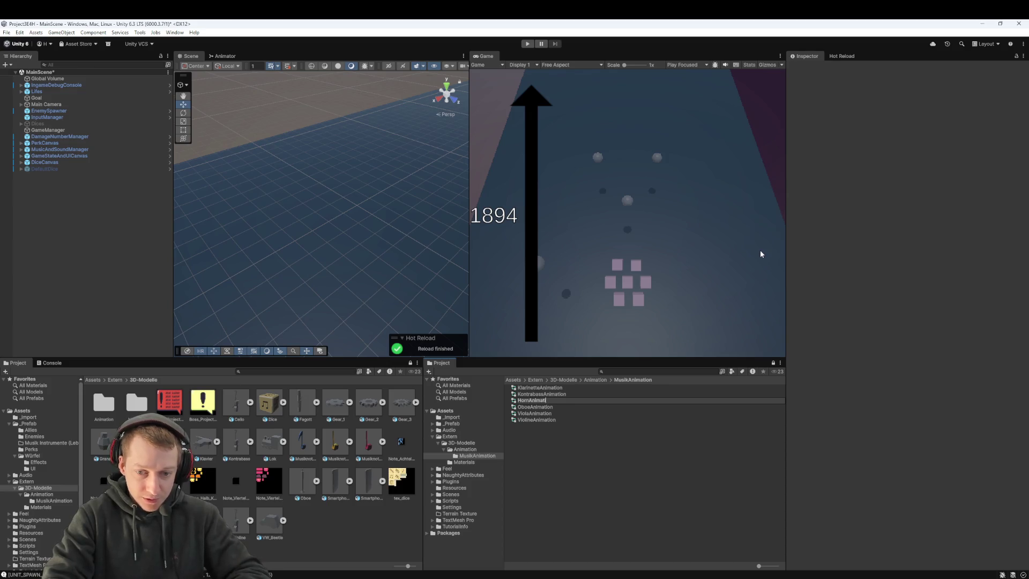
pyautogui.write('on')
pyautogui.press('Return')
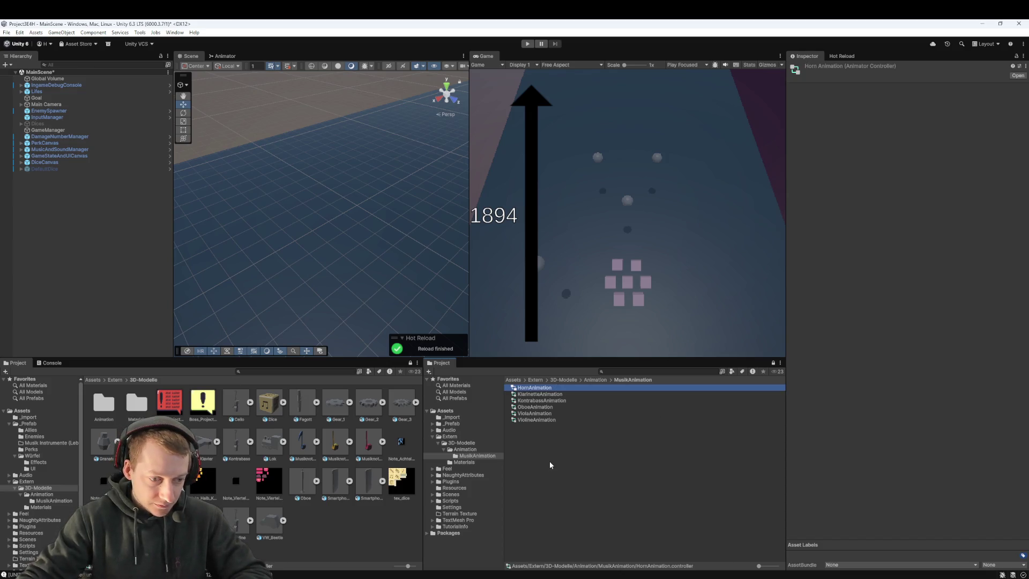
# - Create a CelloAnimation animator controller
pyautogui.rightClick(525, 426)
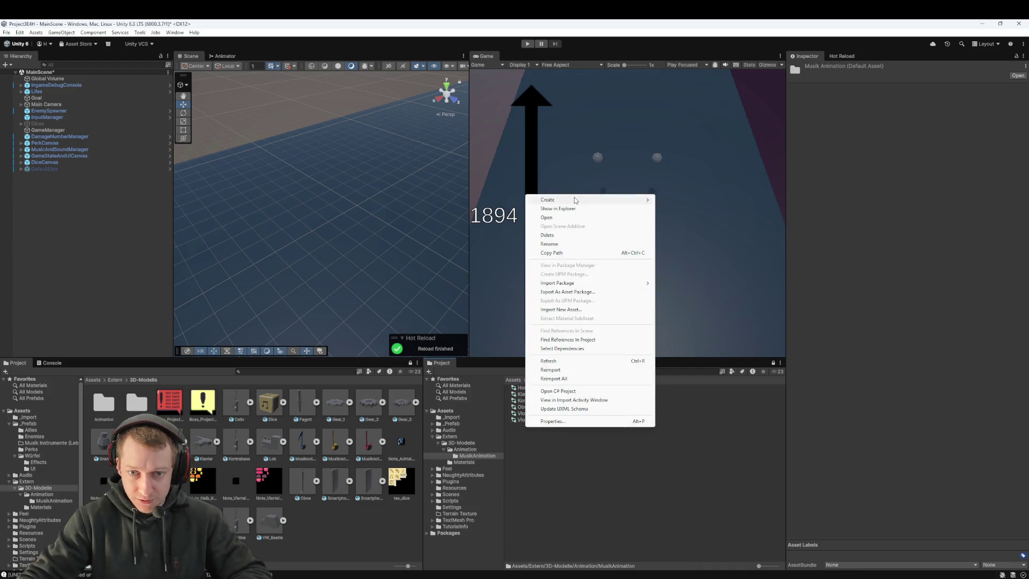
pyautogui.moveTo(574, 198)
pyautogui.moveTo(736, 249)
pyautogui.click(789, 248)
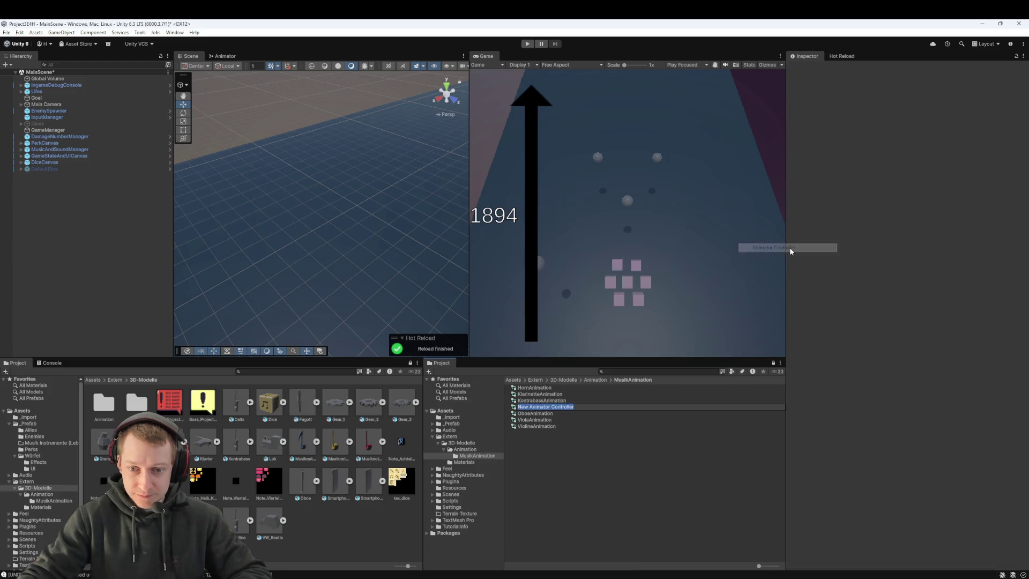
pyautogui.write('CelloAnimation')
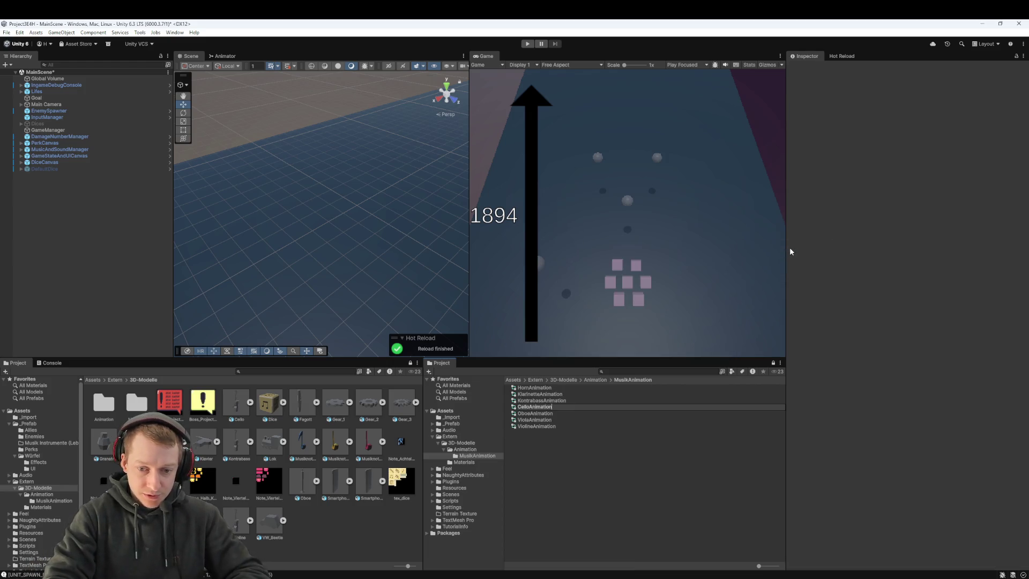
pyautogui.press('Return')
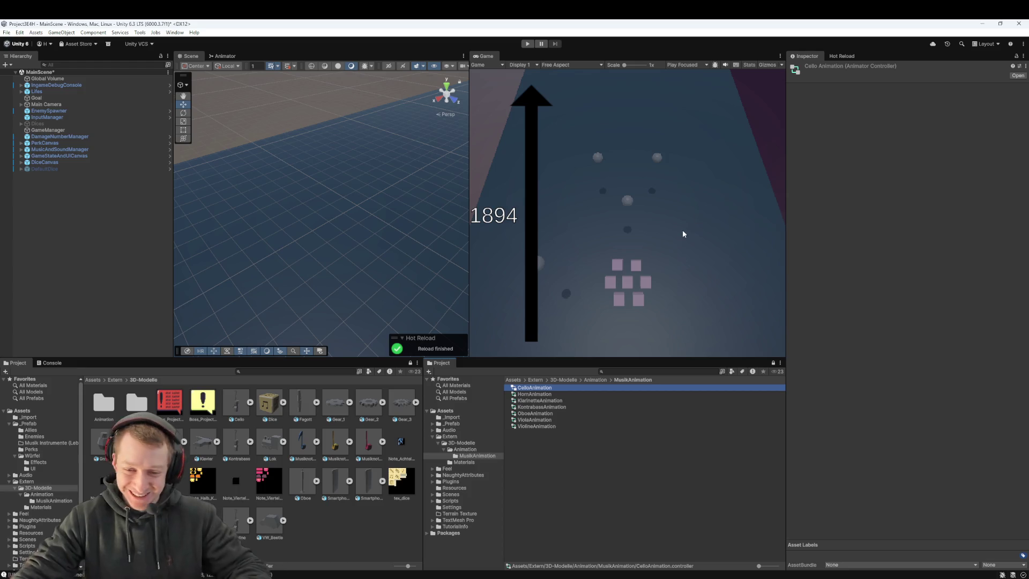
# - Create a FagottAnimation animator controller
pyautogui.click(567, 424)
pyautogui.click(534, 442)
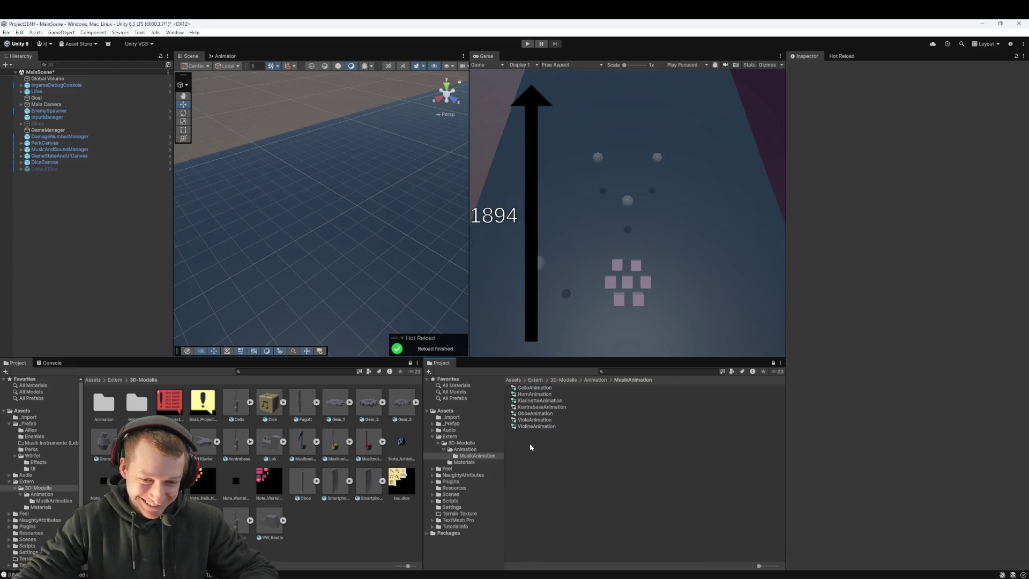
pyautogui.rightClick(534, 443)
pyautogui.moveTo(616, 216)
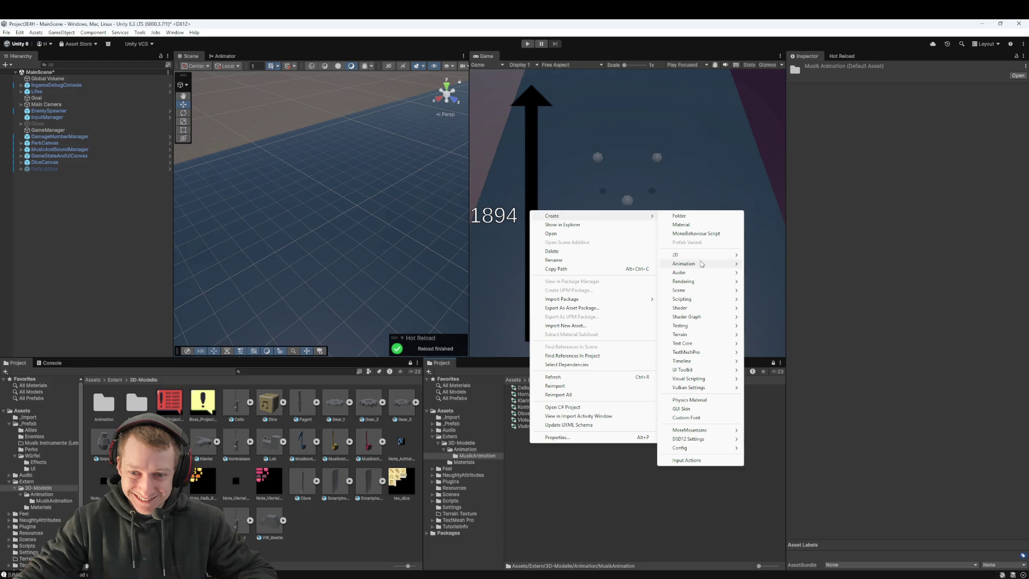
pyautogui.moveTo(704, 263)
pyautogui.click(771, 263)
pyautogui.write('FagottAnimat')
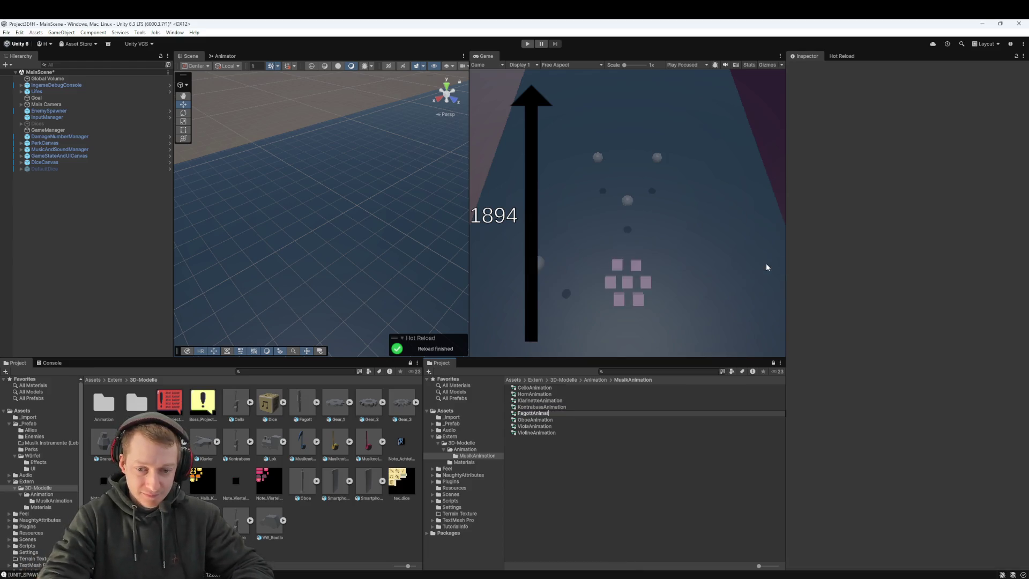
pyautogui.write('ion')
pyautogui.press('Return')
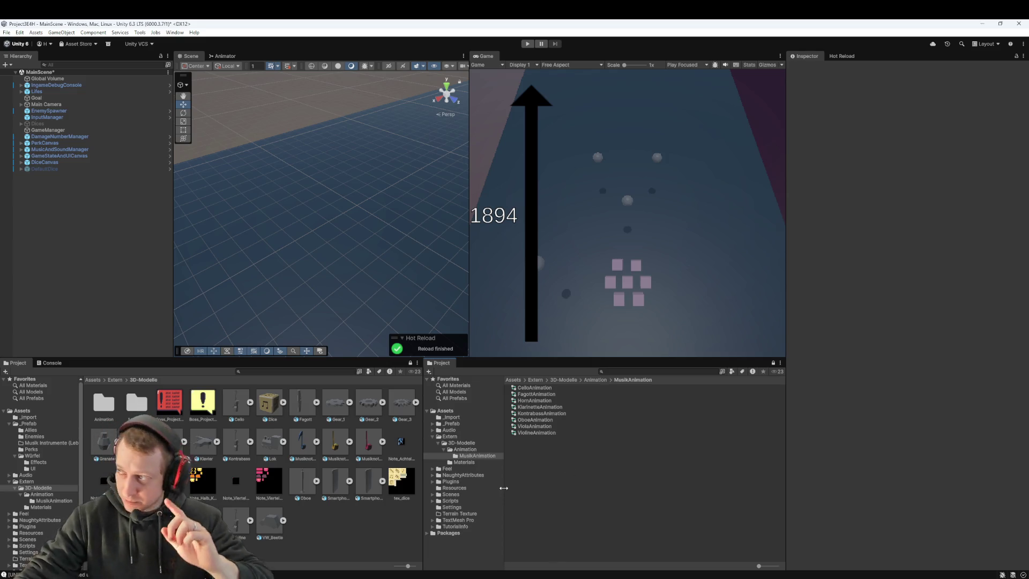
# - Make Cello_Idle the default state of CelloAnimation
pyautogui.doubleClick(536, 388)
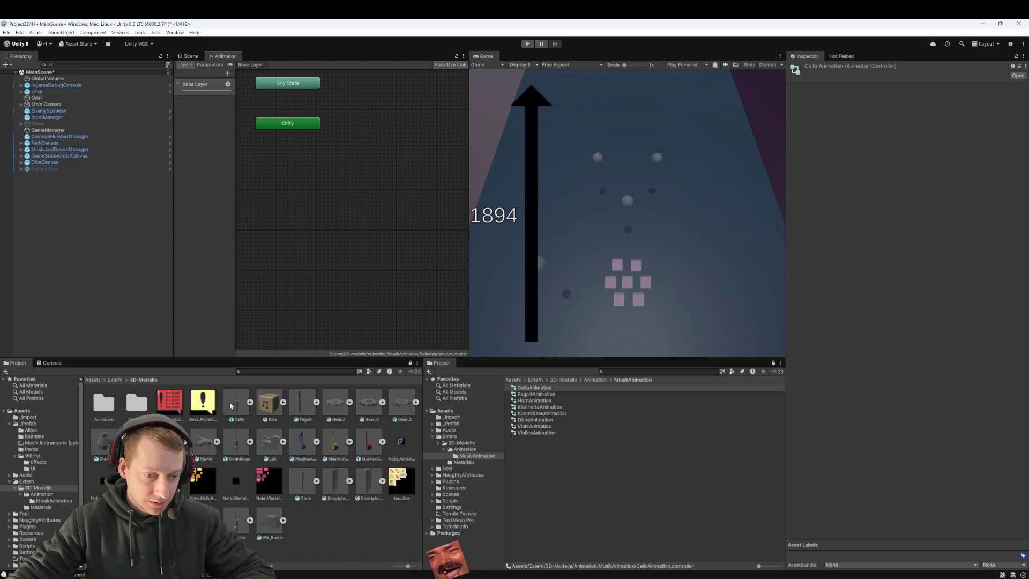
pyautogui.click(250, 402)
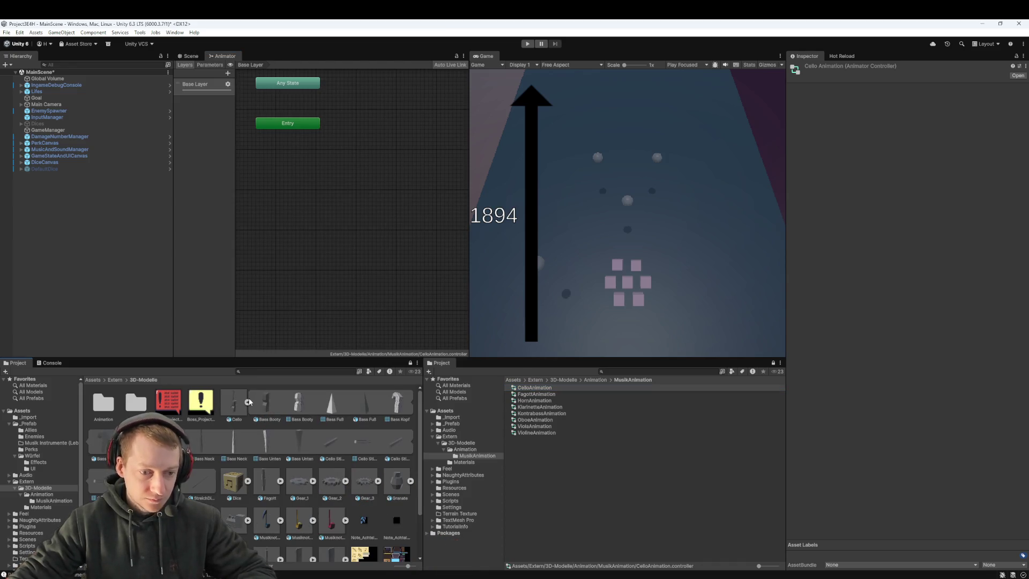
pyautogui.moveTo(166, 480); pyautogui.dragTo(348, 243)
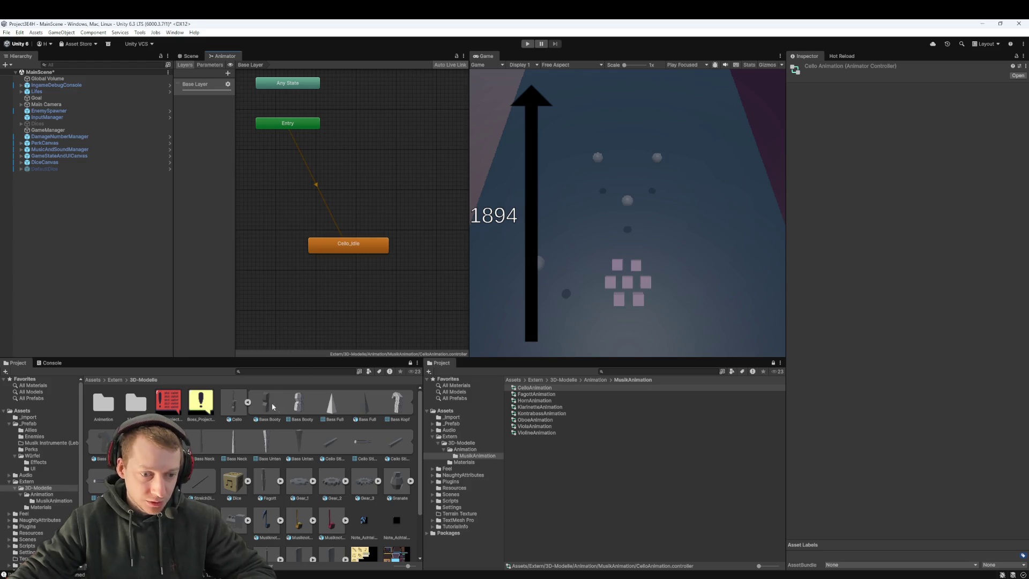
# - Make Fagott_Loop the default state of FagottAnimation
pyautogui.click(563, 393)
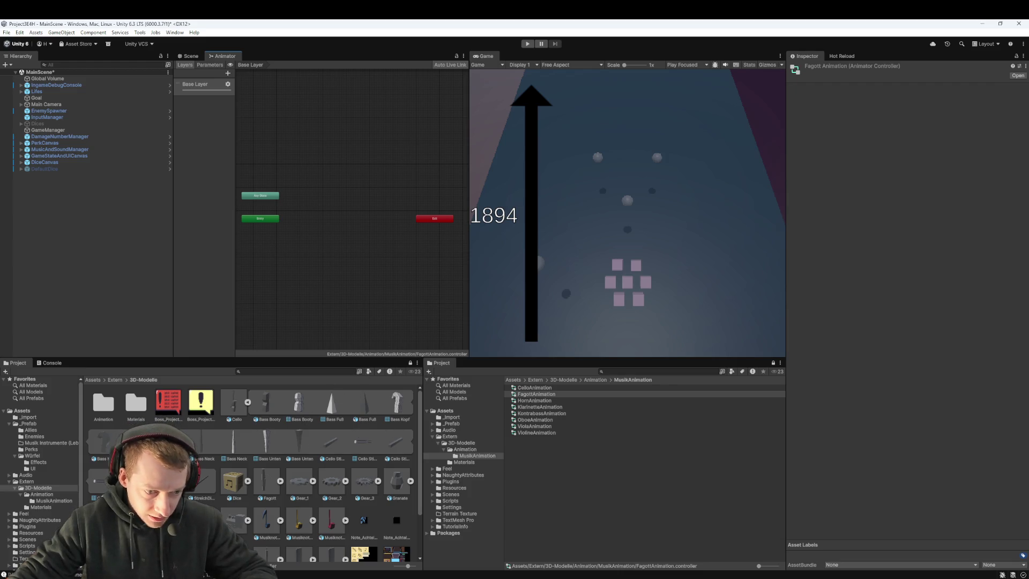
pyautogui.click(281, 484)
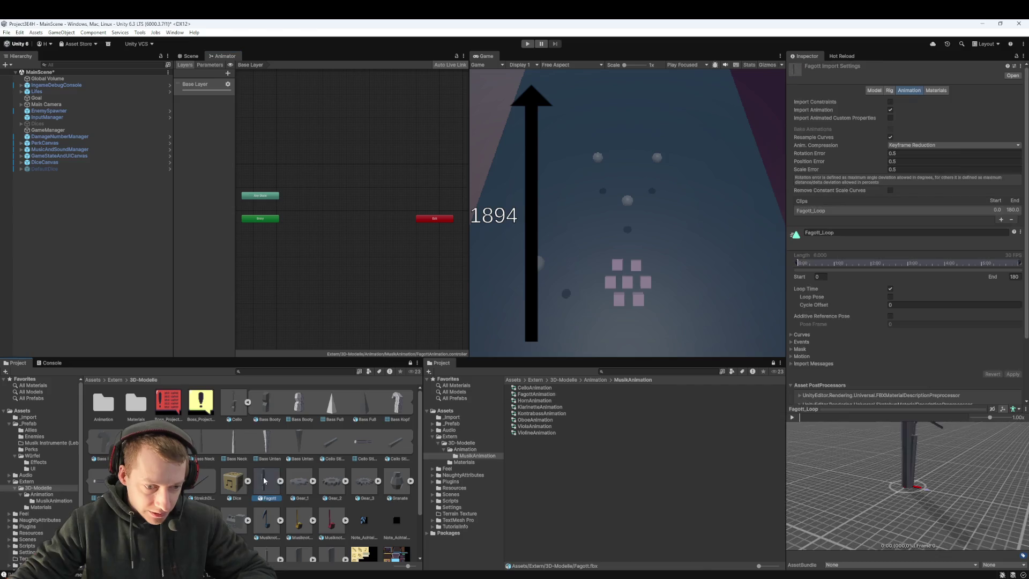
pyautogui.click(248, 403)
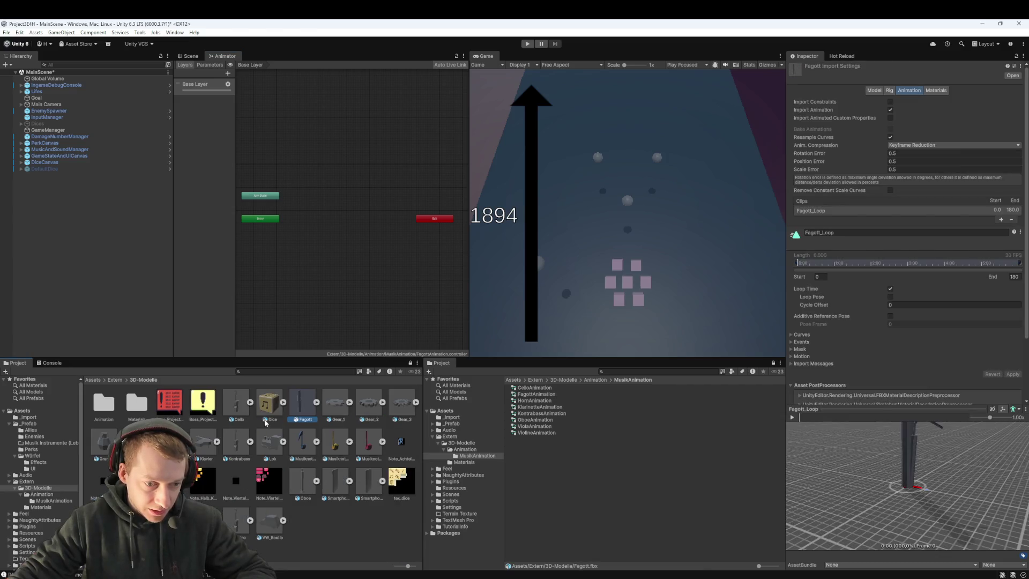
pyautogui.click(317, 401)
pyautogui.moveTo(398, 403); pyautogui.dragTo(338, 274)
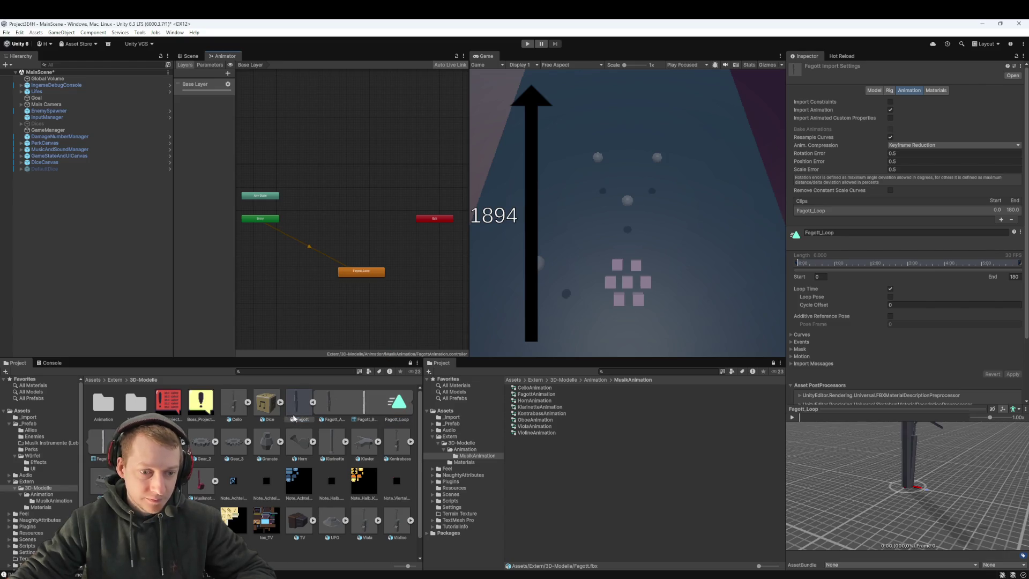
pyautogui.click(314, 403)
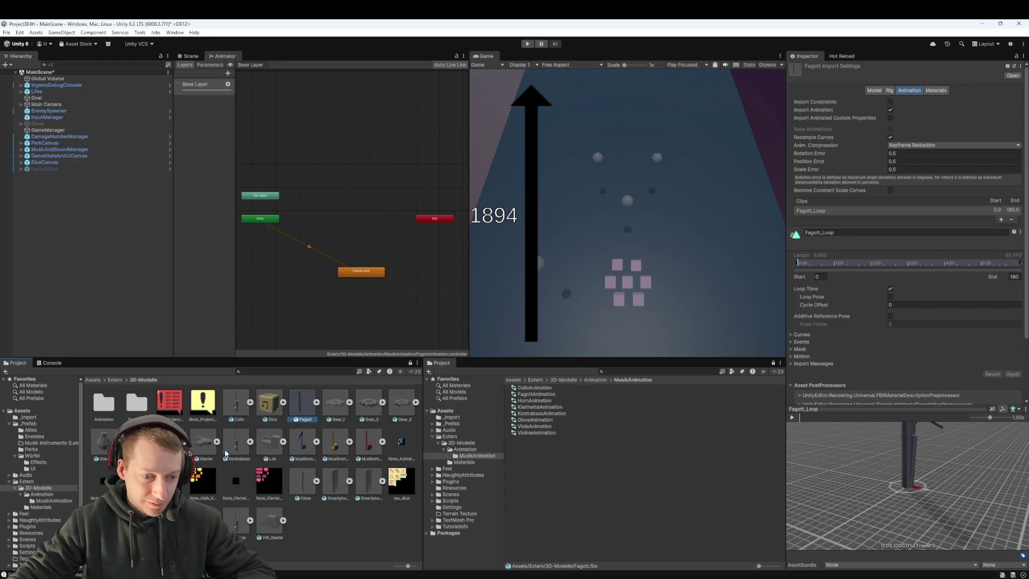
# - Add the Horn Idle clip as HornAnimation's default state
pyautogui.click(137, 441)
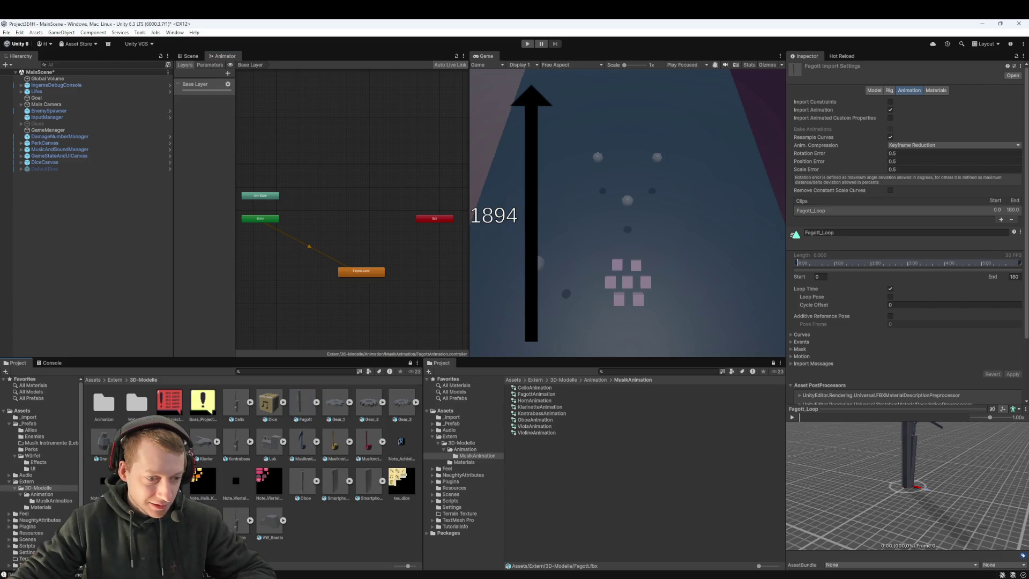
pyautogui.click(536, 401)
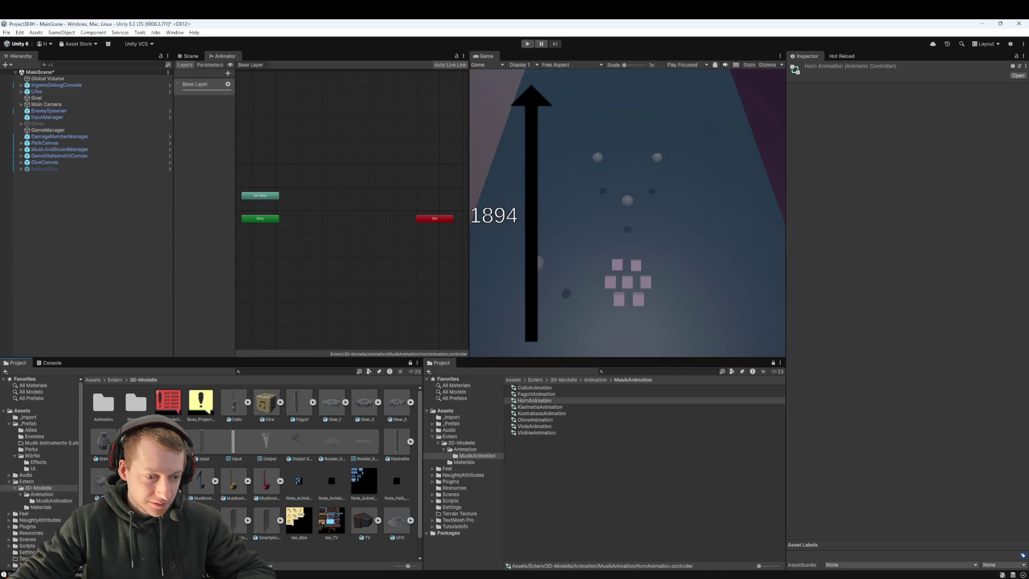
pyautogui.moveTo(154, 478); pyautogui.dragTo(330, 285)
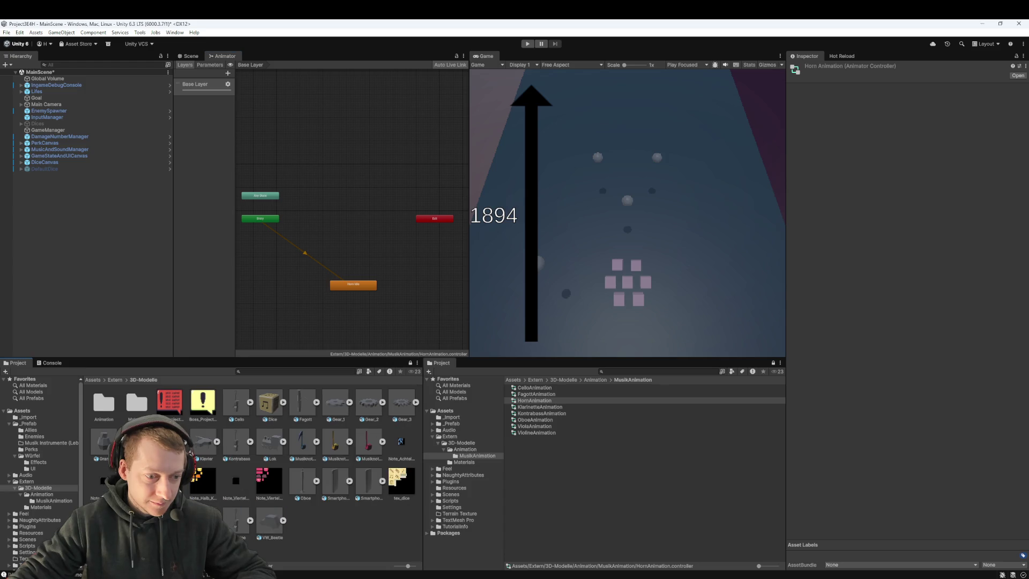
pyautogui.click(539, 407)
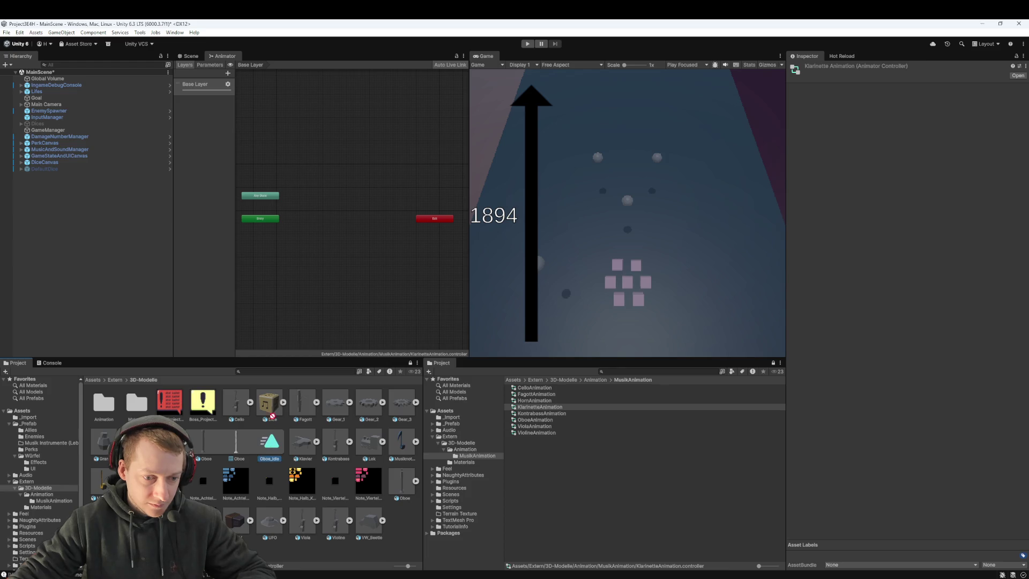
# - Set the clarinet idle clip as KlarinetteAnimation's default state, then check the Klavier model for clips
pyautogui.moveTo(270, 425); pyautogui.dragTo(289, 293)
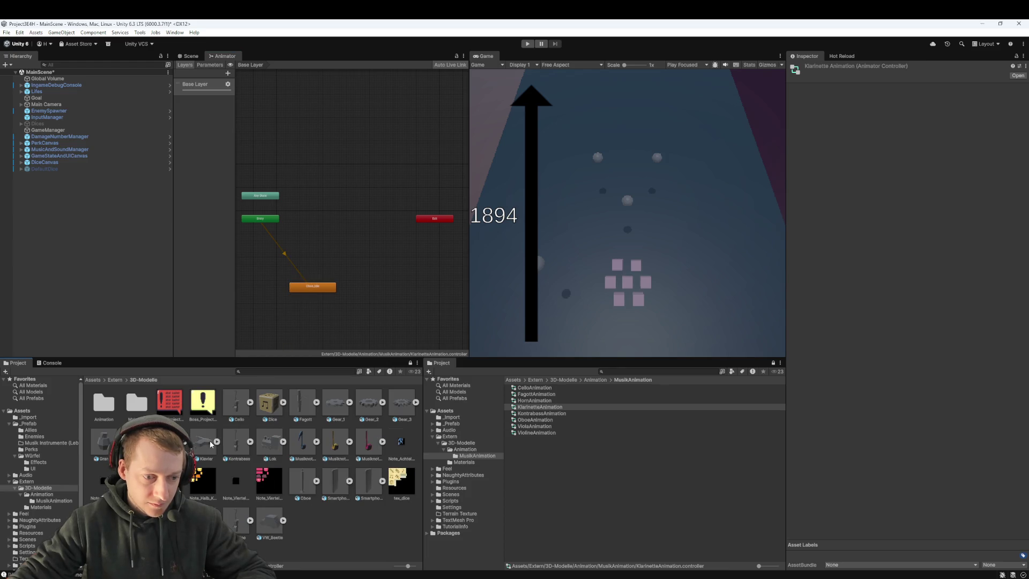
pyautogui.click(210, 443)
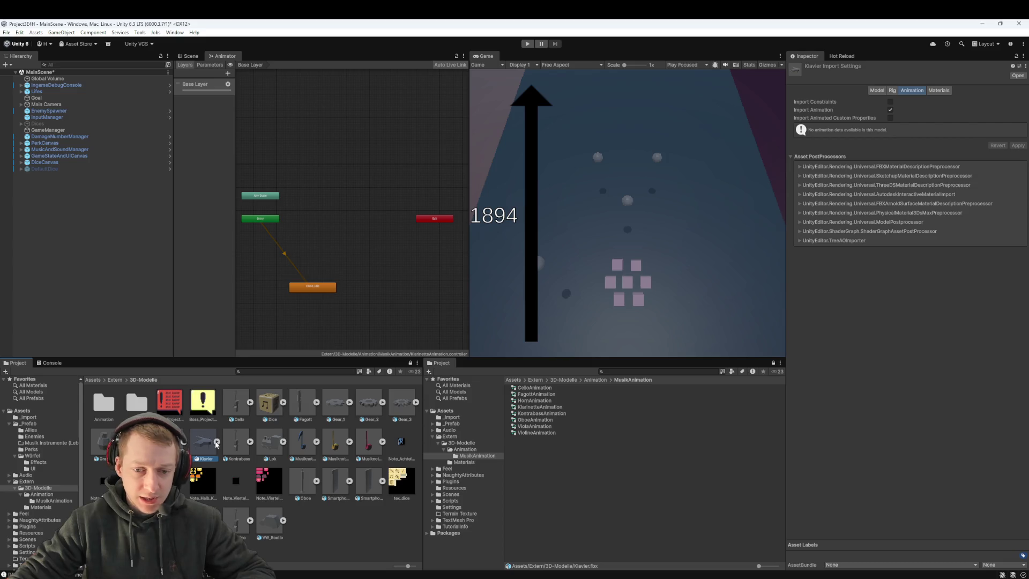
pyautogui.click(216, 442)
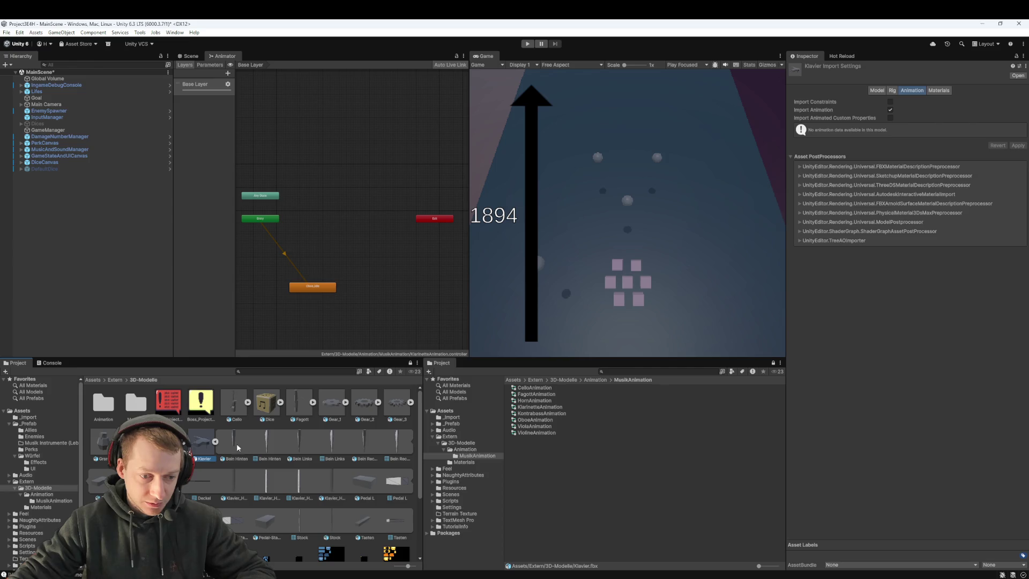
pyautogui.scroll(-1, 242, 458)
pyautogui.press('Left')
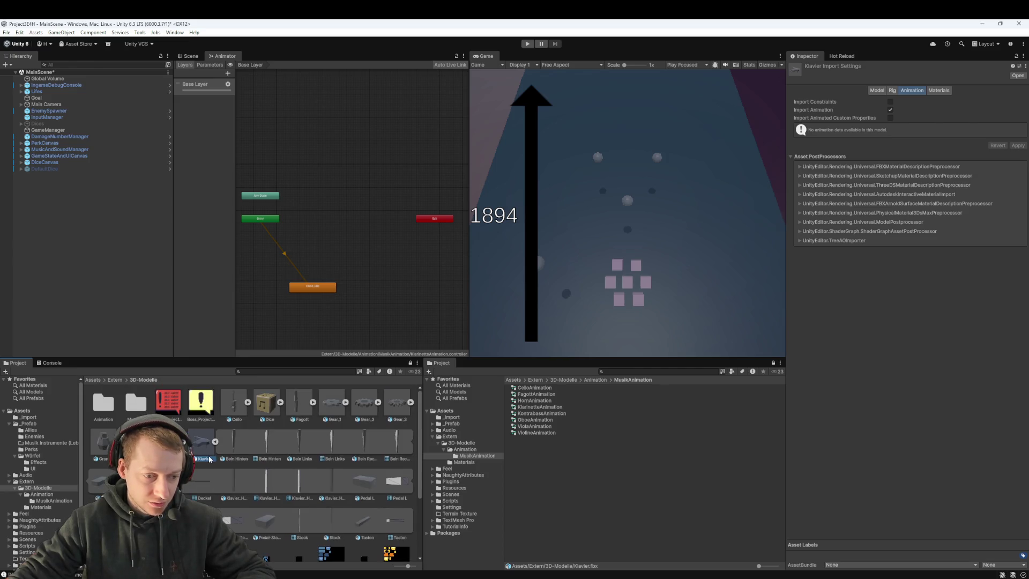
# - Make the Kontrabass idle clip the default state of KontrabassAnimation
pyautogui.click(240, 443)
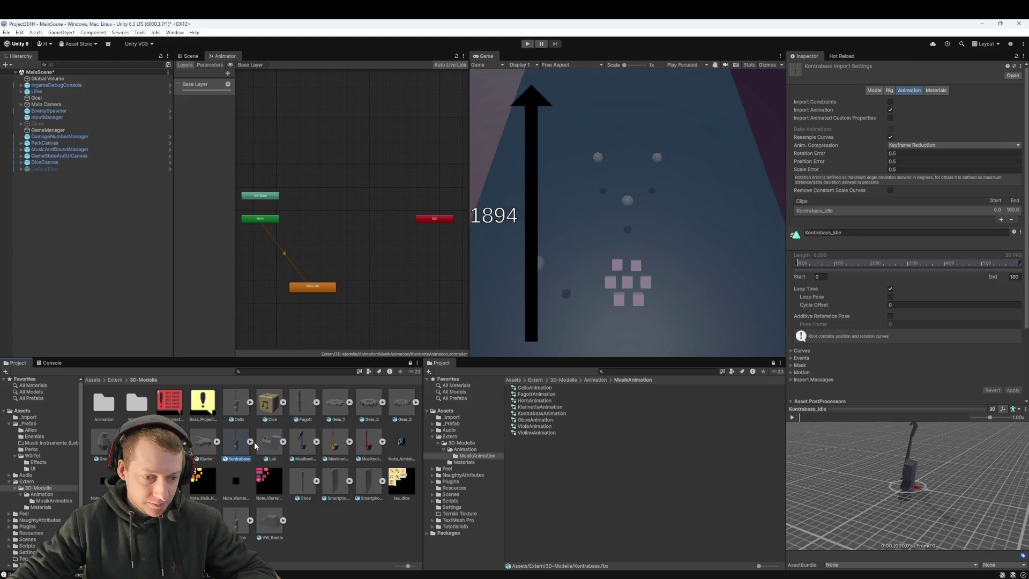
pyautogui.click(251, 442)
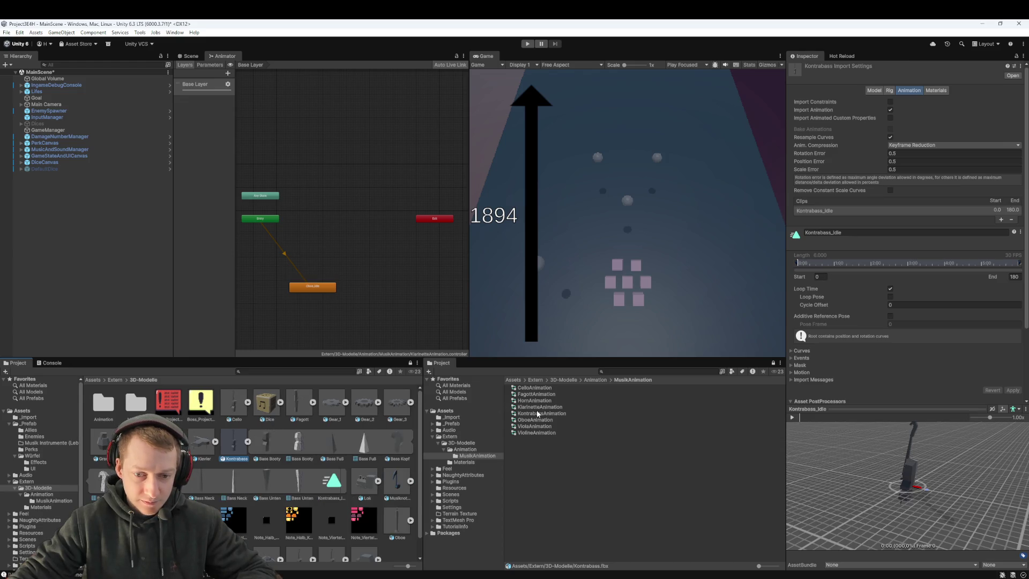
pyautogui.click(536, 411)
pyautogui.moveTo(330, 479)
pyautogui.mouseDown()
pyautogui.moveTo(309, 322)
pyautogui.moveTo(286, 300)
pyautogui.mouseUp()
pyautogui.click(247, 441)
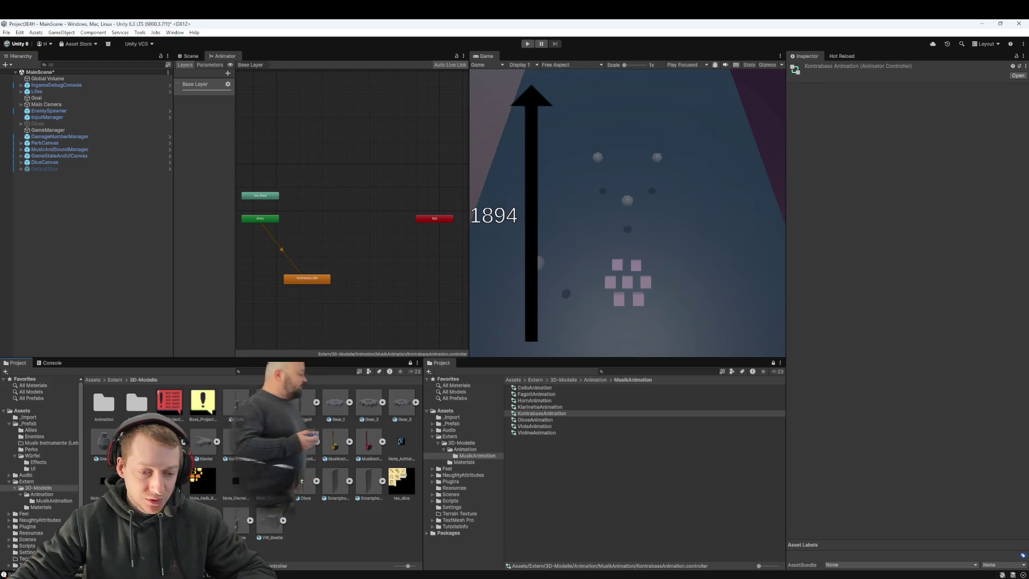
# - Make Oboe_Idle the default state of OboeAnimation
pyautogui.click(300, 480)
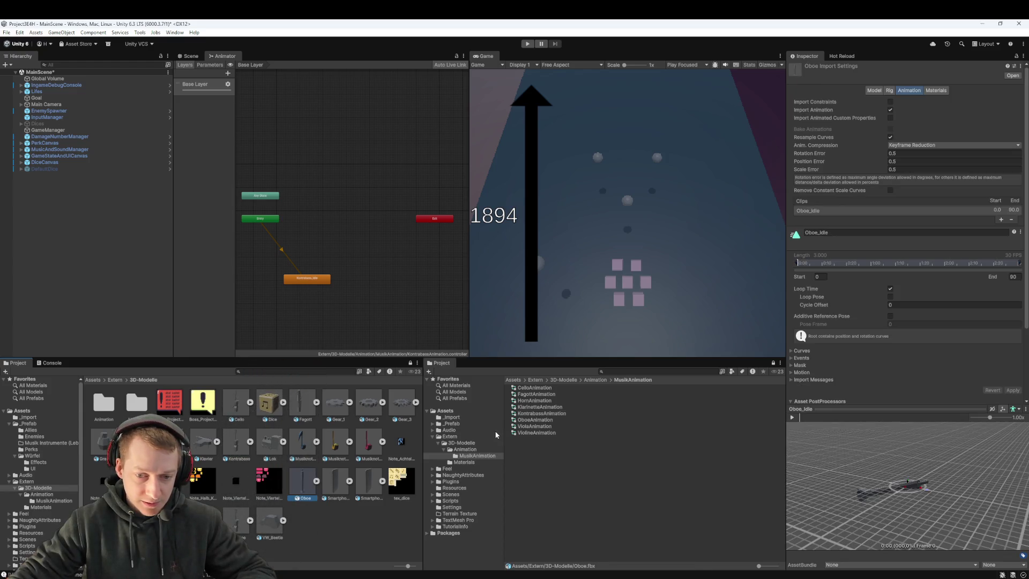
pyautogui.click(524, 420)
pyautogui.click(316, 481)
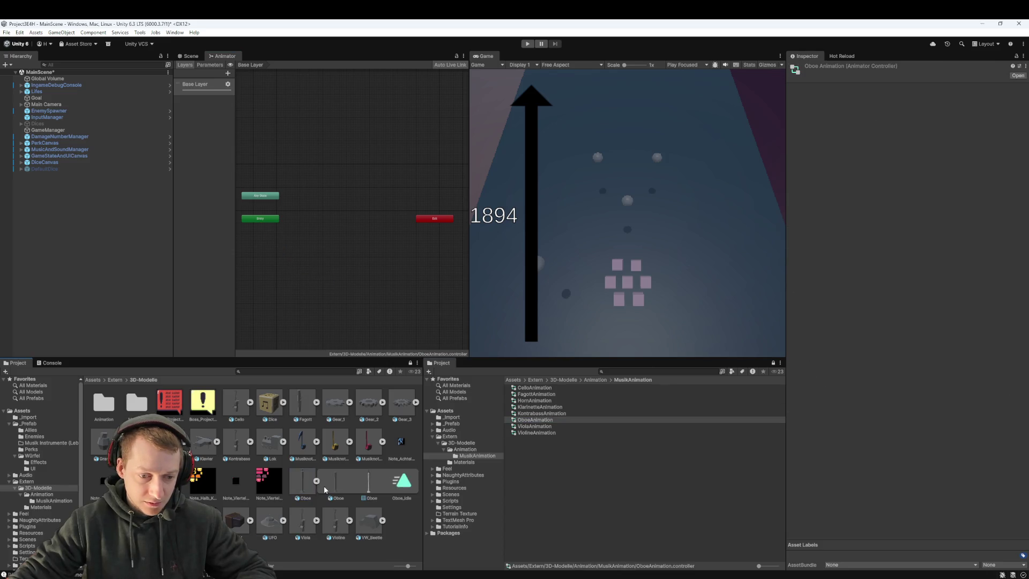
pyautogui.moveTo(403, 485); pyautogui.dragTo(304, 289)
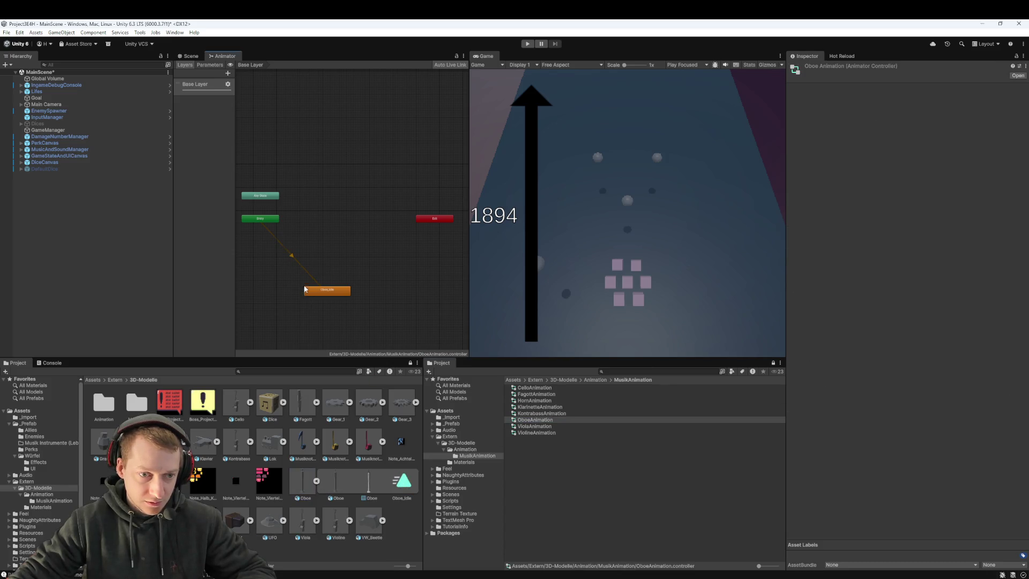
pyautogui.click(316, 481)
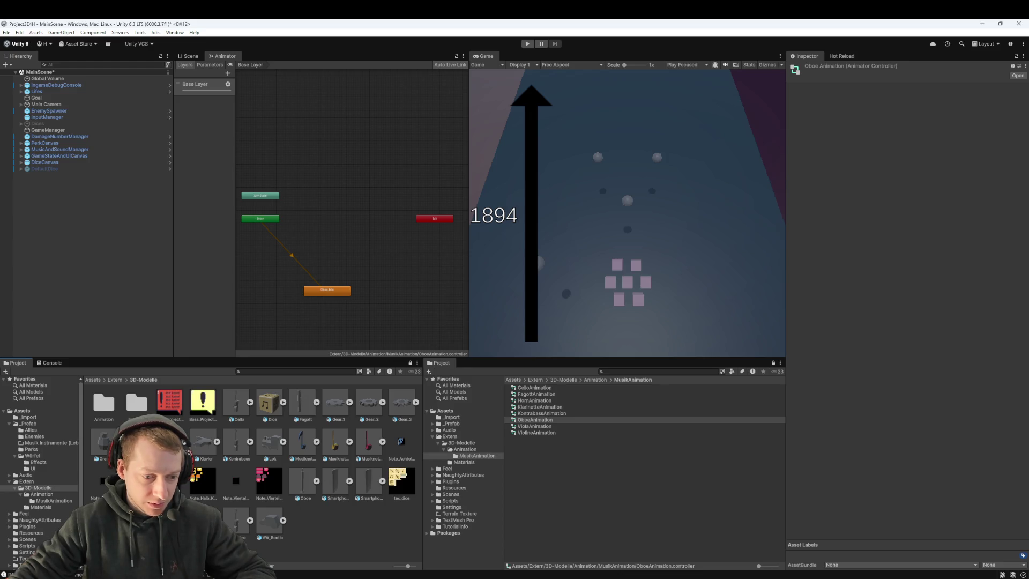
# - Make Viola_Idle the default state of ViolaAnimation
pyautogui.click(203, 517)
pyautogui.press('Right')
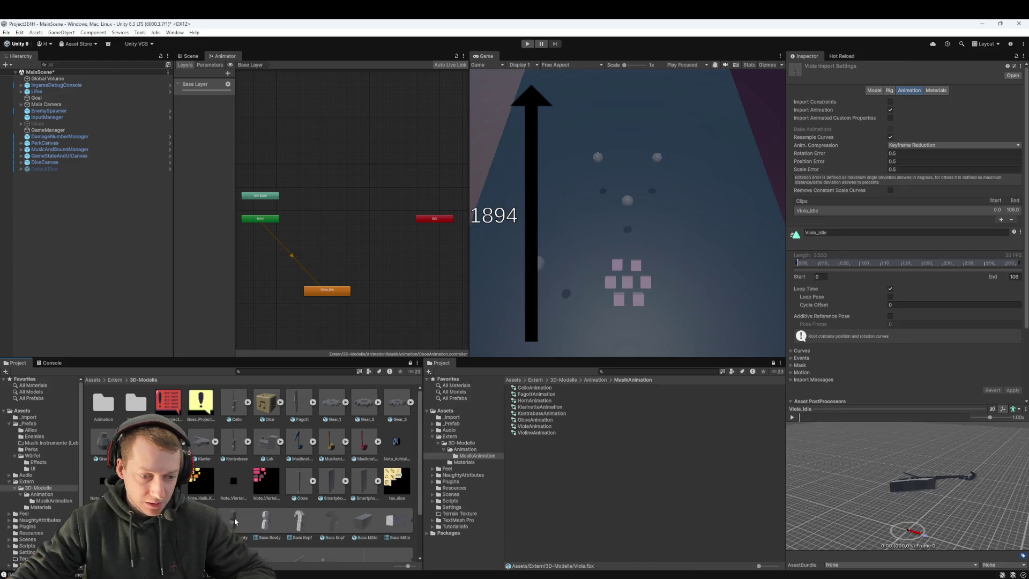
pyautogui.click(544, 427)
pyautogui.scroll(-1, 225, 480)
pyautogui.moveTo(203, 472); pyautogui.dragTo(280, 283)
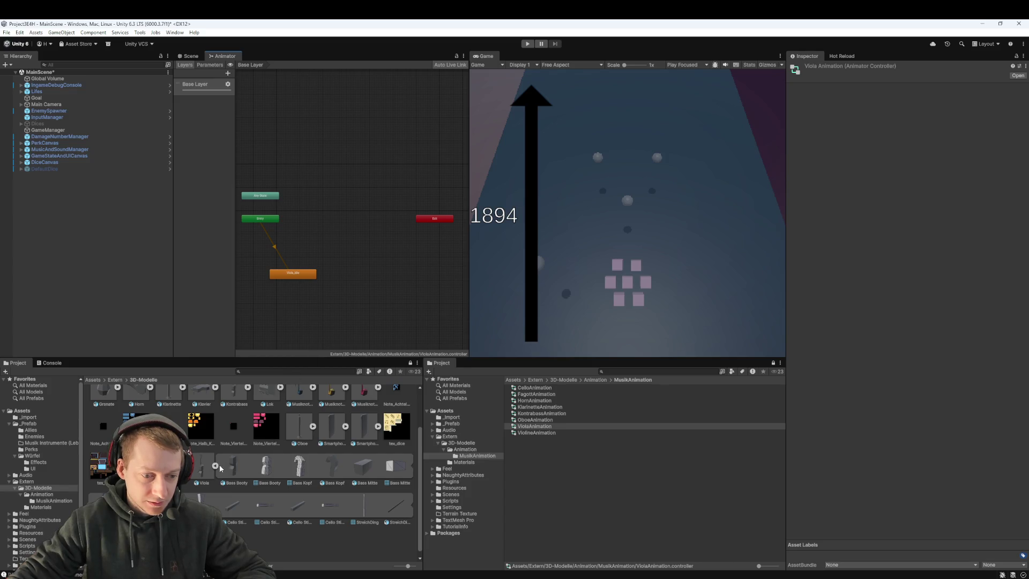
pyautogui.scroll(2, 221, 468)
# - Make the Violine idle clip the default state of ViolineAnimation
pyautogui.click(239, 514)
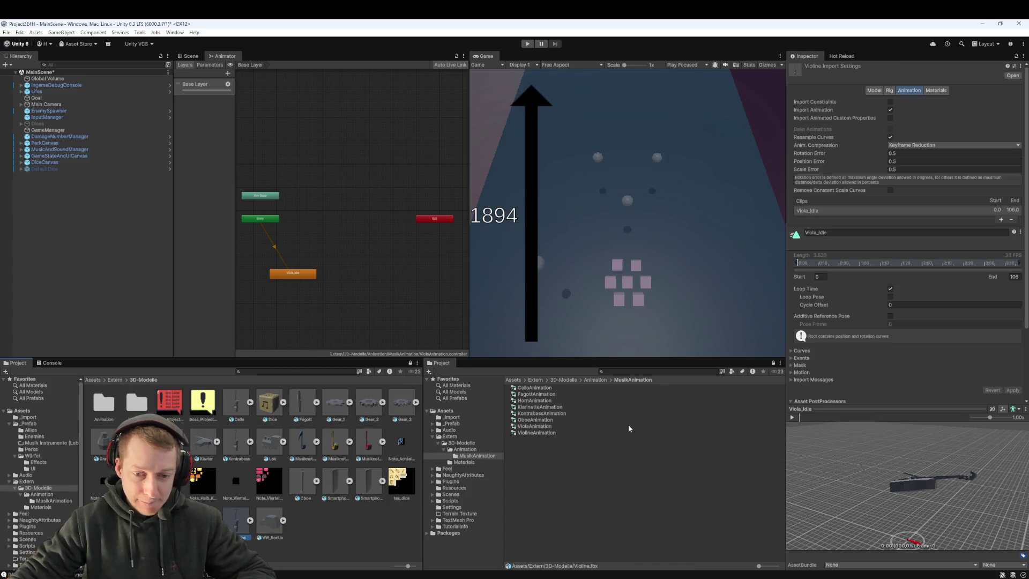
pyautogui.click(537, 432)
pyautogui.click(248, 520)
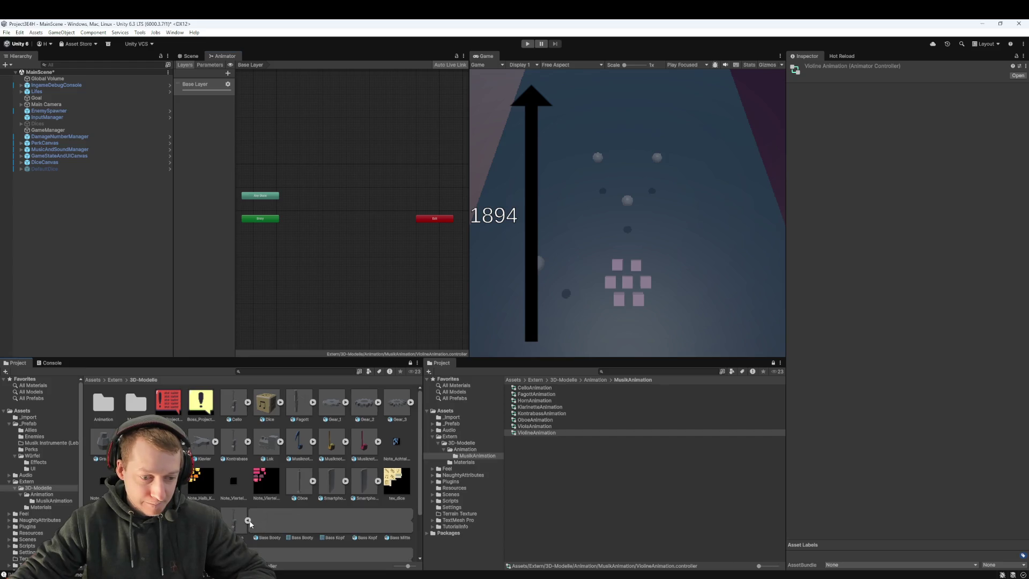
pyautogui.scroll(-2, 245, 499)
pyautogui.moveTo(275, 338); pyautogui.dragTo(290, 247)
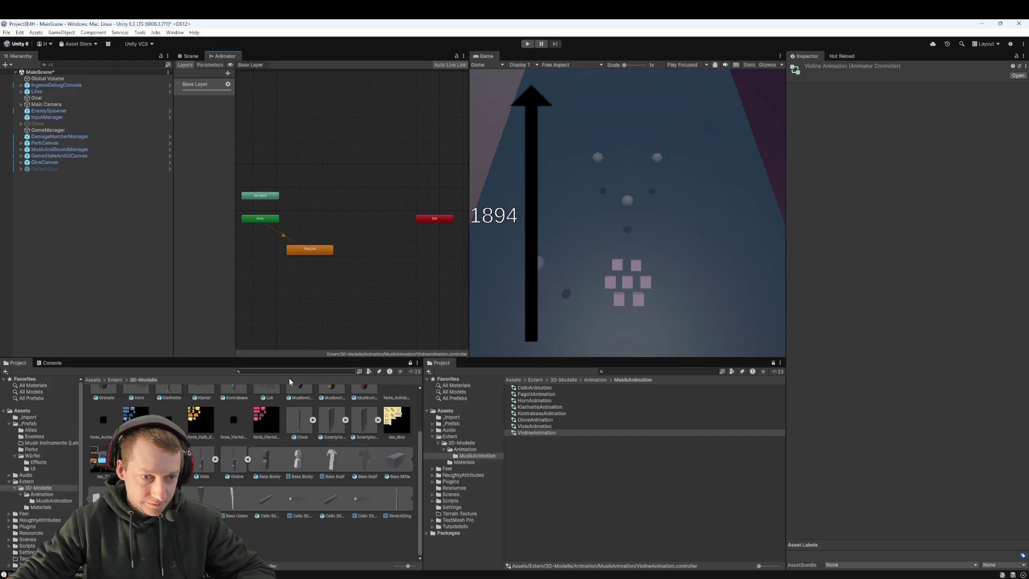
pyautogui.click(248, 459)
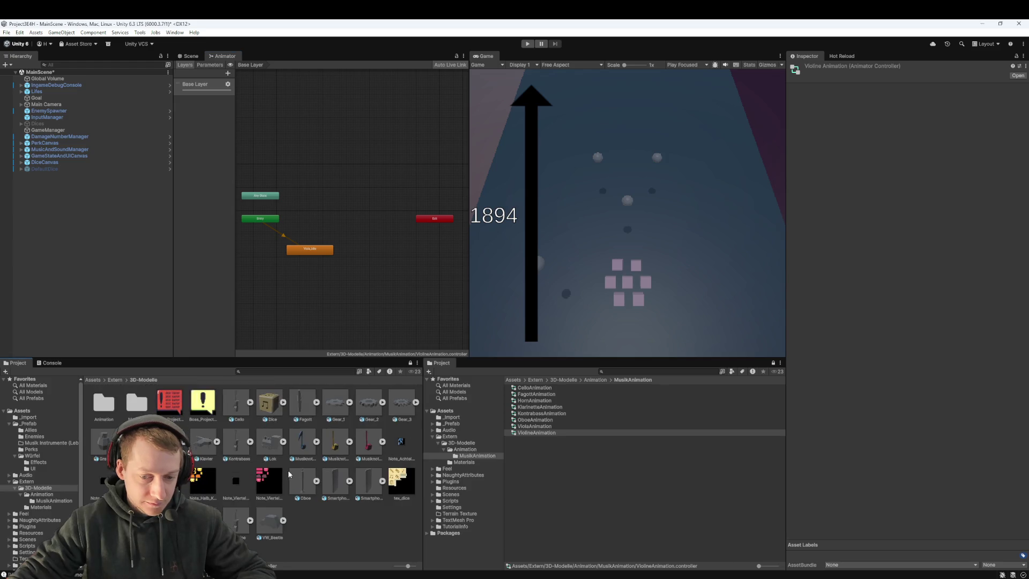
# - Review the controllers, then return to the Scene view and orbit toward the wall
pyautogui.click(570, 426)
pyautogui.press('Up')
pyautogui.press('Up')
pyautogui.press('Up')
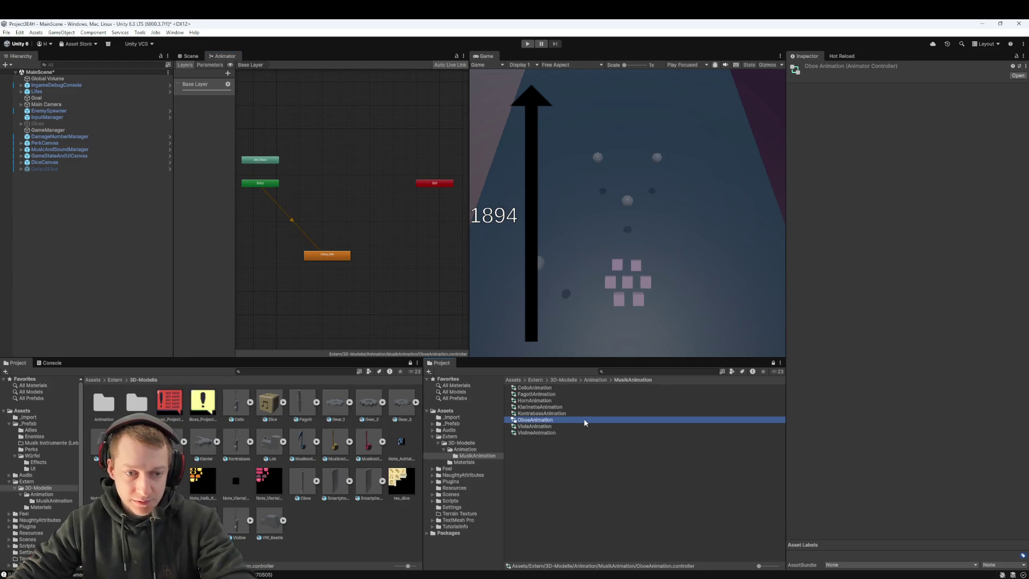
pyautogui.press('Down')
pyautogui.press('Down')
pyautogui.press('Down')
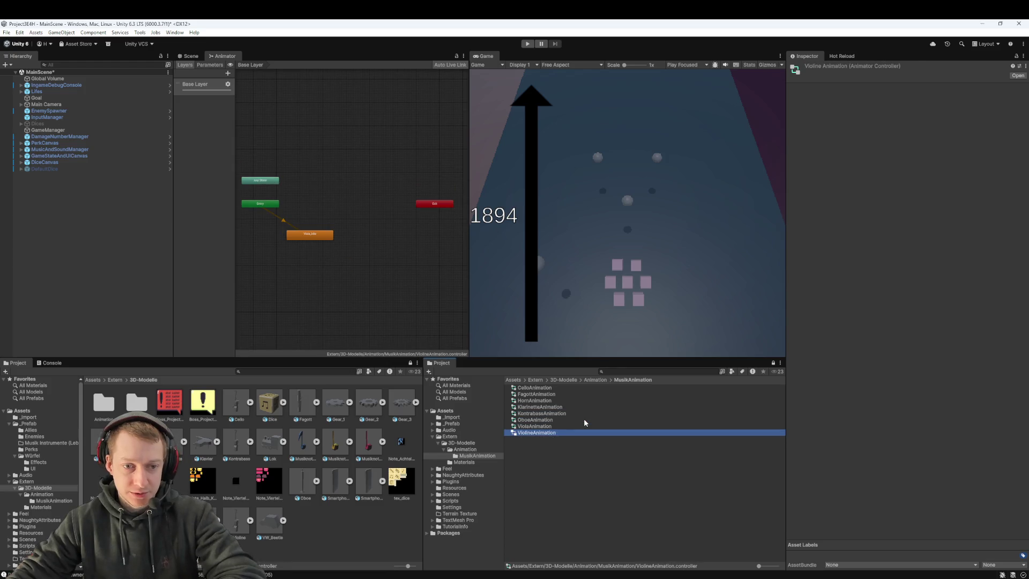
pyautogui.click(536, 482)
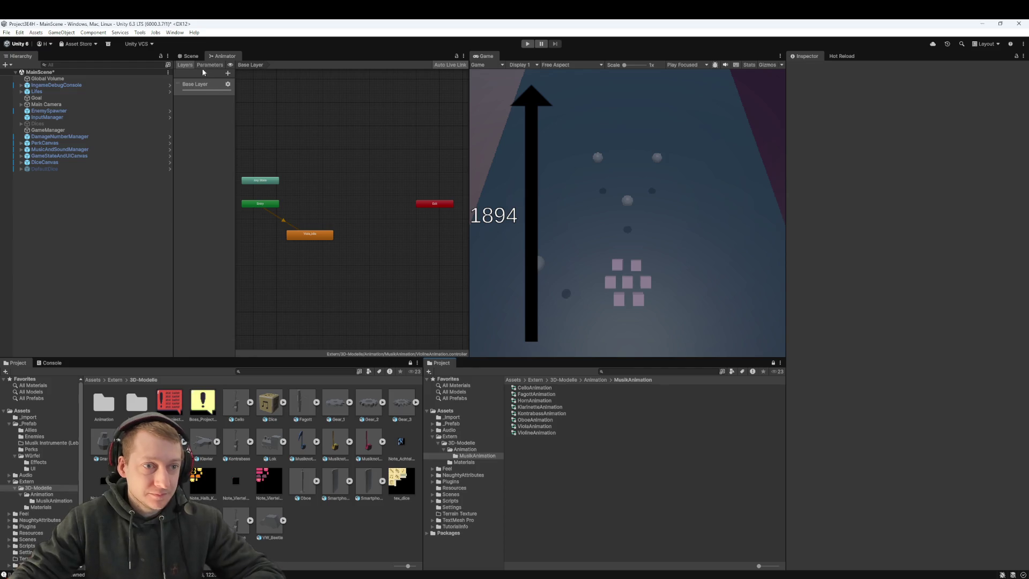
pyautogui.click(187, 57)
pyautogui.moveTo(377, 197)
pyautogui.mouseDown()
pyautogui.moveTo(317, 161)
pyautogui.moveTo(407, 176)
pyautogui.moveTo(340, 200)
pyautogui.moveTo(462, 147)
pyautogui.moveTo(301, 239)
pyautogui.moveTo(321, 259)
pyautogui.mouseUp()
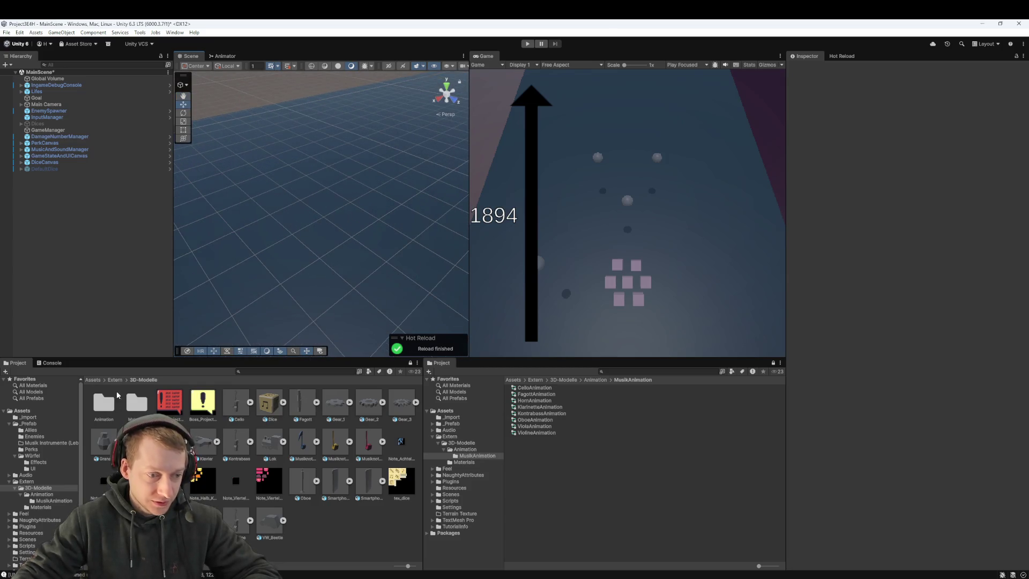
# - Create an empty GameObject named Horn and parent the Horn model from 3D-Modelle under it
pyautogui.click(96, 379)
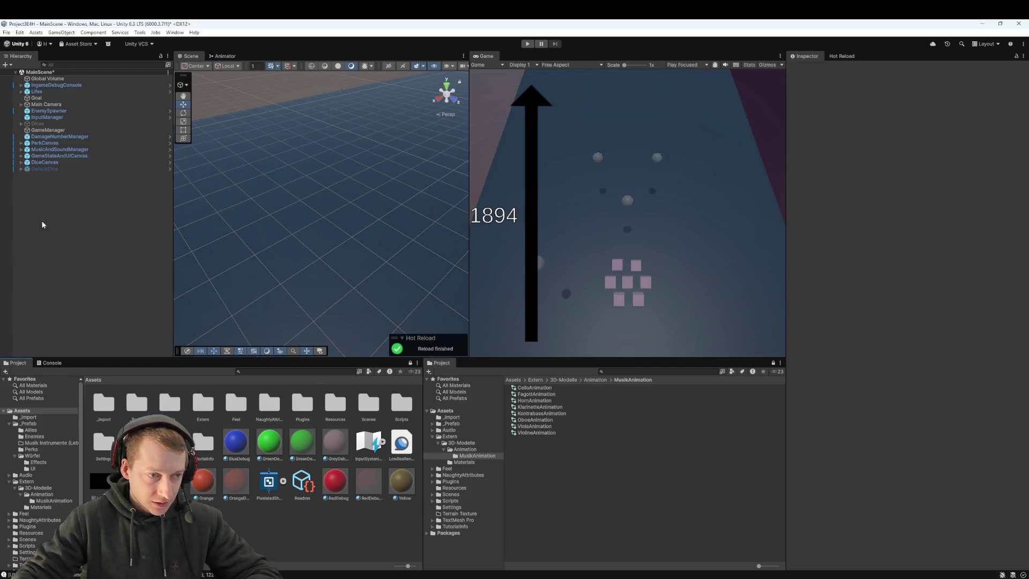
pyautogui.doubleClick(210, 413)
pyautogui.doubleClick(112, 410)
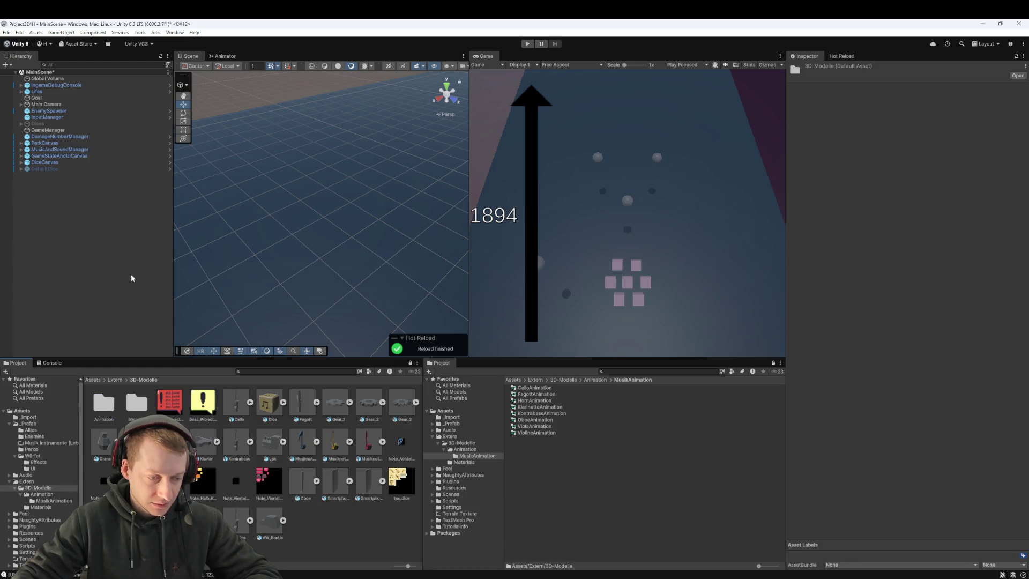
pyautogui.rightClick(69, 196)
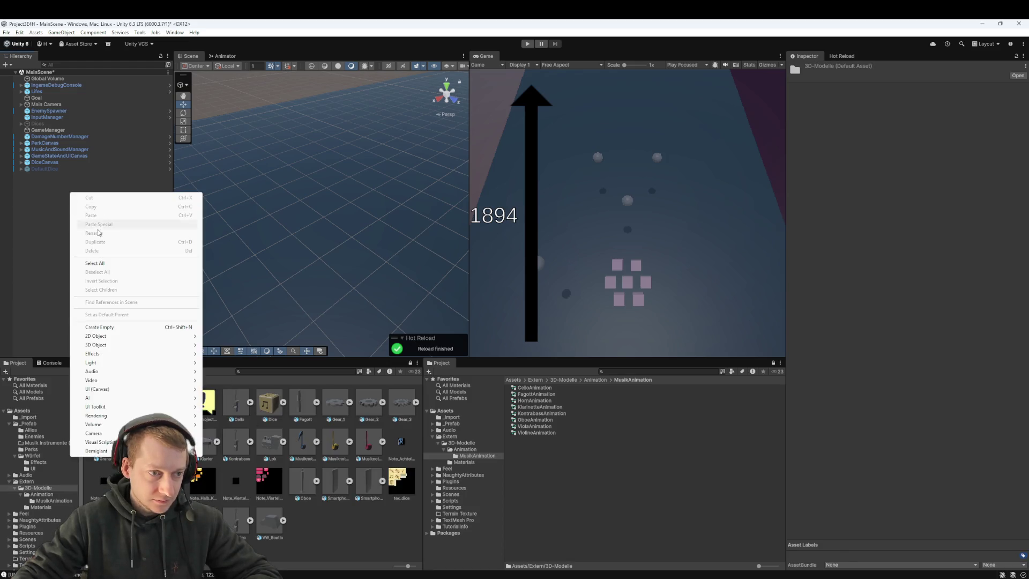
pyautogui.click(129, 328)
pyautogui.write('Horn')
pyautogui.press('Return')
pyautogui.moveTo(137, 441); pyautogui.dragTo(34, 178)
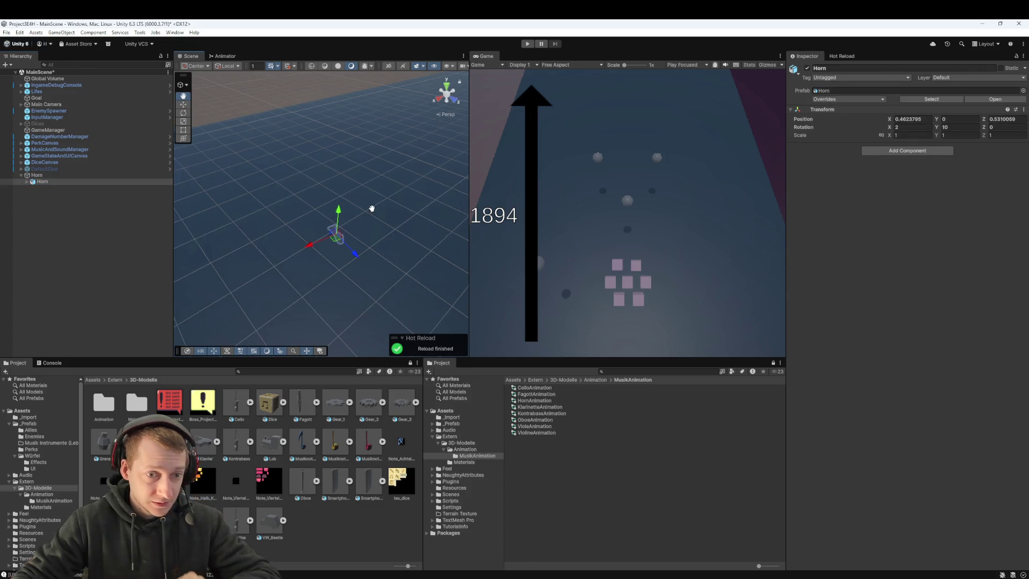
# - Set the Horn object's position values to 0
pyautogui.click(907, 119)
pyautogui.write('0')
pyautogui.press('Tab')
pyautogui.press('Tab')
pyautogui.write('0')
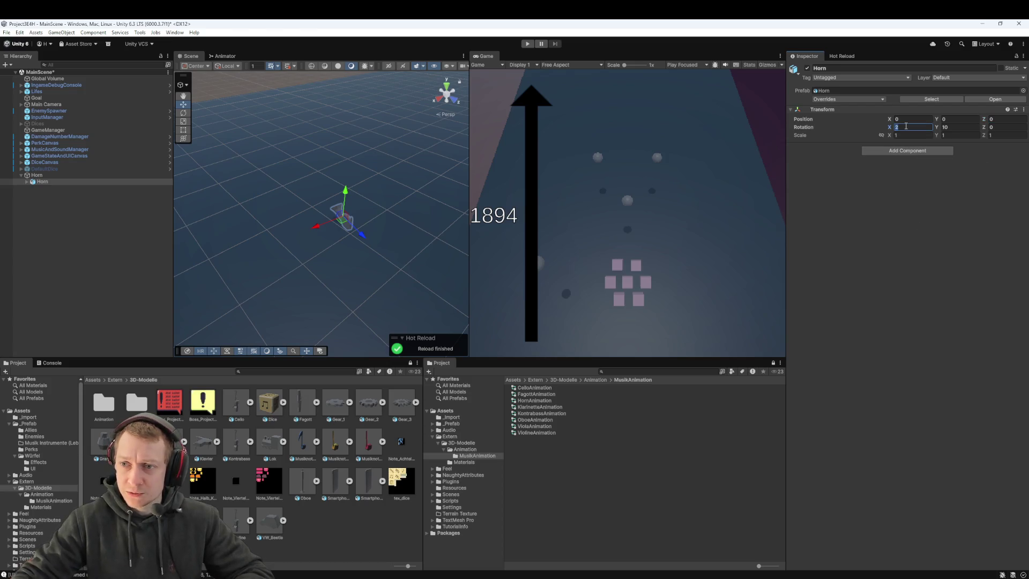
pyautogui.write('0')
pyautogui.press('Tab')
pyautogui.write('0')
pyautogui.press('Tab')
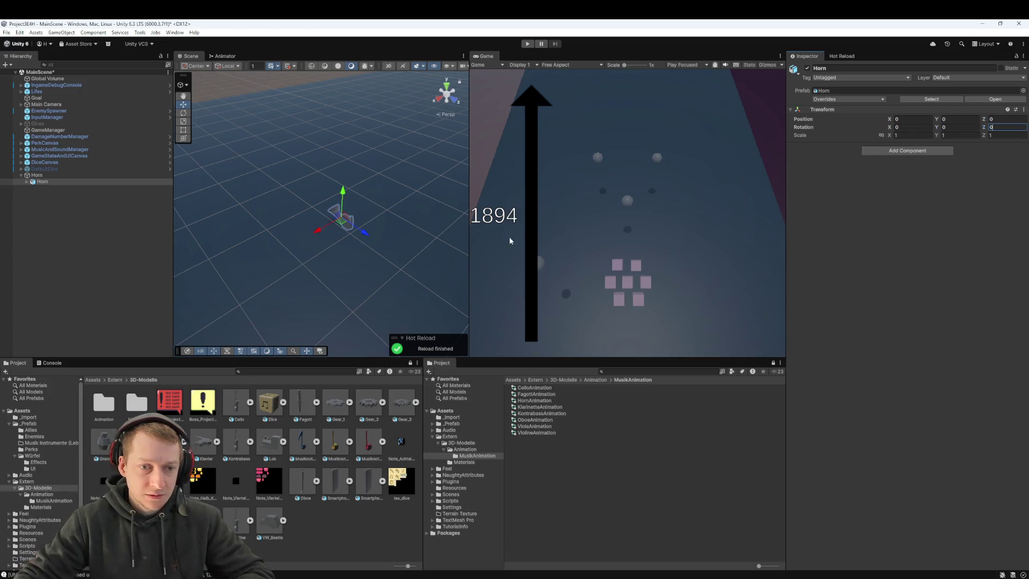
# - Frame the child Horn and set its Y rotation to 180
pyautogui.click(32, 177)
pyautogui.click(51, 181)
pyautogui.press('Up')
pyautogui.click(49, 182)
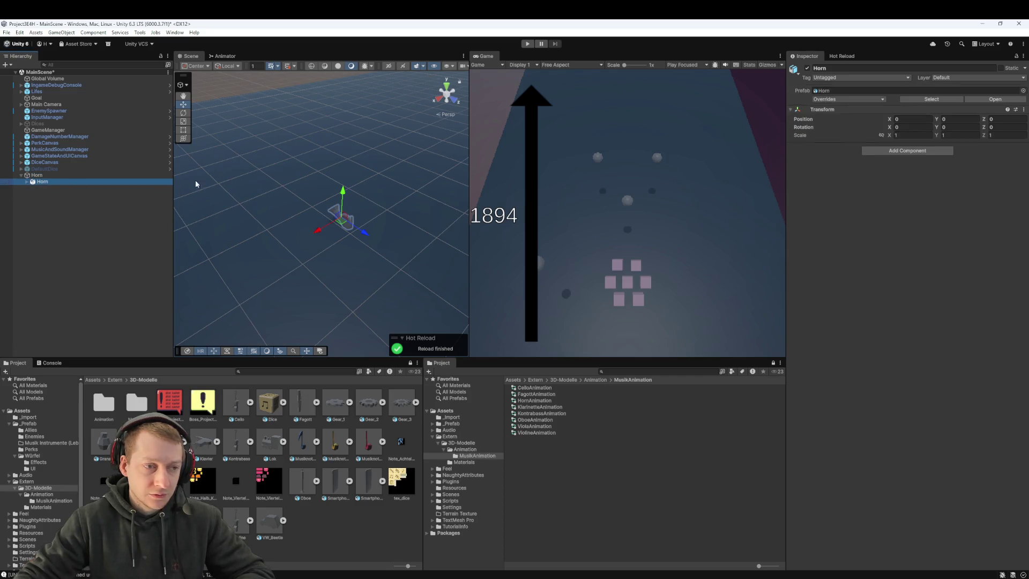
pyautogui.press('f')
pyautogui.moveTo(350, 225)
pyautogui.mouseDown()
pyautogui.moveTo(348, 241)
pyautogui.moveTo(461, 249)
pyautogui.mouseUp()
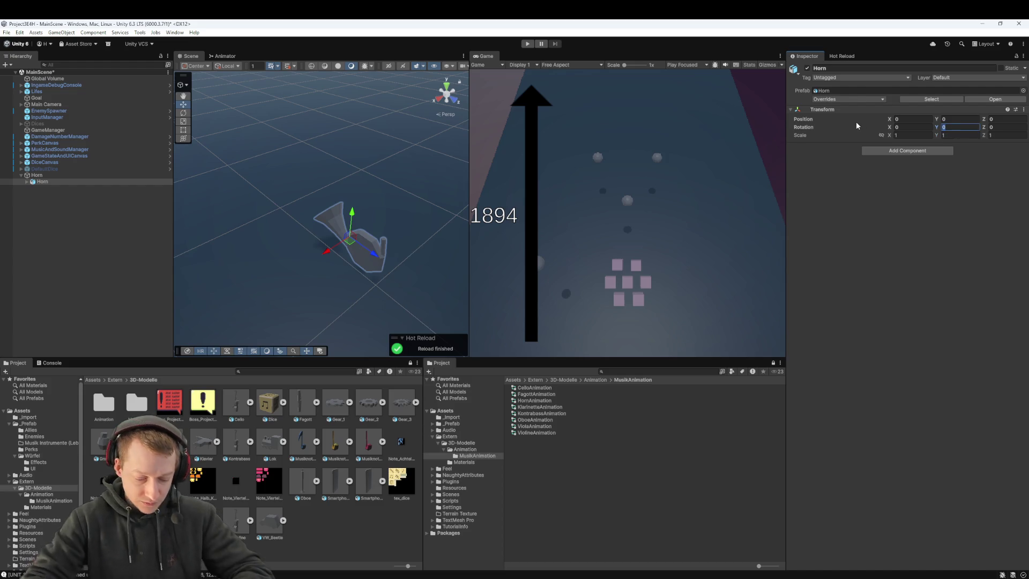
pyautogui.write('180')
pyautogui.press('Return')
# - Reposition the scene view on the horn and reselect the child Horn
pyautogui.click(37, 175)
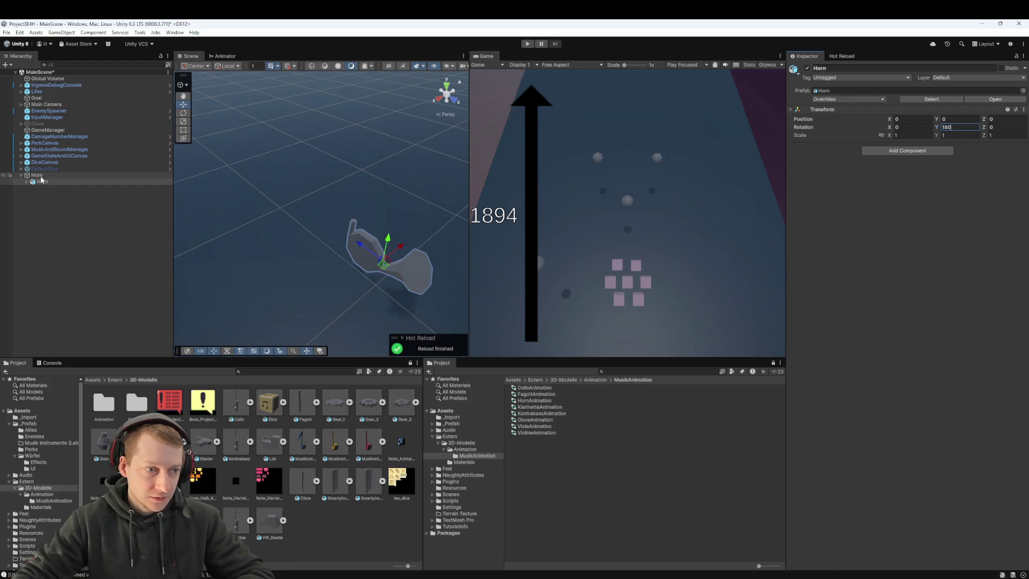
pyautogui.moveTo(381, 273); pyautogui.dragTo(338, 247)
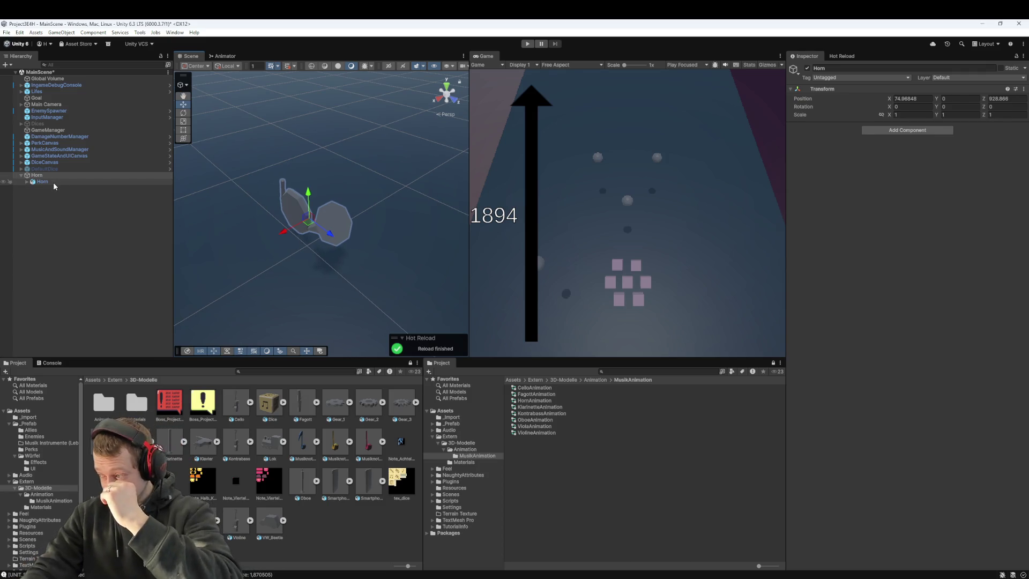
pyautogui.click(53, 182)
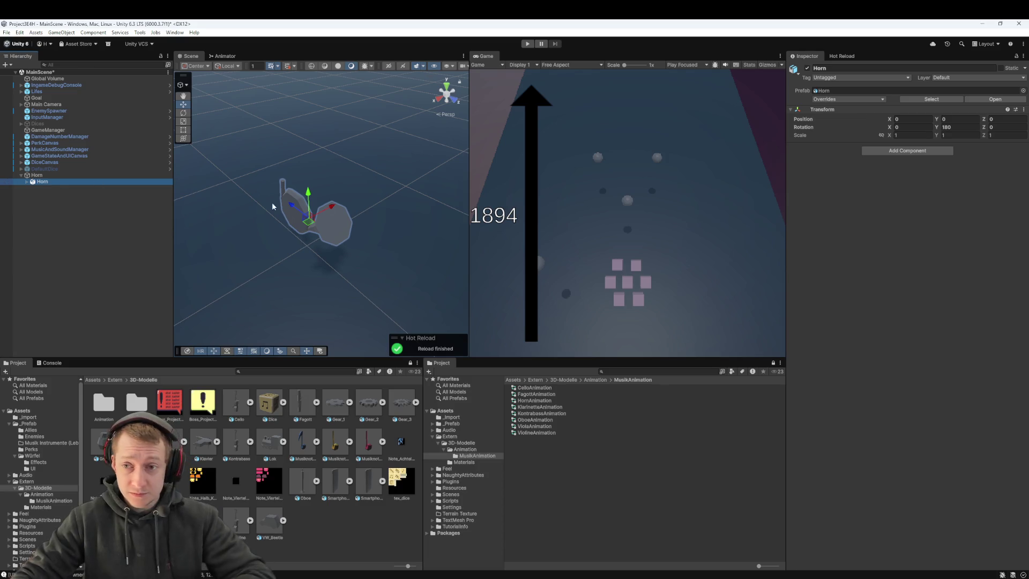
pyautogui.click(915, 152)
# - Add an Animator to the child Horn using the HornAnimation controller
pyautogui.write('Animato')
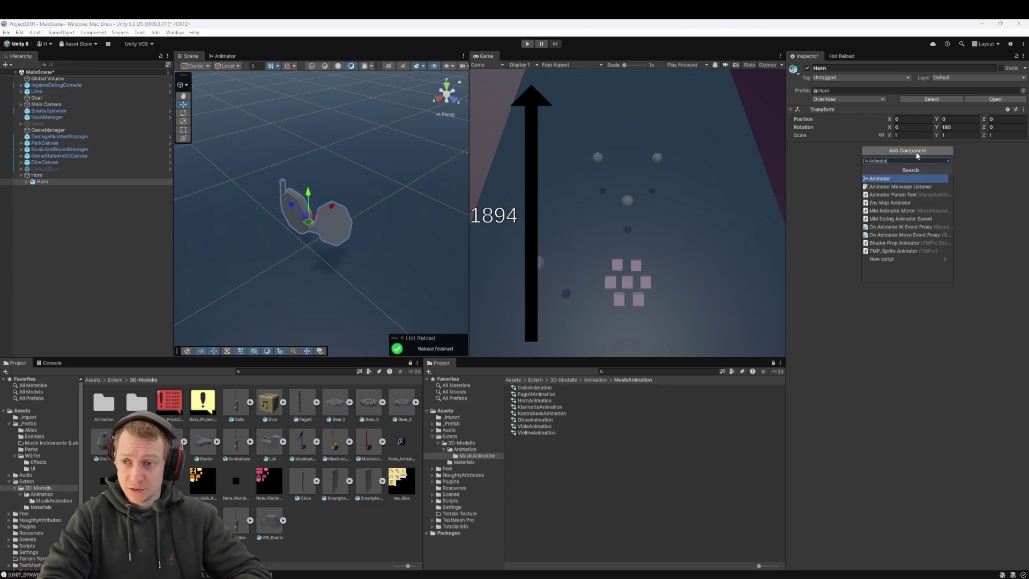
pyautogui.press('Return')
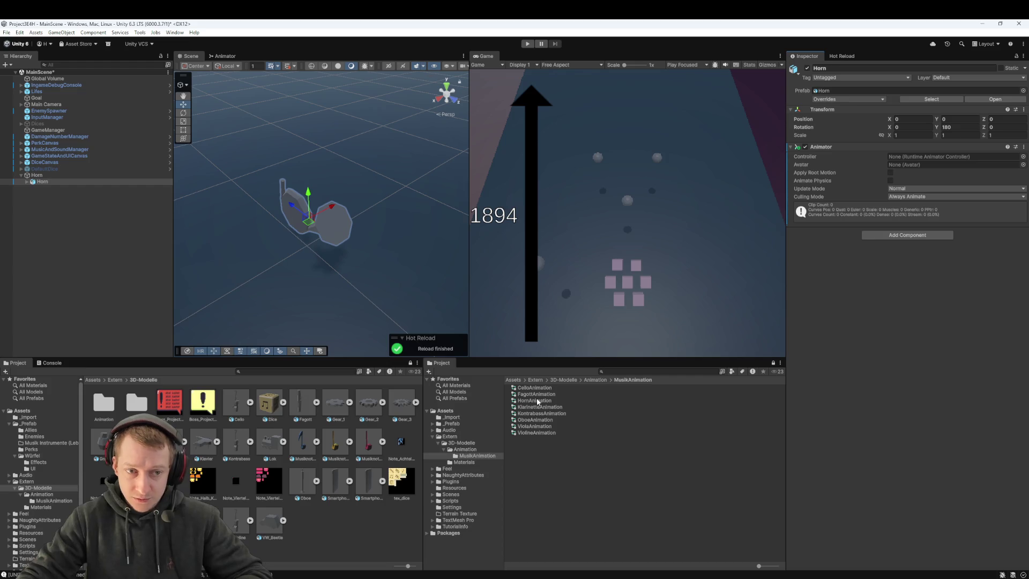
pyautogui.moveTo(534, 401); pyautogui.dragTo(916, 160)
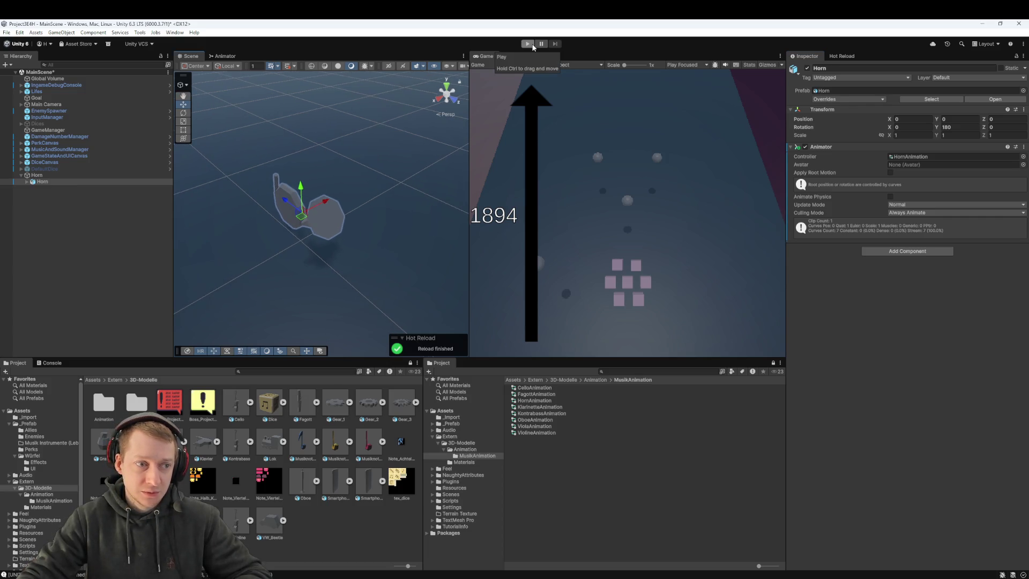
pyautogui.click(98, 174)
pyautogui.click(115, 379)
pyautogui.click(98, 380)
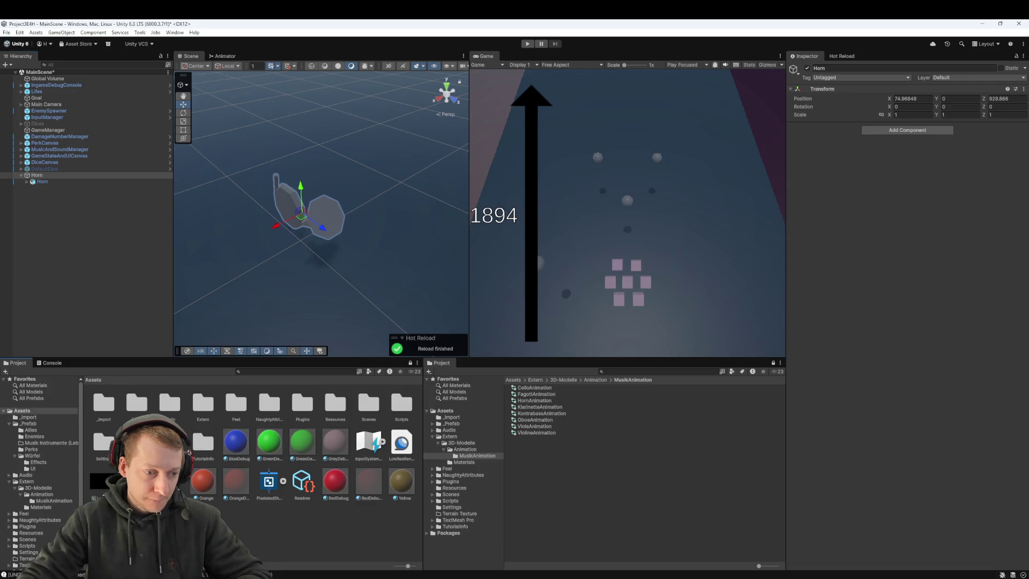
# - Save Horn as a prefab in _Prefab/Musik Instrumente (Leben) and delete it from MainScene
pyautogui.doubleClick(131, 405)
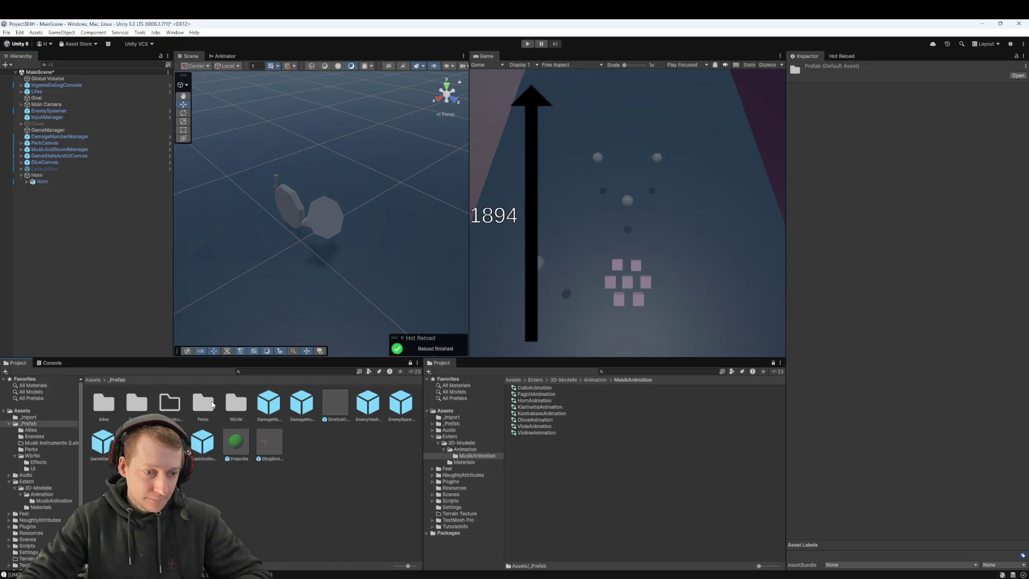
pyautogui.doubleClick(172, 401)
pyautogui.click(36, 176)
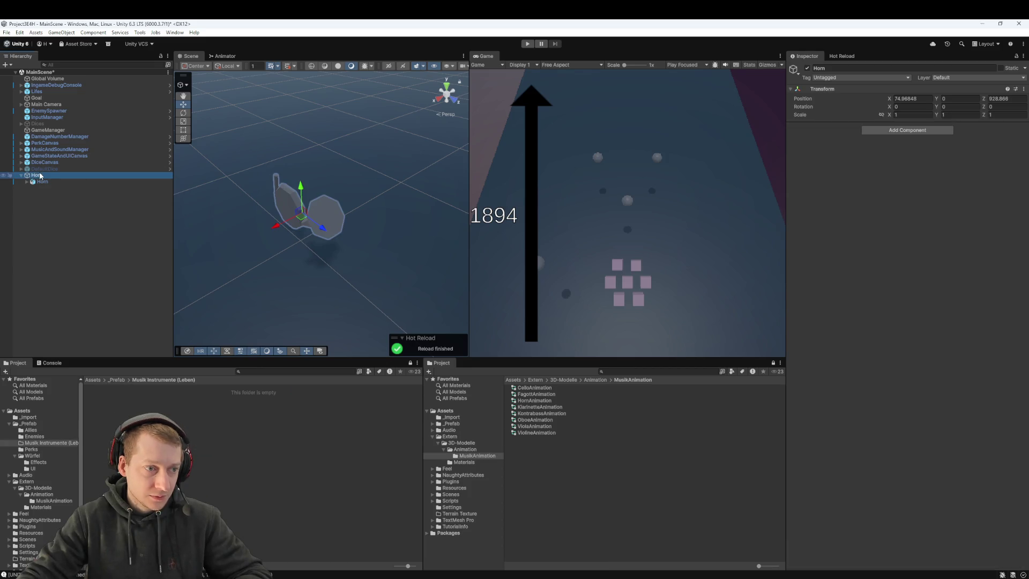
pyautogui.moveTo(200, 487); pyautogui.dragTo(202, 489)
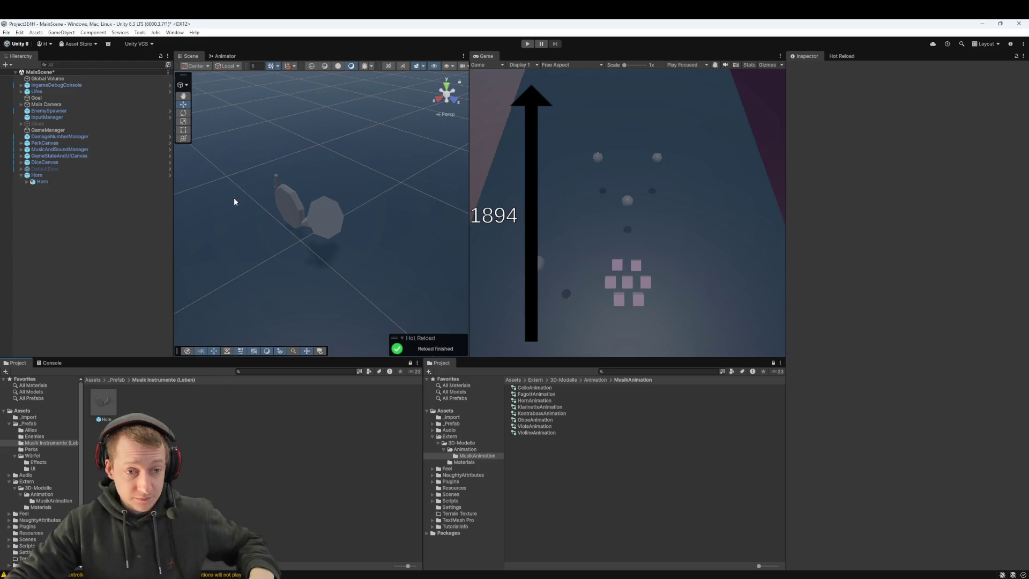
pyautogui.click(83, 177)
pyautogui.press('Delete')
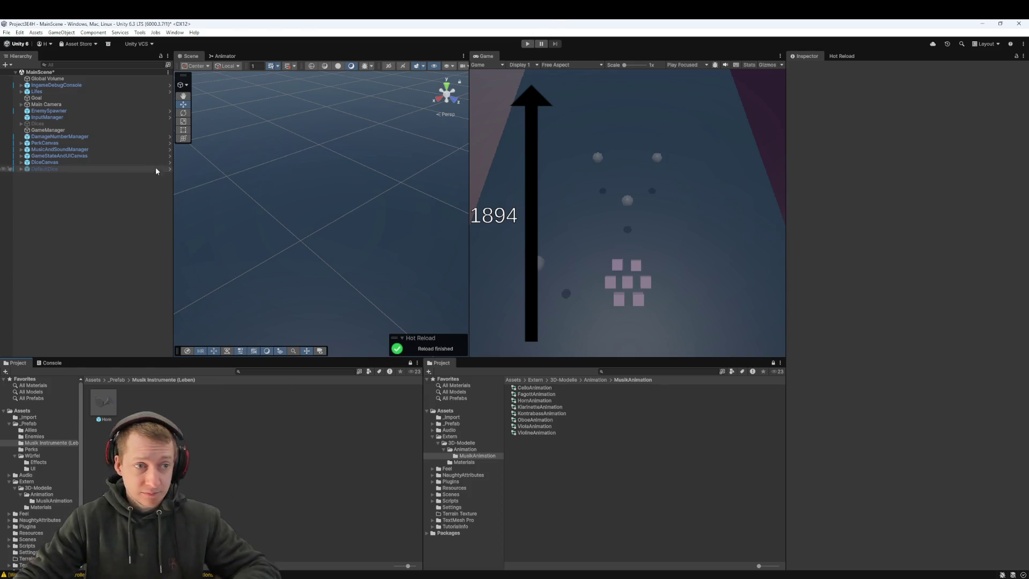
pyautogui.click(99, 380)
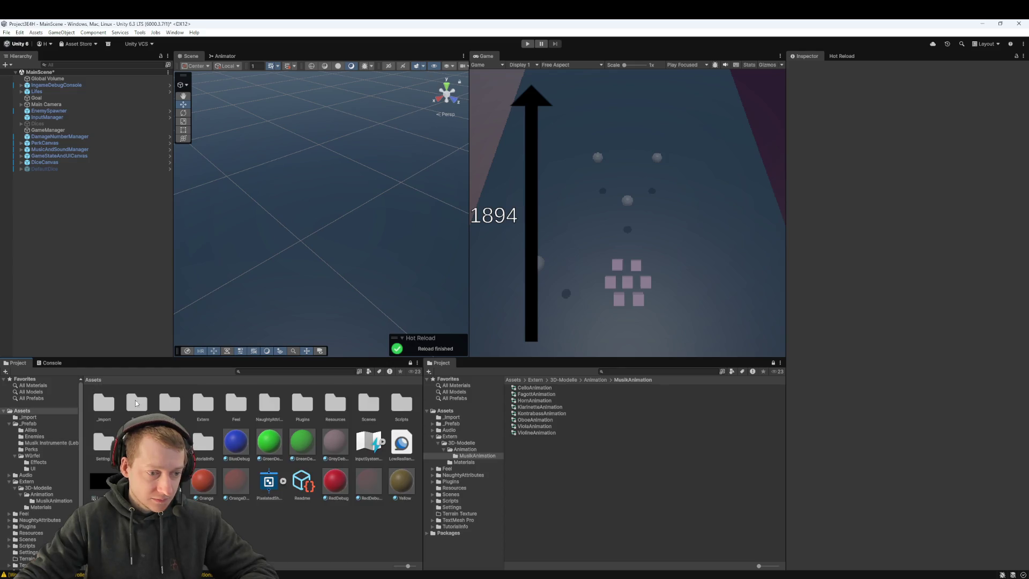
# - Browse Assets/Scenes, inspecting the MainScene, its variant and UI_Testing scene assets
pyautogui.doubleClick(369, 404)
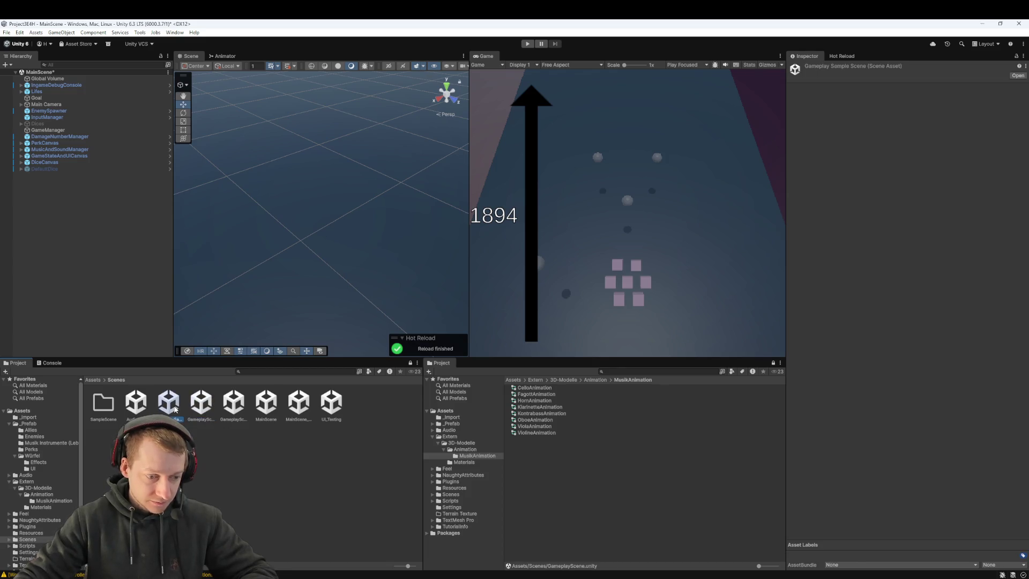
pyautogui.click(234, 409)
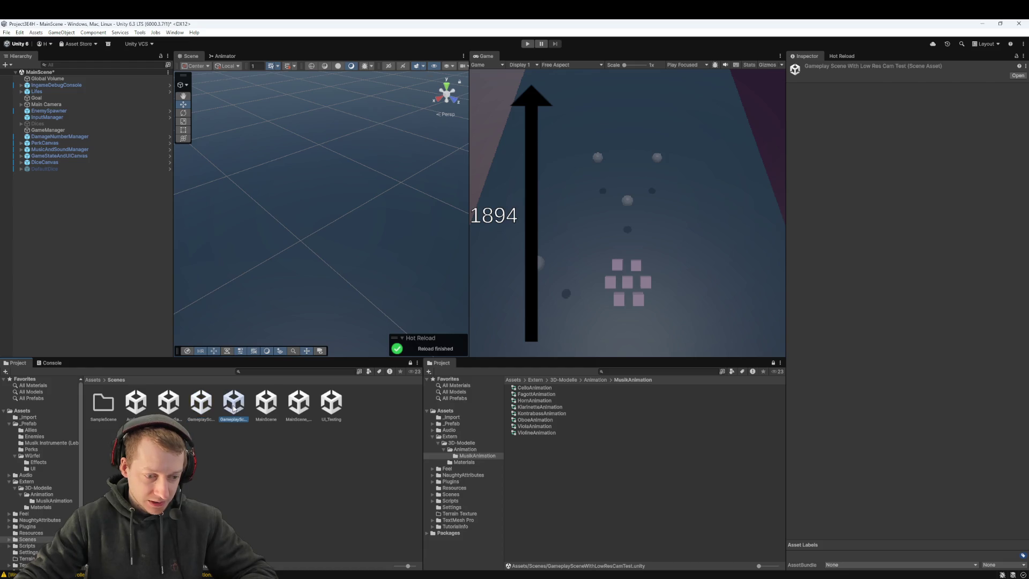
pyautogui.click(266, 409)
pyautogui.click(302, 410)
pyautogui.click(331, 408)
pyautogui.press('Escape')
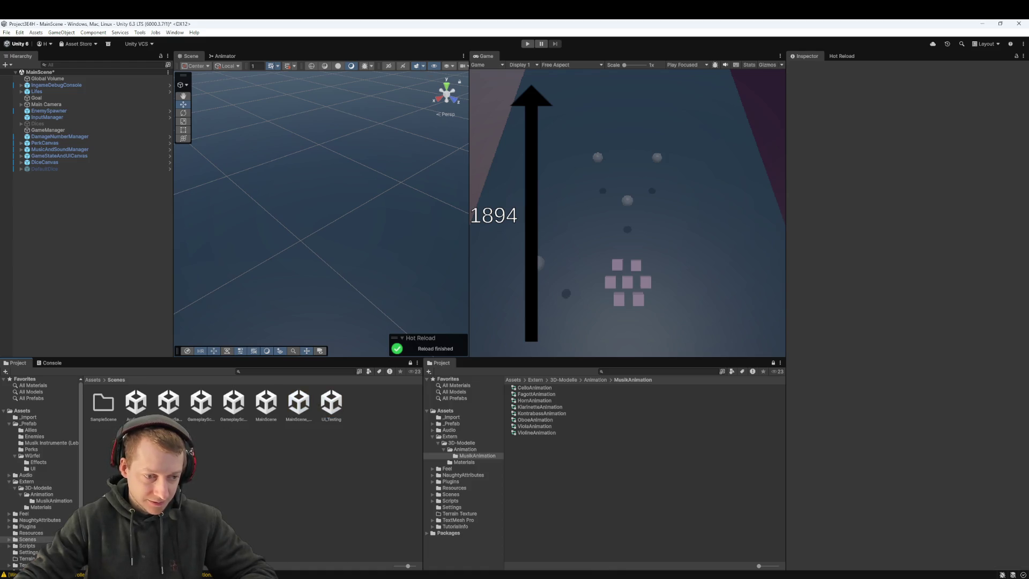
pyautogui.doubleClick(100, 407)
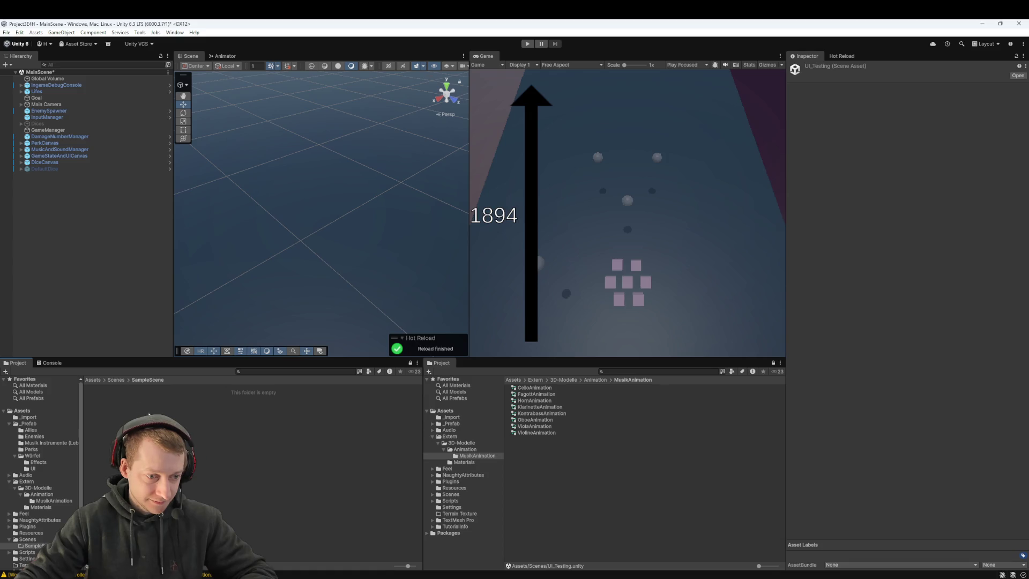
pyautogui.click(116, 379)
# - Bring up the Scenes folder's asset options menu and dismiss it without changes
pyautogui.rightClick(339, 444)
pyautogui.click(329, 441)
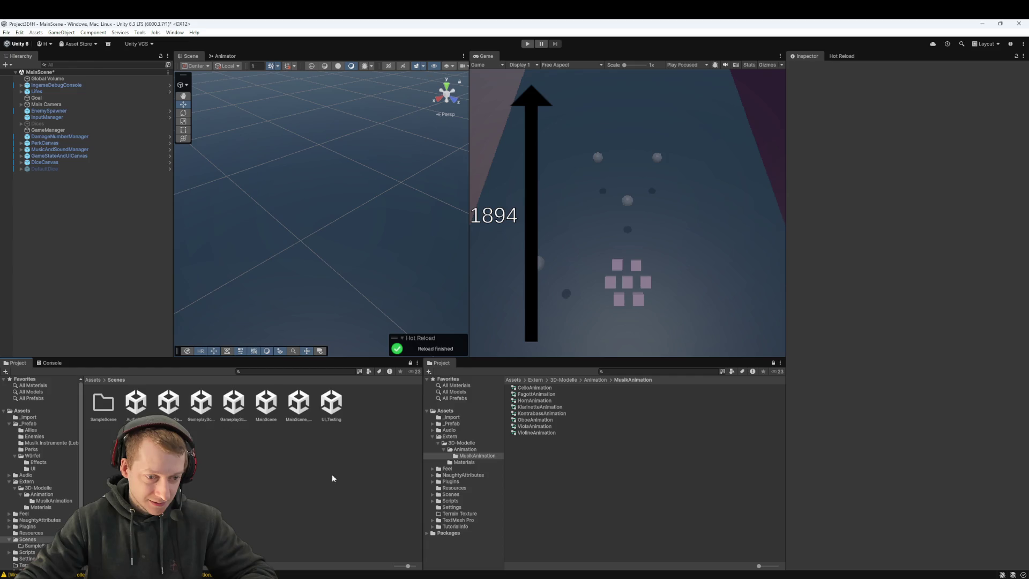
pyautogui.rightClick(376, 484)
pyautogui.moveTo(482, 182)
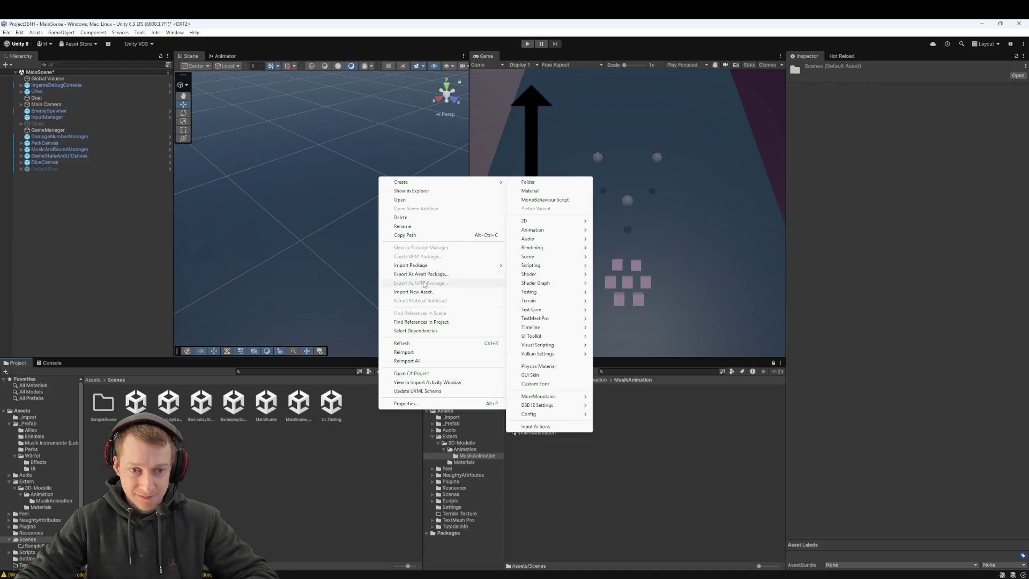
pyautogui.click(352, 446)
# - Load UI_Testing with Don't Save for MainScene's changes, then pan across its checkered floor
pyautogui.doubleClick(332, 403)
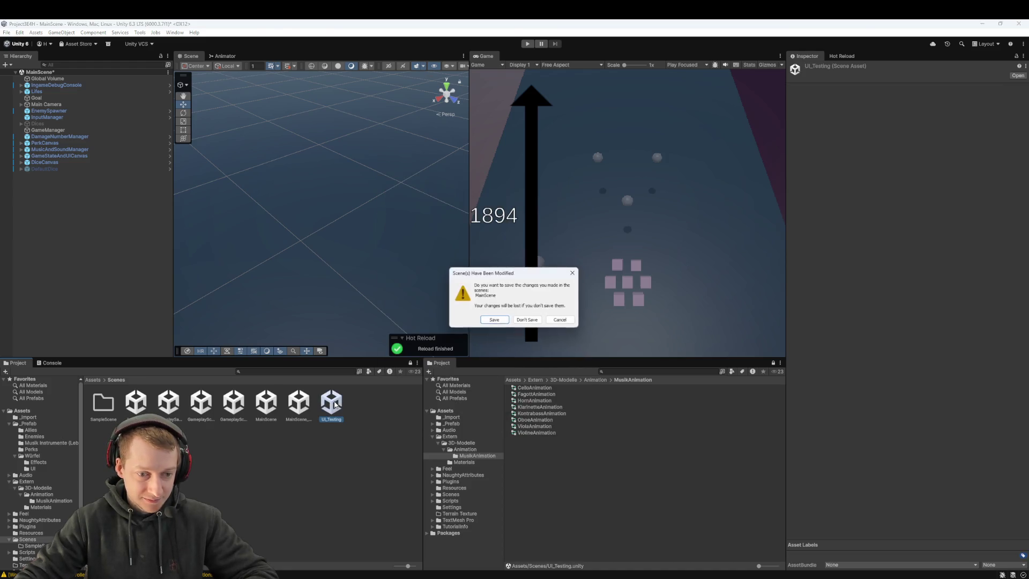
pyautogui.click(526, 320)
pyautogui.moveTo(332, 272)
pyautogui.mouseDown()
pyautogui.moveTo(362, 224)
pyautogui.moveTo(442, 250)
pyautogui.moveTo(428, 215)
pyautogui.moveTo(437, 198)
pyautogui.moveTo(379, 214)
pyautogui.moveTo(375, 225)
pyautogui.mouseUp()
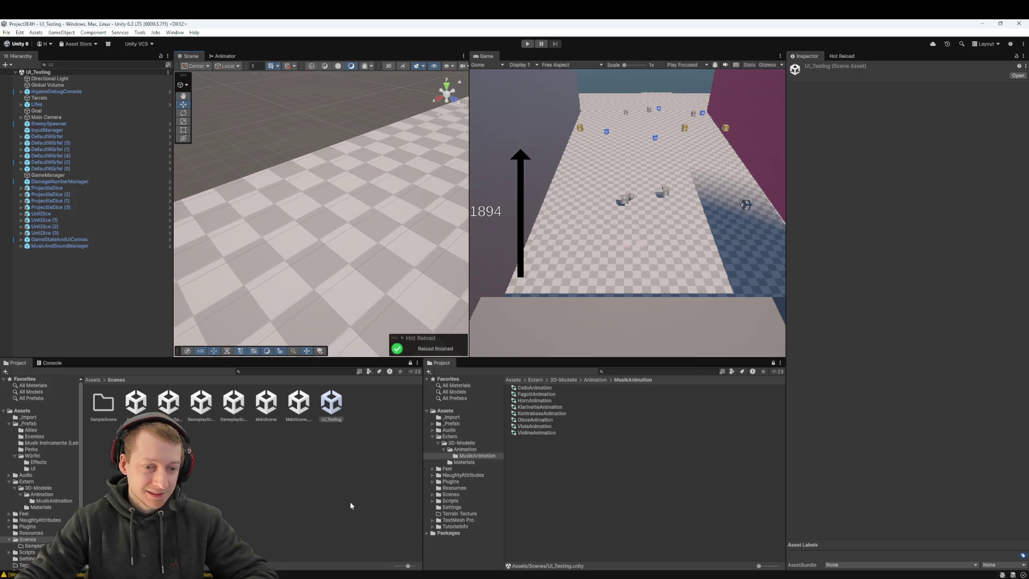
pyautogui.click(351, 506)
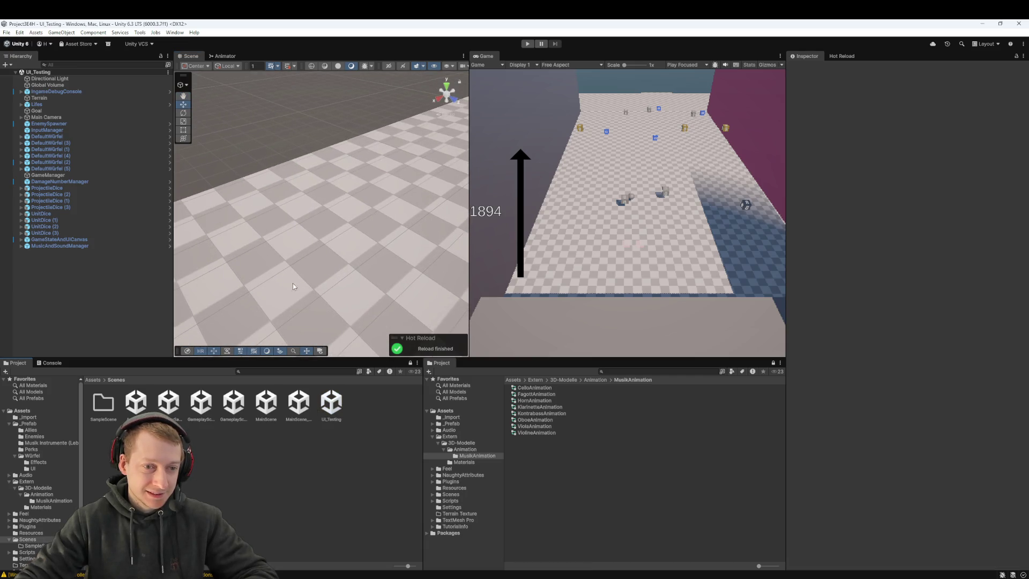
# - Zoom and pan the Scene view to show more of the UI_Testing floor
pyautogui.scroll(1, 338, 211)
pyautogui.scroll(1, 265, 213)
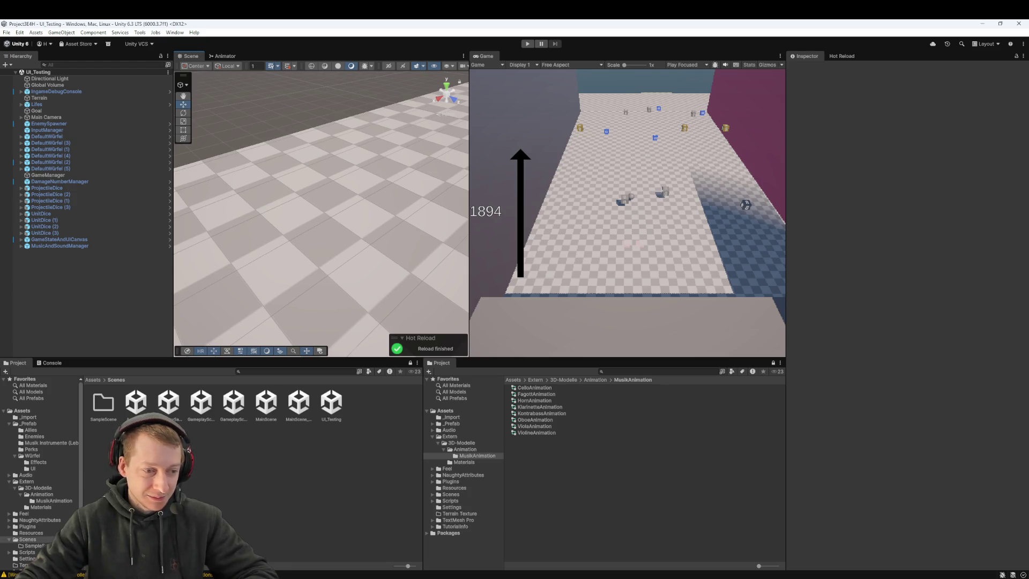
pyautogui.scroll(-4, 314, 238)
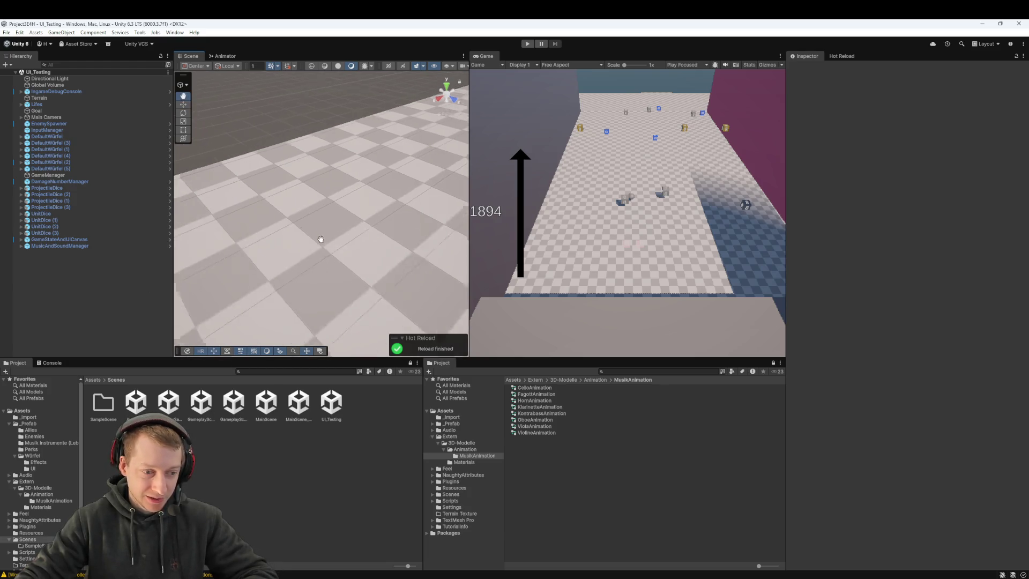
pyautogui.moveTo(314, 237)
pyautogui.mouseDown()
pyautogui.moveTo(363, 195)
pyautogui.moveTo(333, 218)
pyautogui.mouseUp()
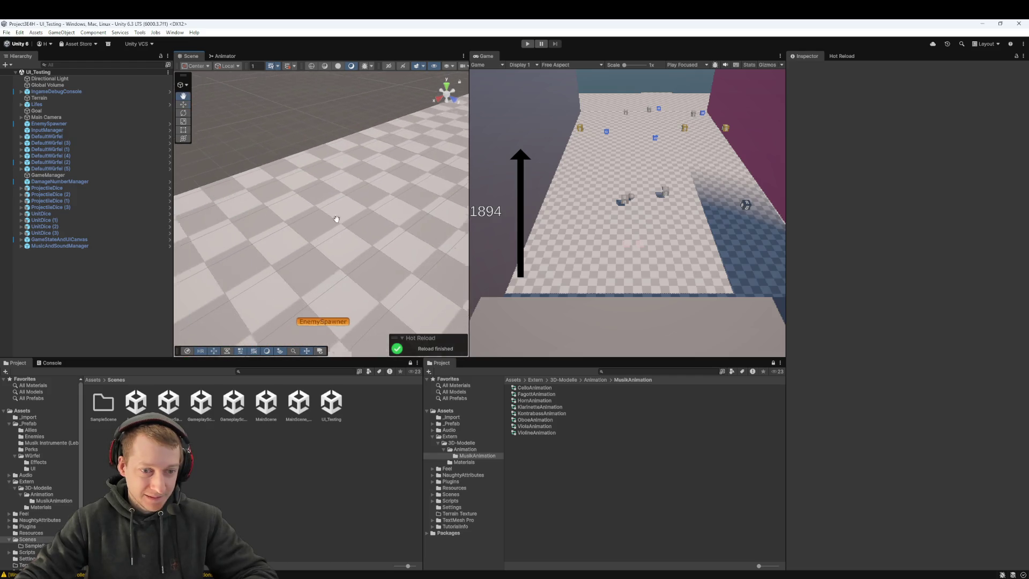
pyautogui.scroll(3, 332, 218)
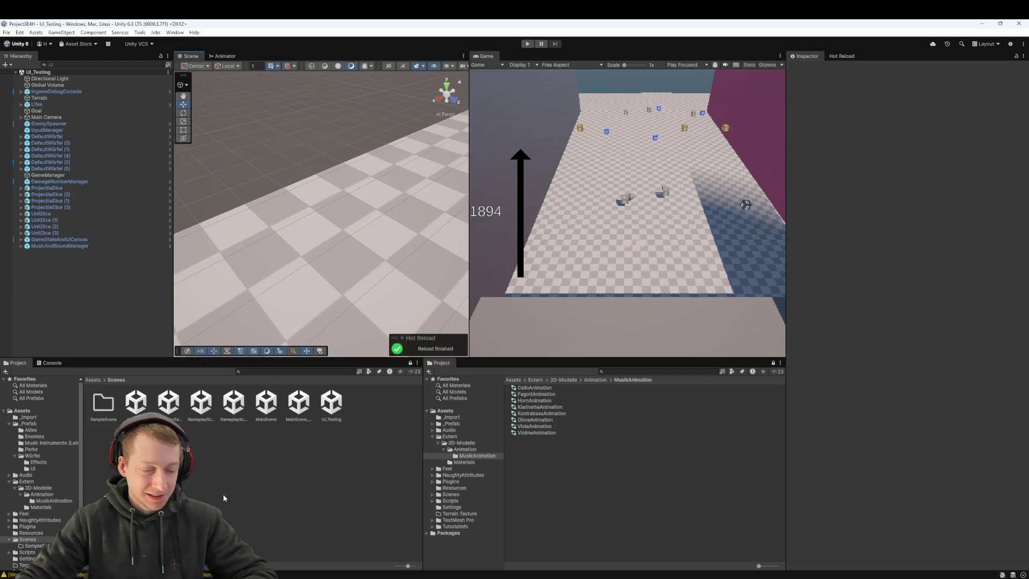
# - Place the Horn prefab from _Prefab/Musik Instrumente (Leben) on the floor, frame it, and start Play mode
pyautogui.click(96, 380)
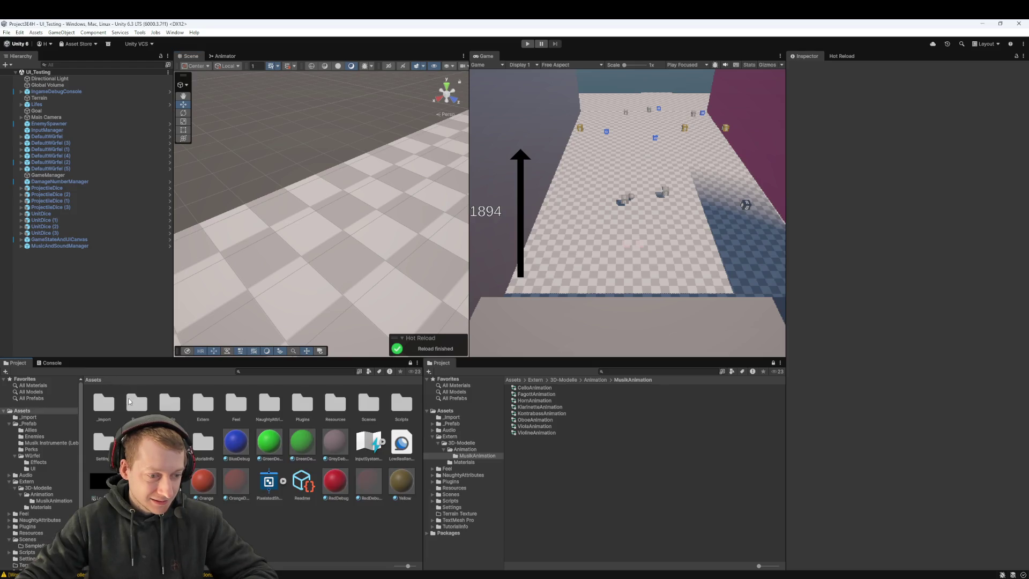
pyautogui.doubleClick(135, 407)
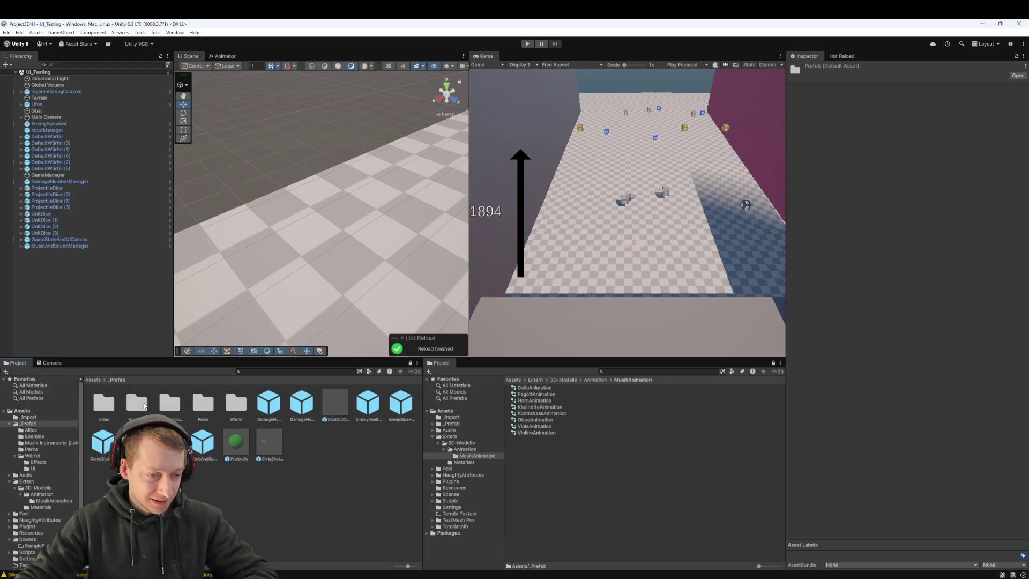
pyautogui.doubleClick(174, 409)
pyautogui.moveTo(94, 417)
pyautogui.mouseDown()
pyautogui.moveTo(344, 234)
pyautogui.moveTo(230, 253)
pyautogui.moveTo(246, 257)
pyautogui.mouseUp()
pyautogui.press('f')
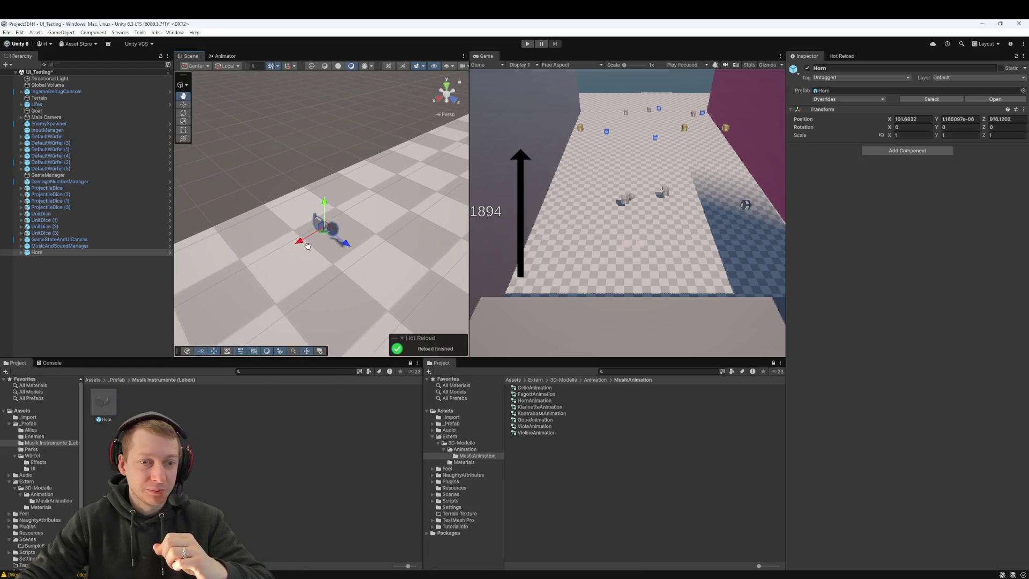
pyautogui.click(527, 44)
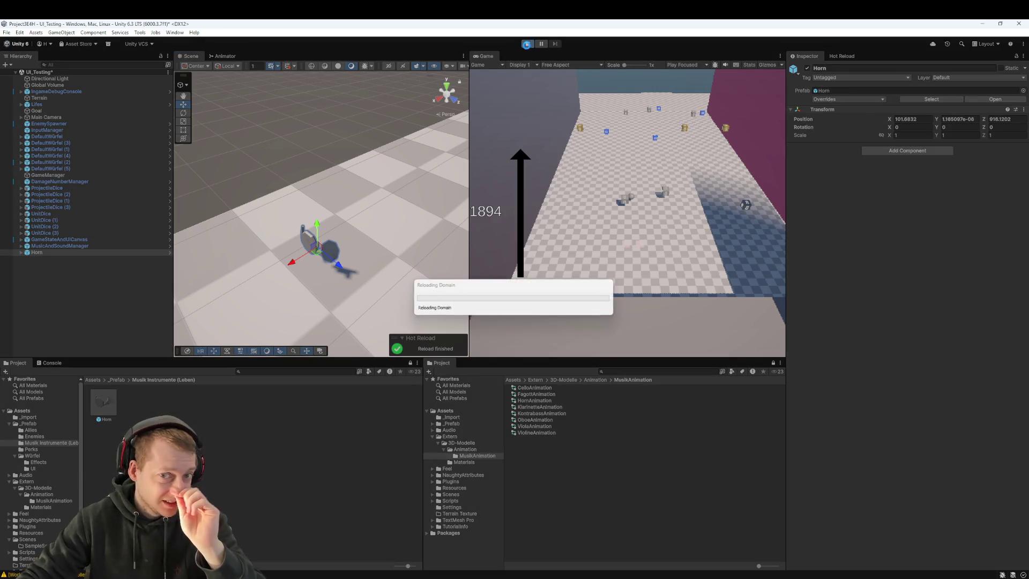
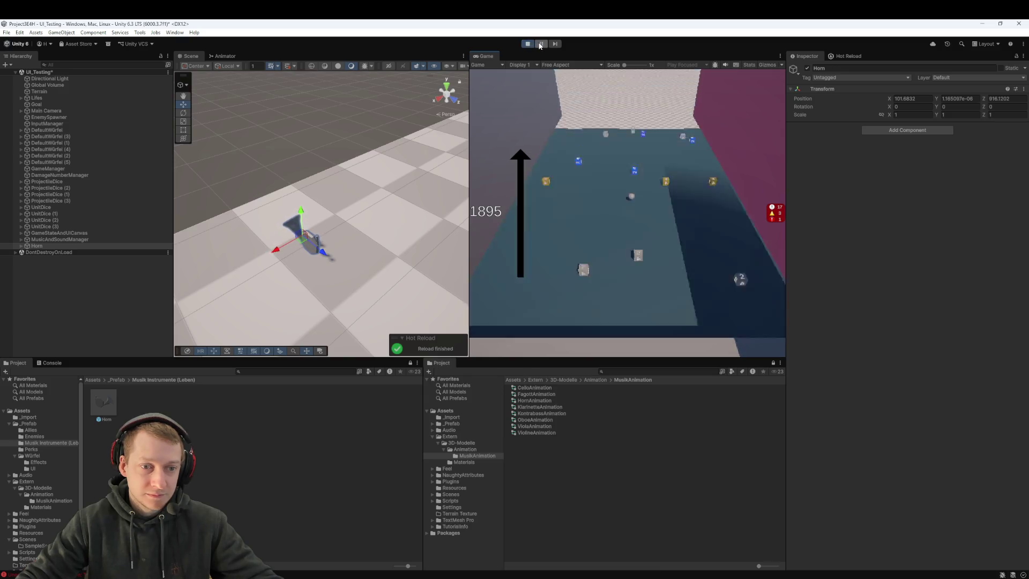
# - Pause the game and inspect the Animator controller on Horn's child object
pyautogui.click(541, 44)
pyautogui.click(65, 246)
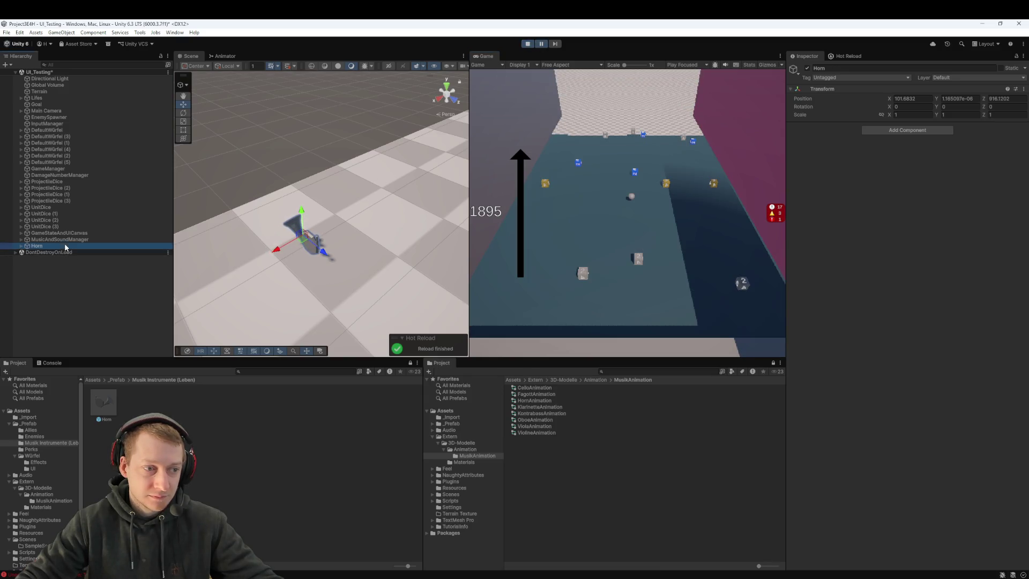
pyautogui.click(22, 245)
pyautogui.click(43, 252)
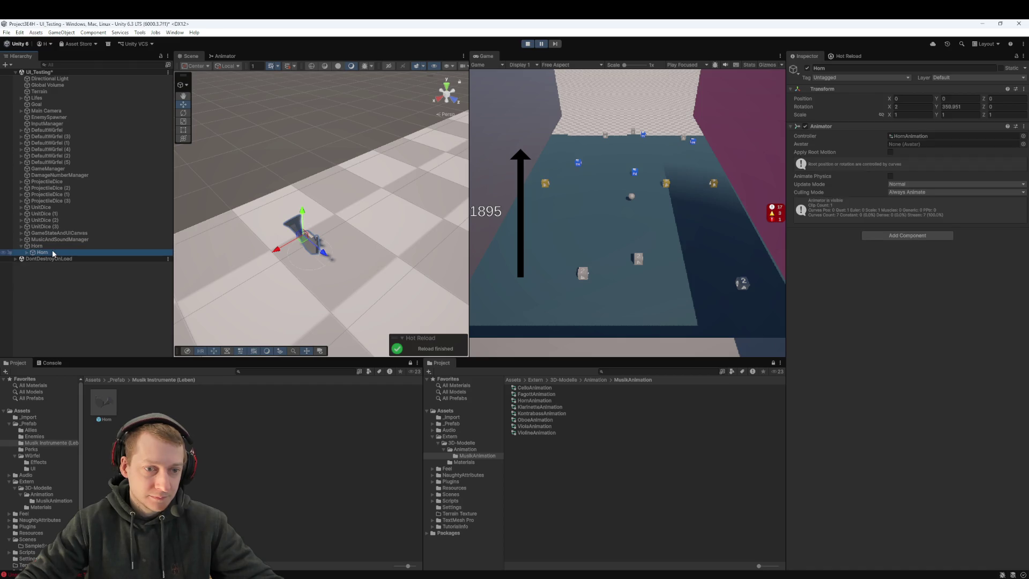
pyautogui.click(57, 248)
pyautogui.click(53, 252)
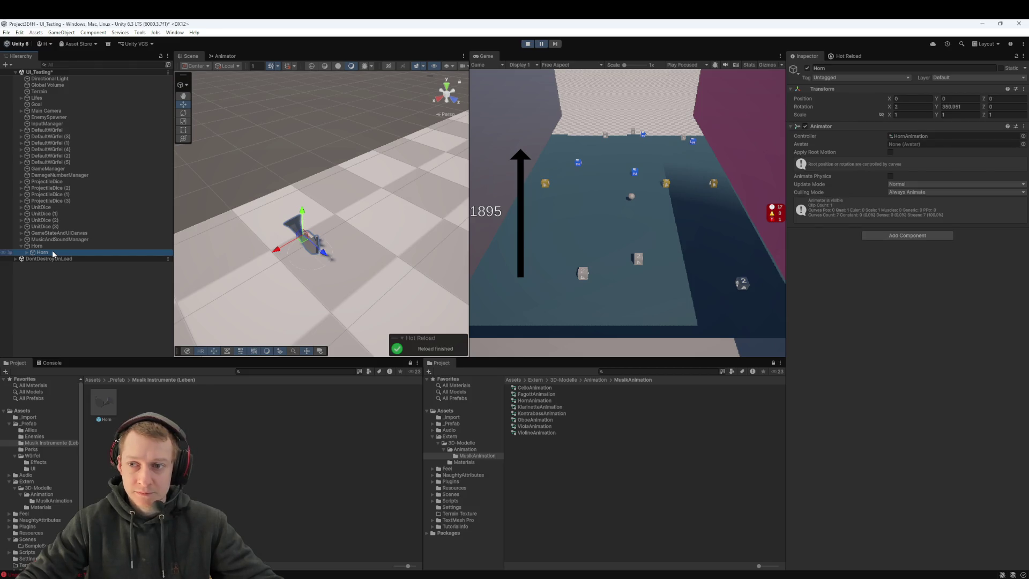
# - Resume the game, delete the Horn object and stop the play-test
pyautogui.click(541, 44)
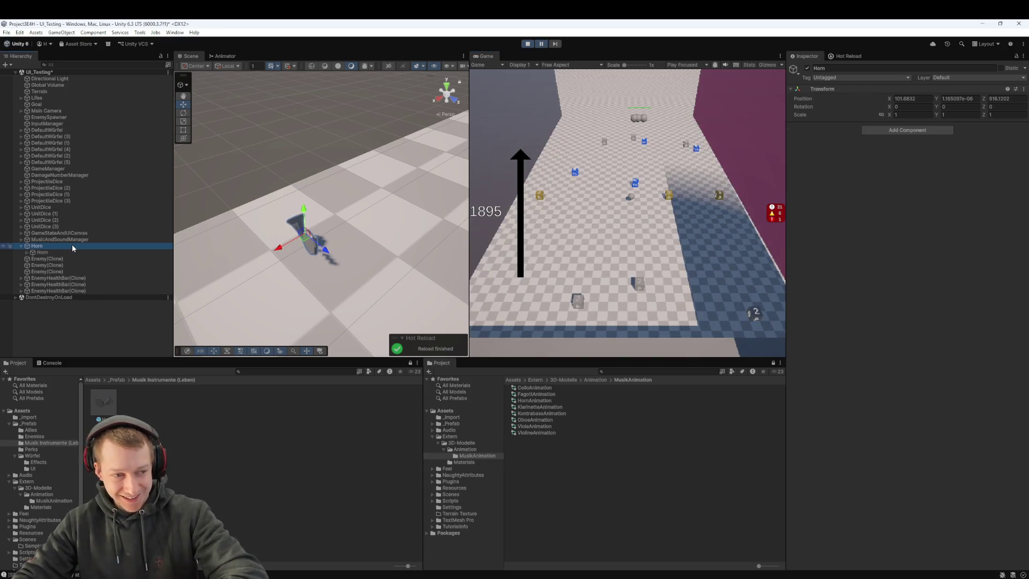
pyautogui.press('Delete')
pyautogui.click(526, 45)
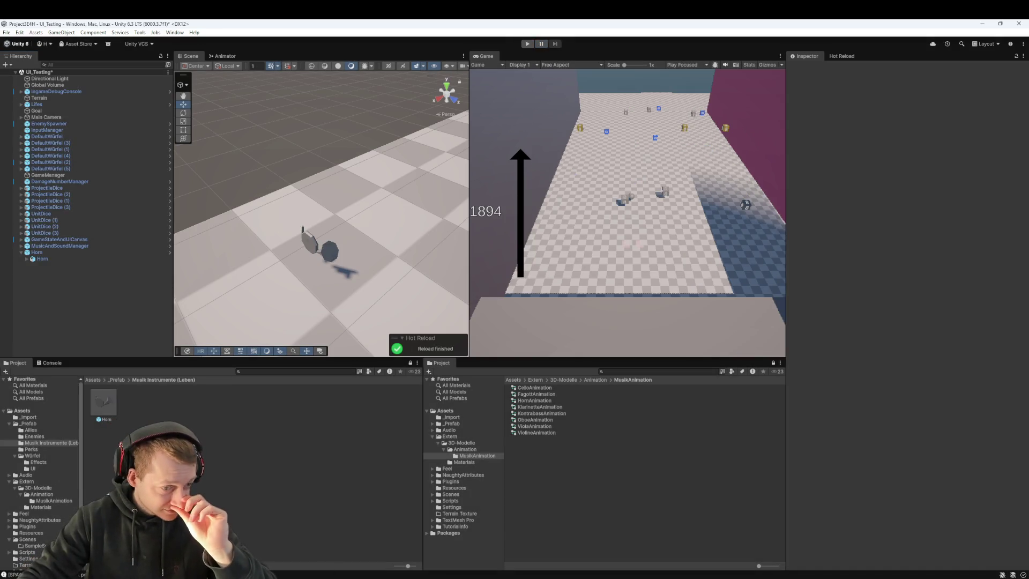
# - Create a scene named 'Instrmnt test' in Assets/Scenes and open it, dismissing the save prompt
pyautogui.click(96, 381)
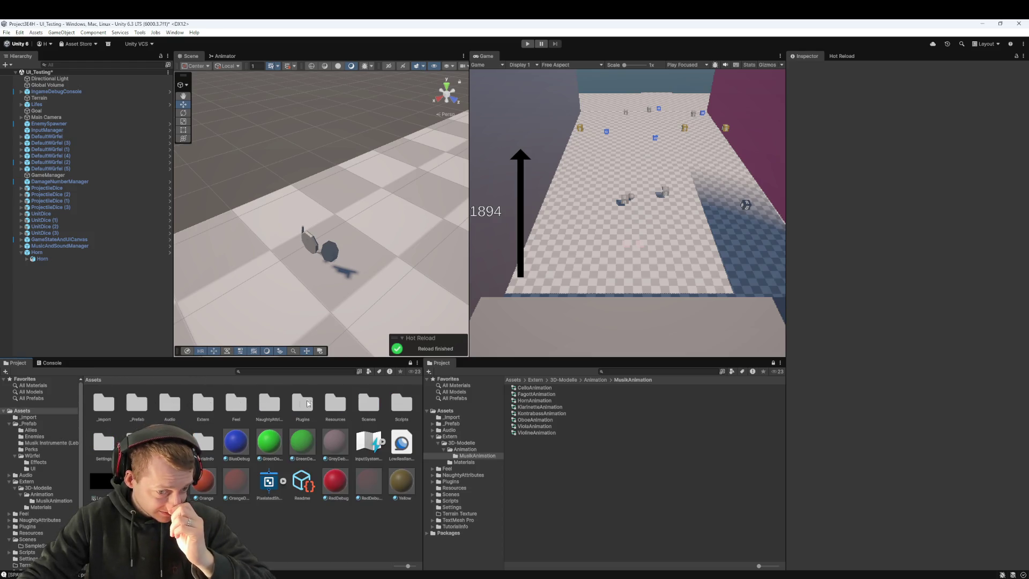
pyautogui.doubleClick(362, 404)
pyautogui.rightClick(238, 465)
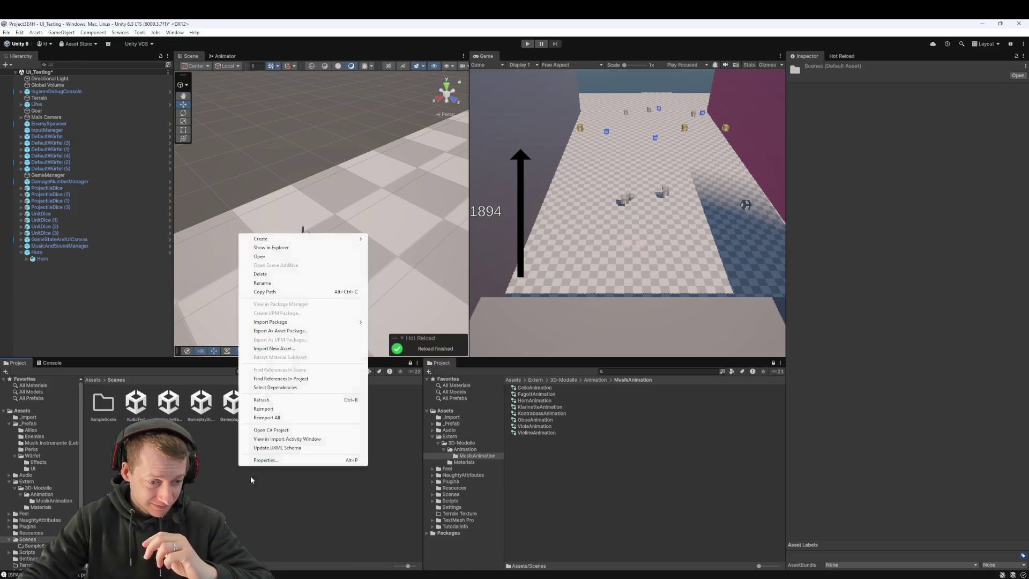
pyautogui.moveTo(316, 241)
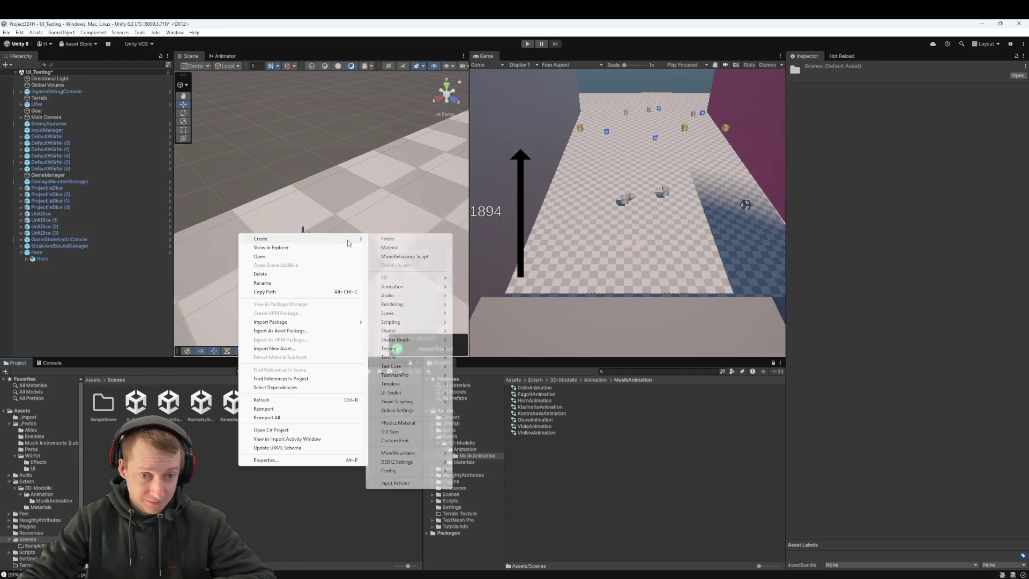
pyautogui.moveTo(416, 314)
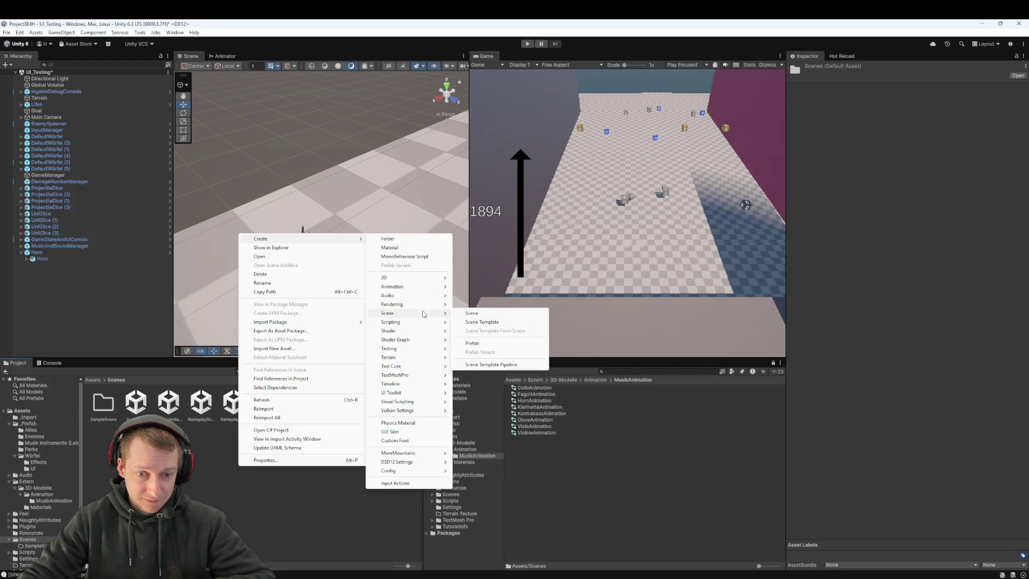
pyautogui.click(477, 314)
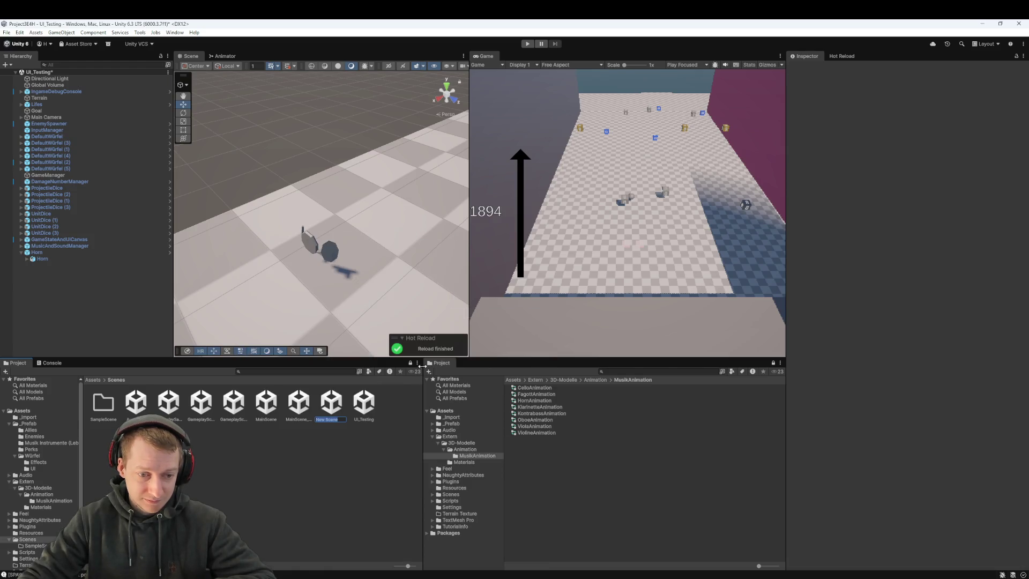
pyautogui.write('Instrum')
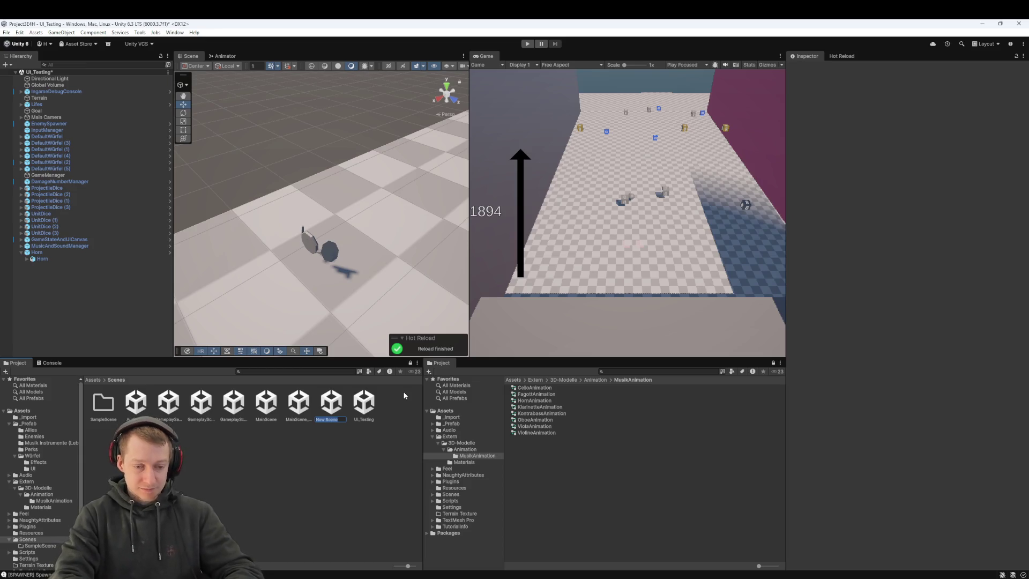
pyautogui.write(' test')
pyautogui.press('Return')
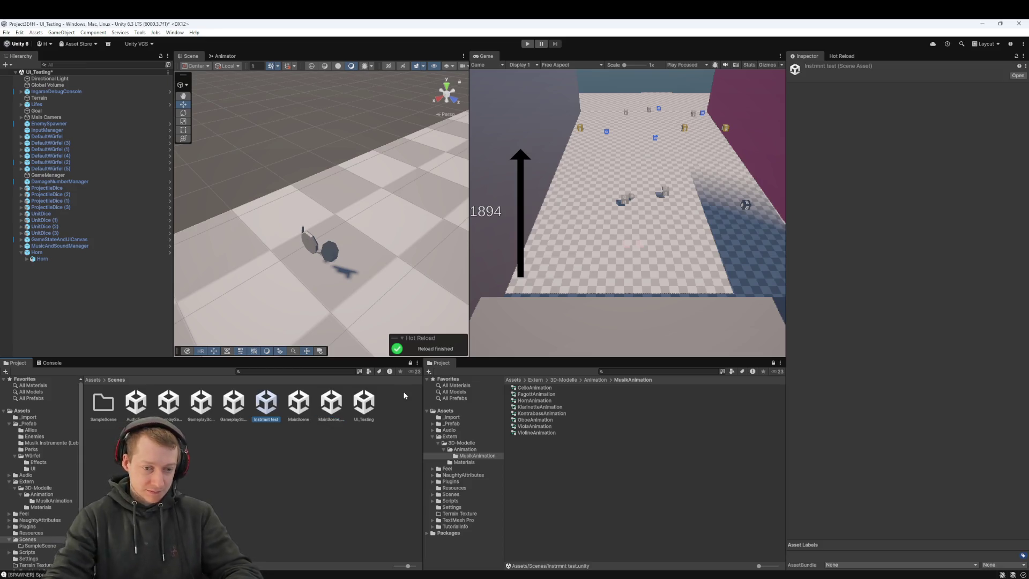
pyautogui.doubleClick(268, 405)
pyautogui.click(527, 322)
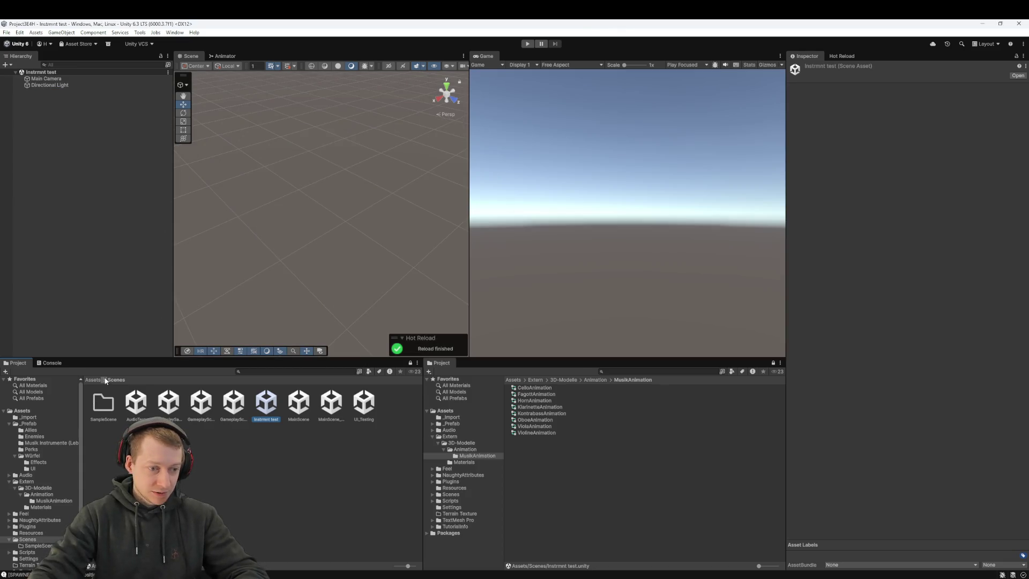
# - Drag the Horn prefab from _Prefab/Musik Instrumente (Leben) into the scene
pyautogui.click(93, 379)
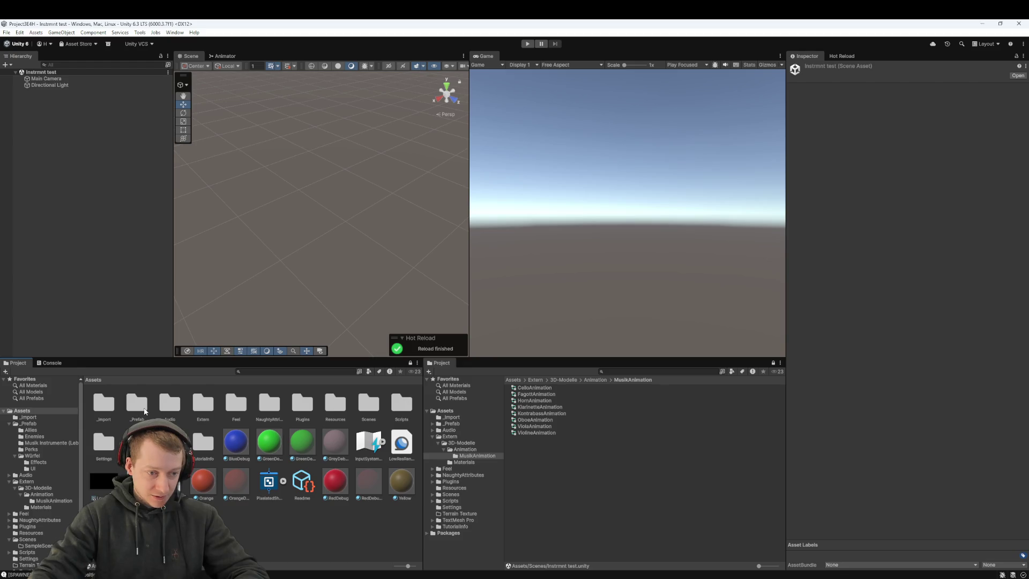
pyautogui.doubleClick(136, 402)
pyautogui.doubleClick(169, 405)
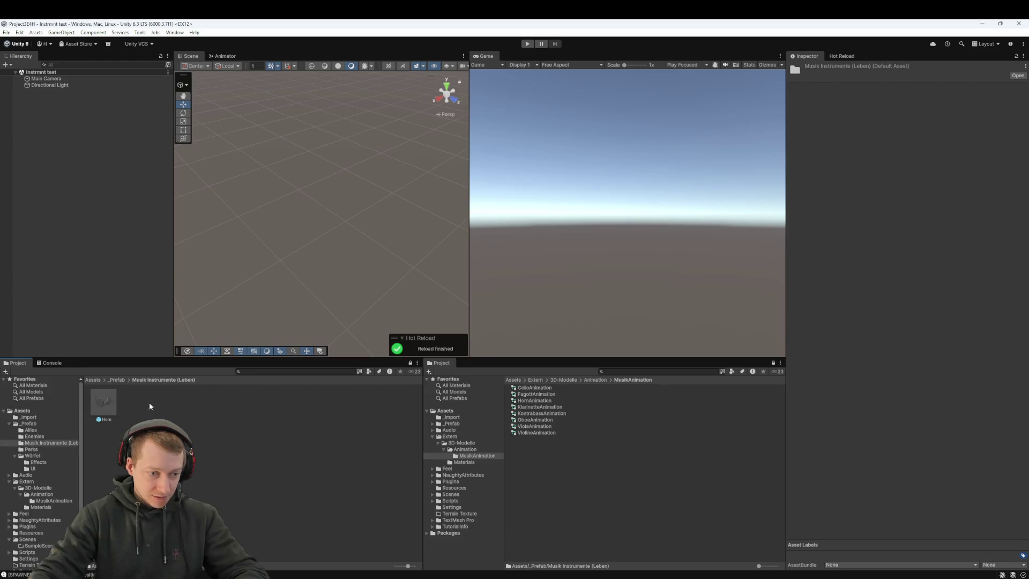
pyautogui.moveTo(194, 341)
pyautogui.mouseDown()
pyautogui.moveTo(269, 287)
pyautogui.moveTo(304, 238)
pyautogui.mouseUp()
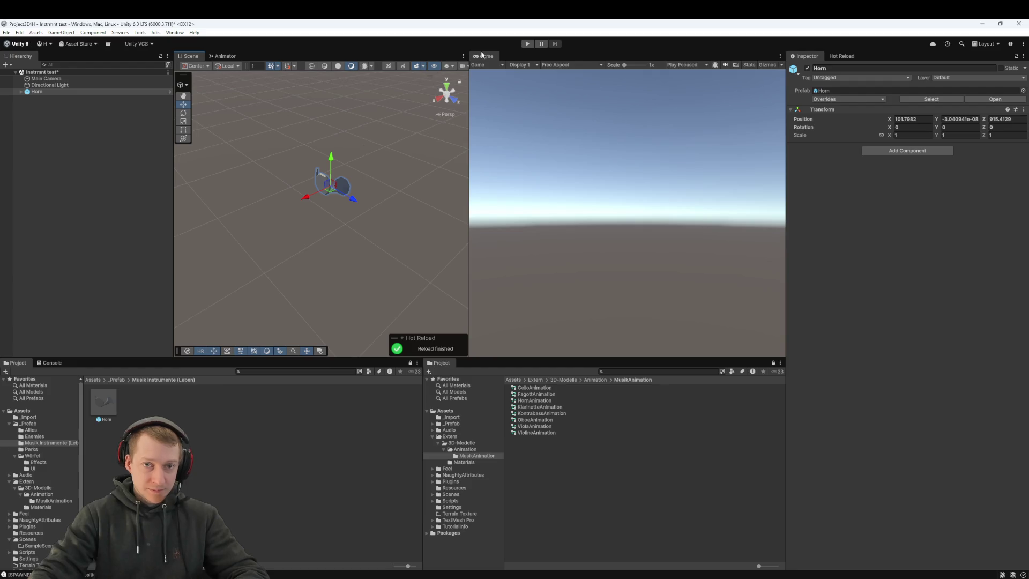
# - Play the scene, watch the child Horn's animation, then stop Play mode
pyautogui.click(525, 45)
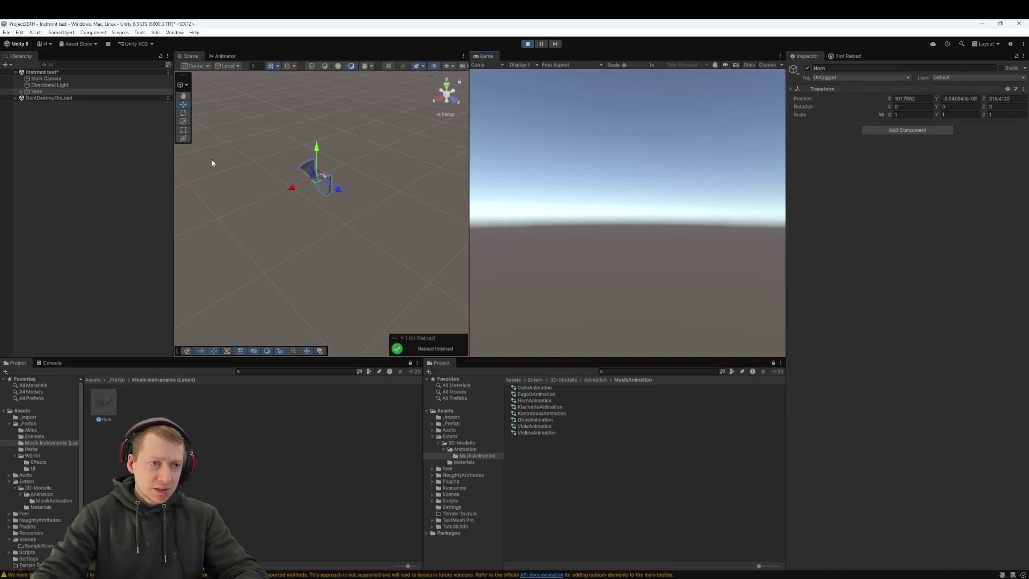
pyautogui.click(20, 92)
pyautogui.click(42, 98)
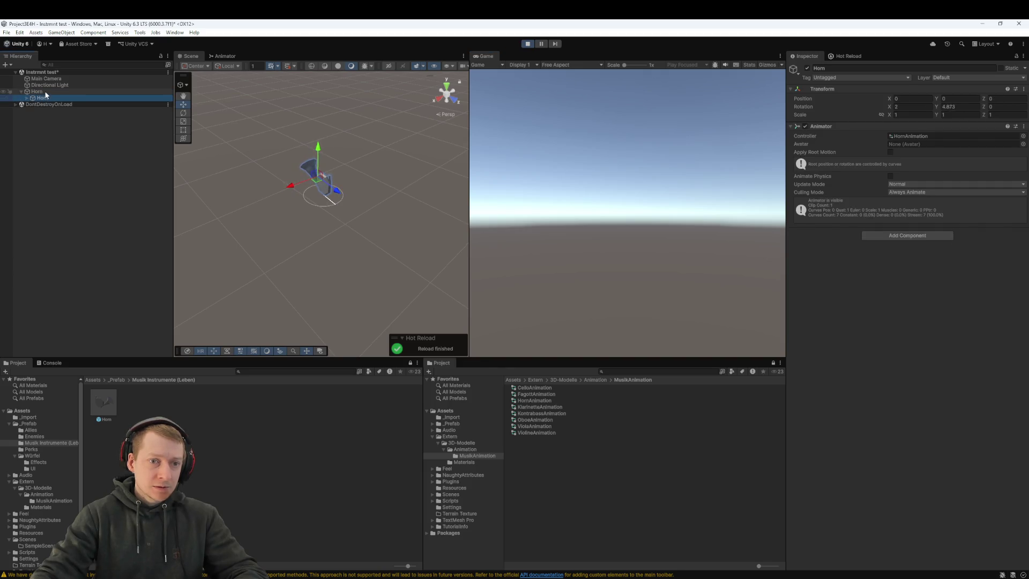
pyautogui.click(45, 92)
pyautogui.click(47, 98)
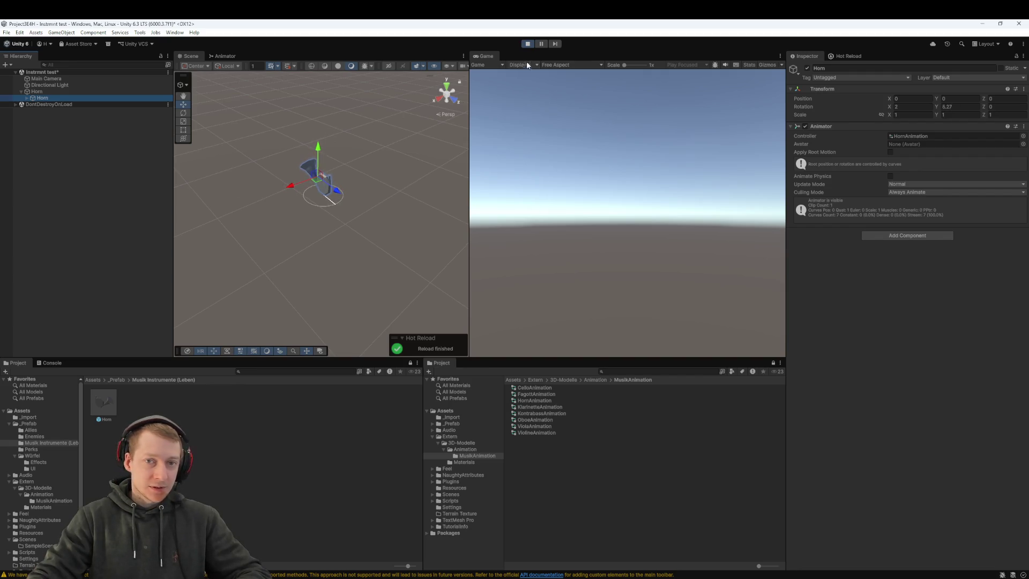
pyautogui.click(528, 45)
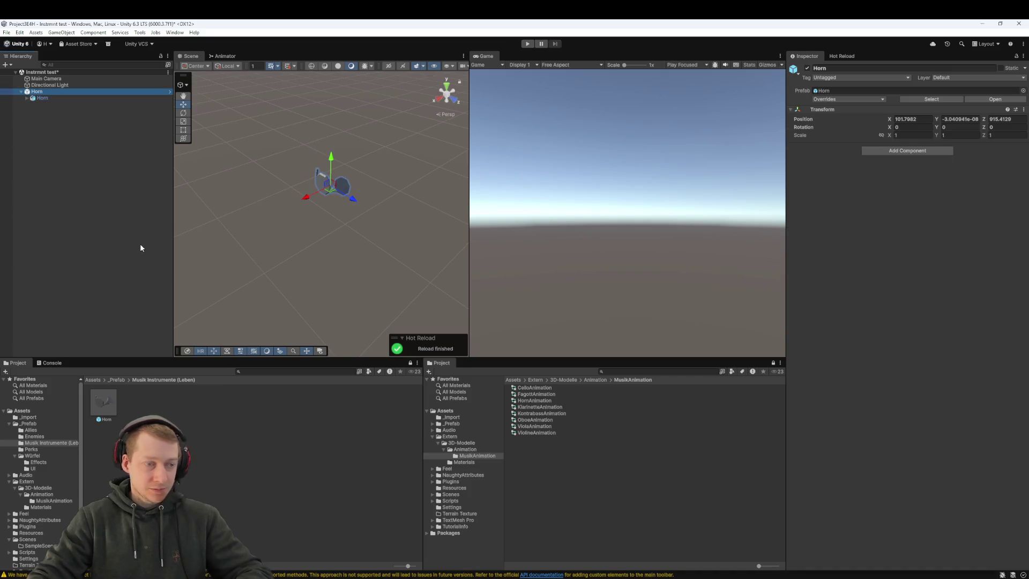
# - Browse to the _Prefab/Musik Instrumente (Leben) folder in the Project window
pyautogui.click(118, 379)
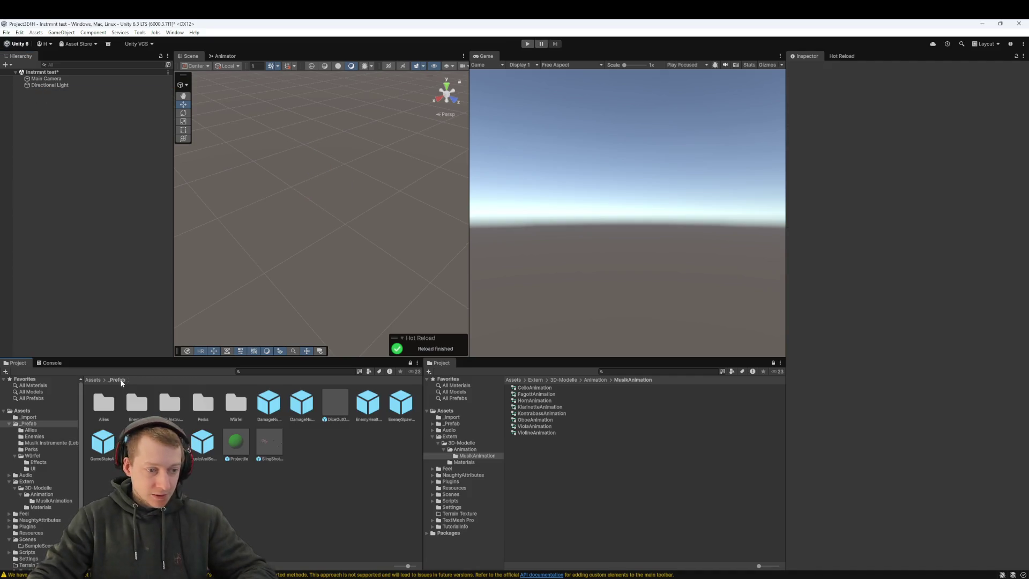
pyautogui.doubleClick(169, 403)
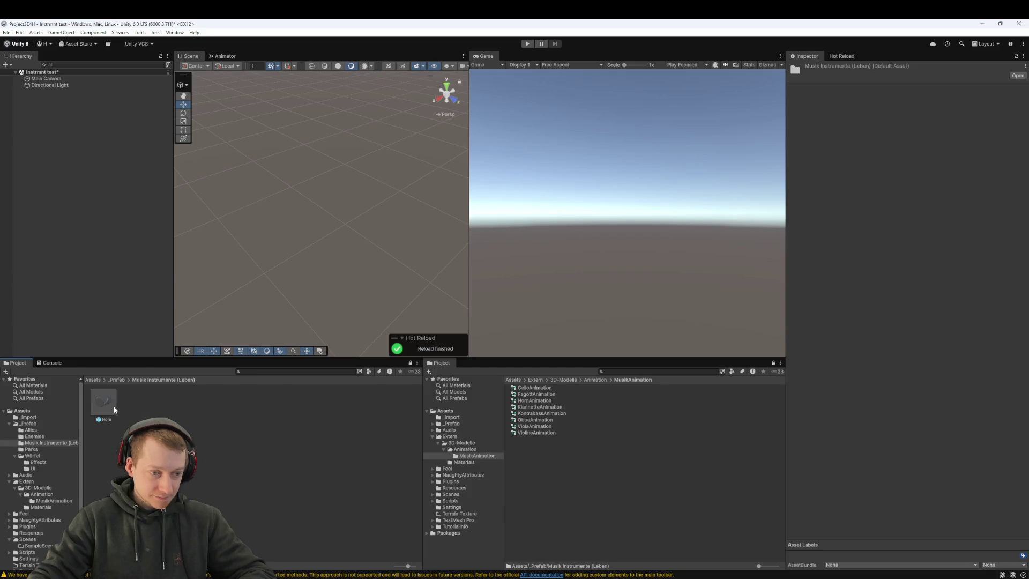
pyautogui.click(94, 380)
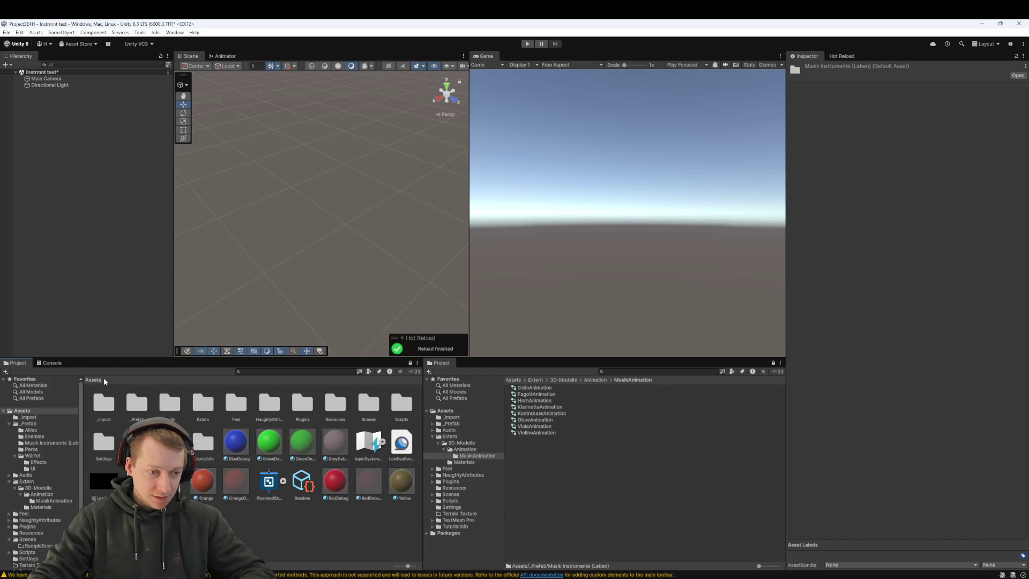
pyautogui.doubleClick(148, 405)
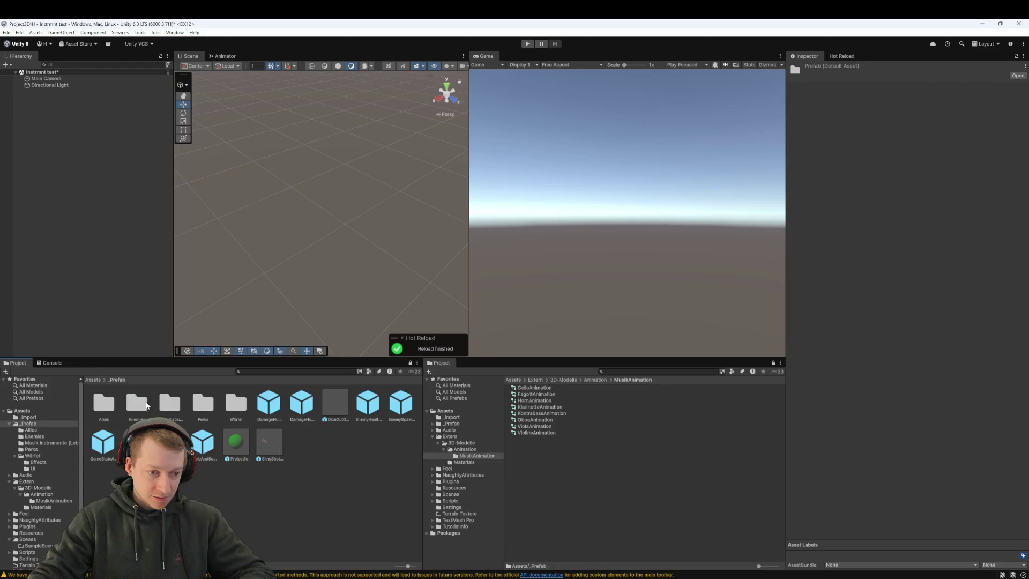
pyautogui.doubleClick(169, 406)
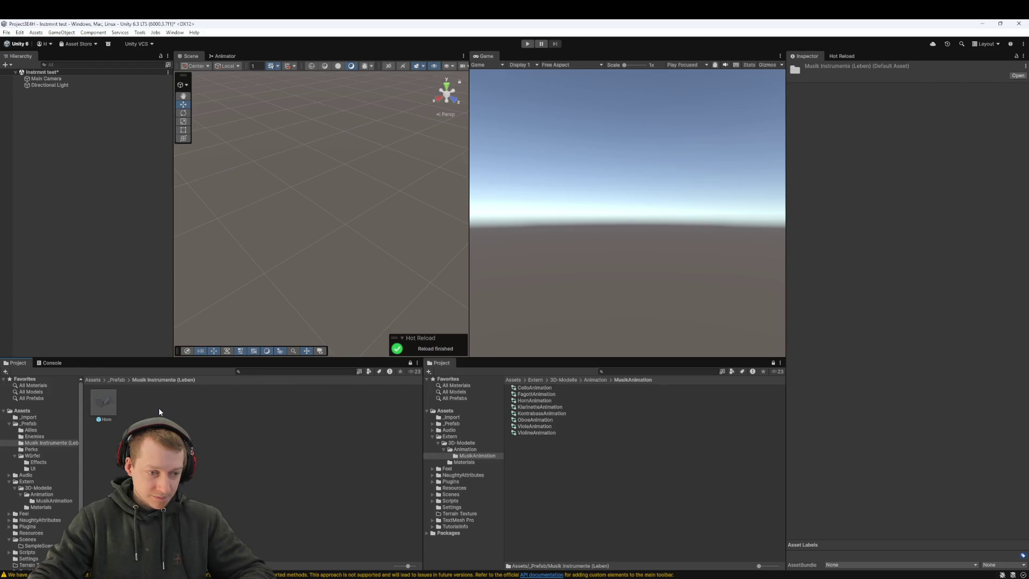
# - In Extern/3D-Modelle, check the Fagott model's import settings and its Fagott_Loop clip
pyautogui.click(562, 380)
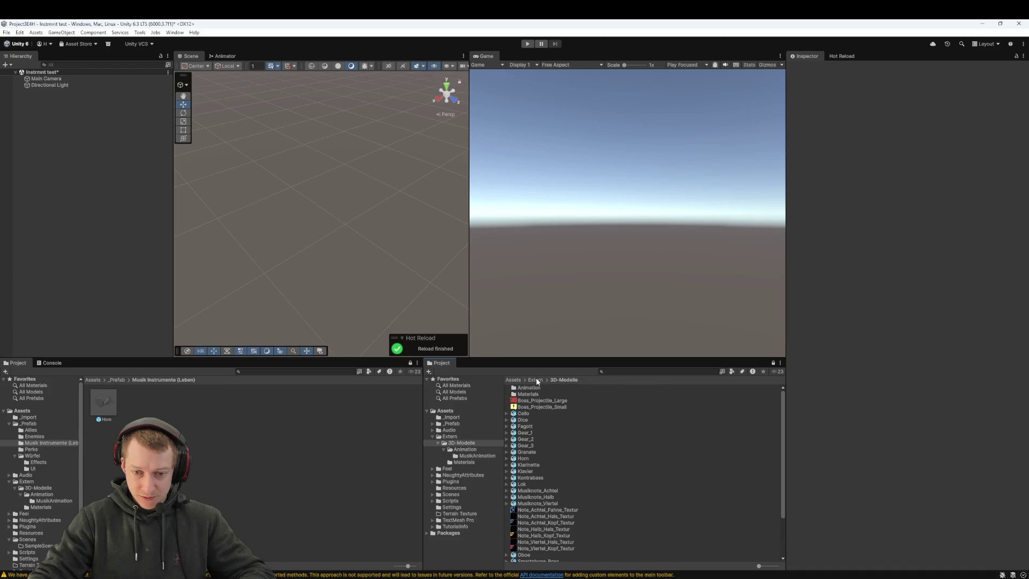
pyautogui.click(536, 380)
pyautogui.doubleClick(520, 388)
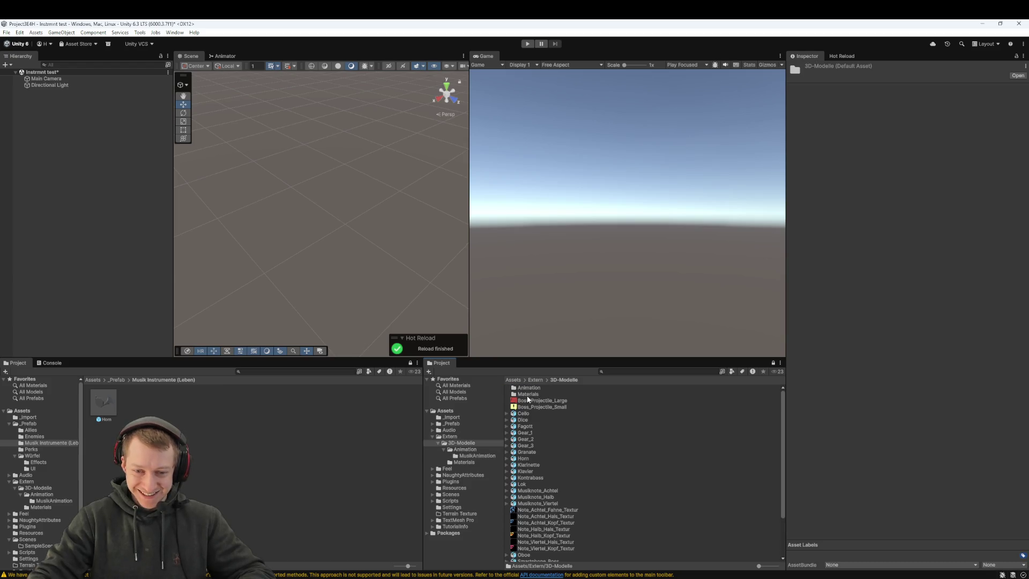
pyautogui.click(532, 420)
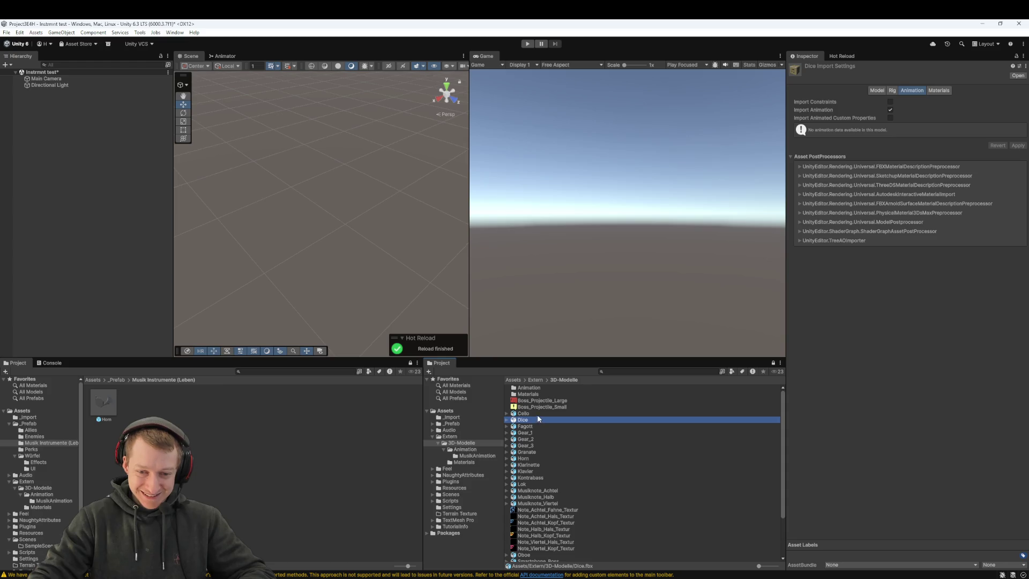
pyautogui.click(533, 426)
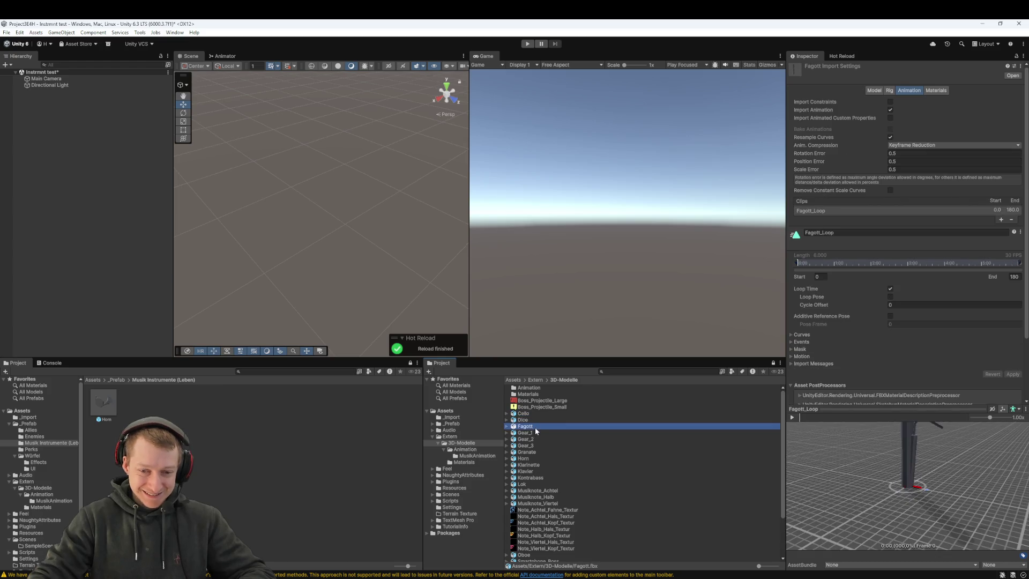
pyautogui.rightClick(62, 143)
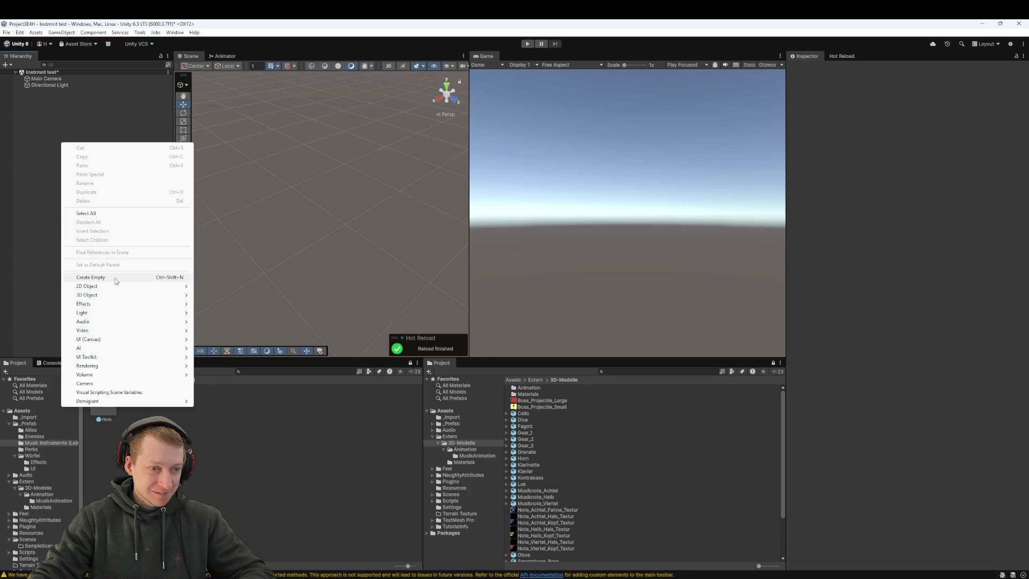
# - Create an empty object named Fagott and place the Fagott model inside it
pyautogui.click(114, 277)
pyautogui.write('Fagott')
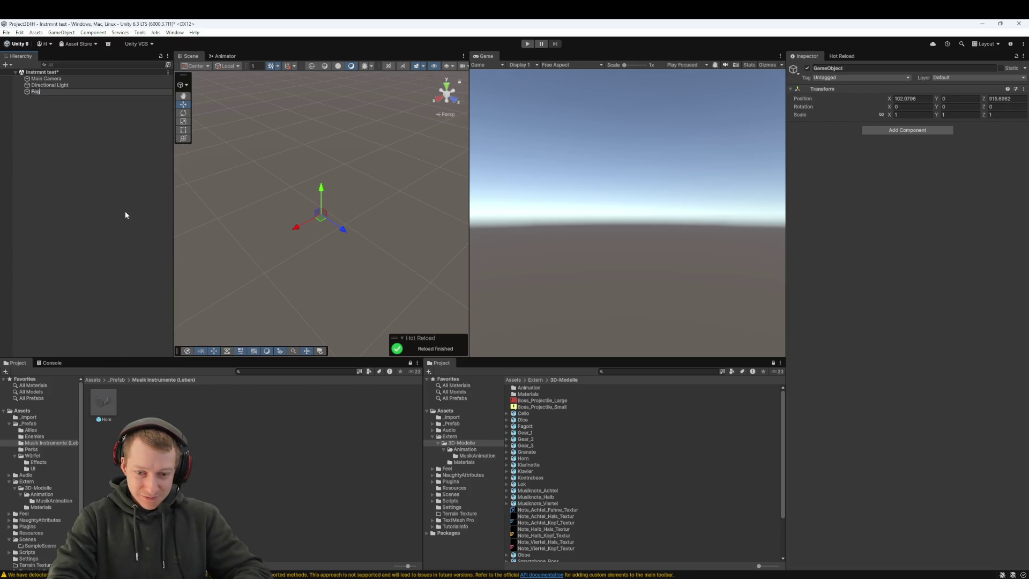
pyautogui.press('Return')
pyautogui.moveTo(524, 426); pyautogui.dragTo(45, 95)
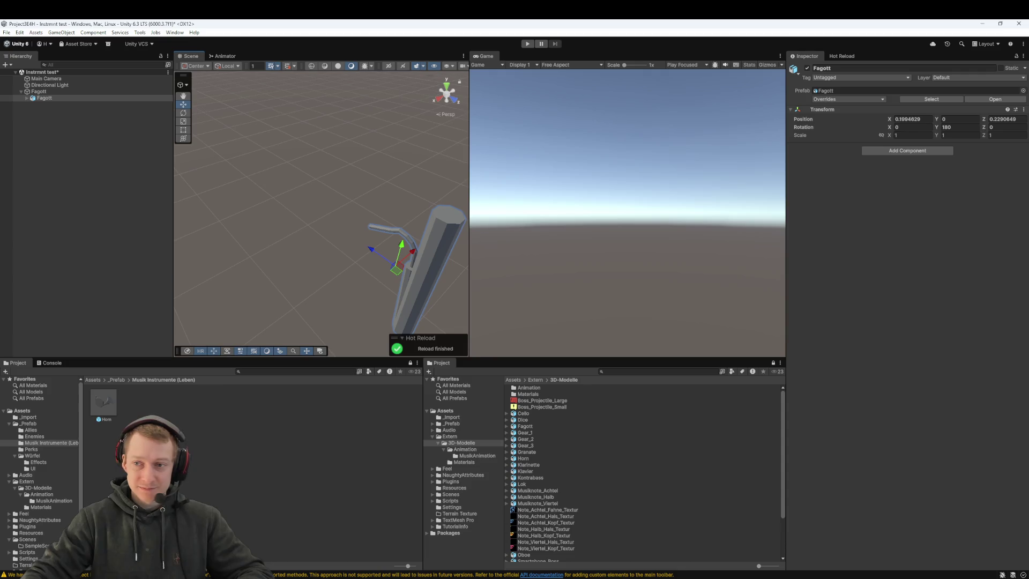
# - Set the child model's X and Z position and Y rotation to 0
pyautogui.click(911, 119)
pyautogui.press('Tab')
pyautogui.press('Tab')
pyautogui.write('0')
pyautogui.press('Return')
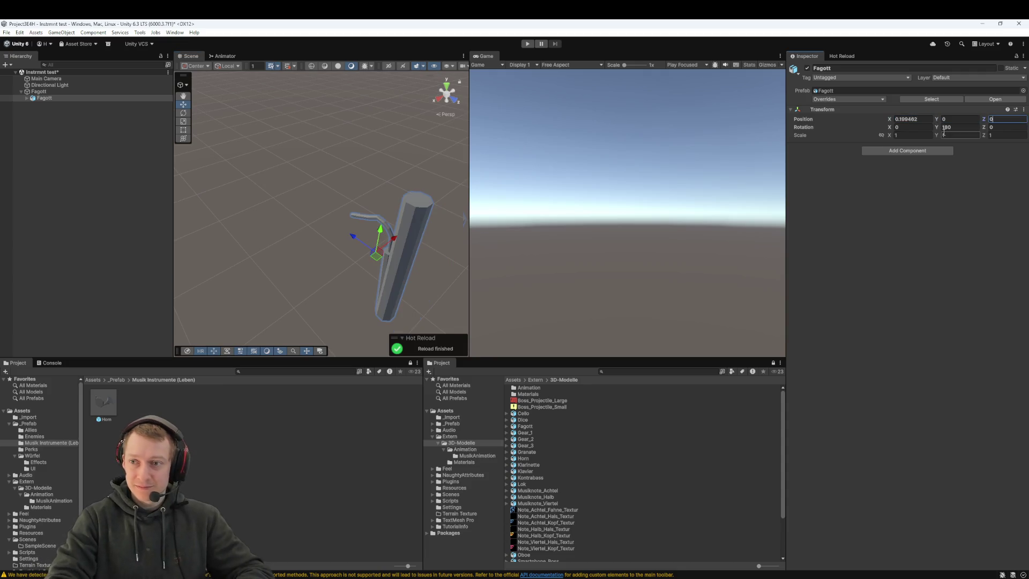
pyautogui.write('0')
pyautogui.press('Return')
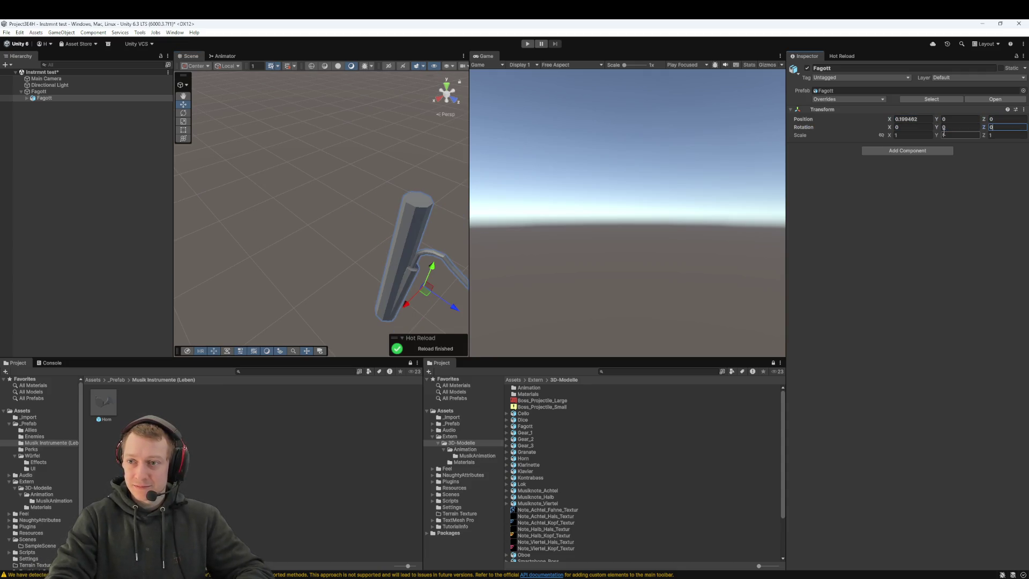
pyautogui.hotkey('shift', 'Tab')
pyautogui.hotkey('shift', 'Tab')
pyautogui.hotkey('shift', 'Tab')
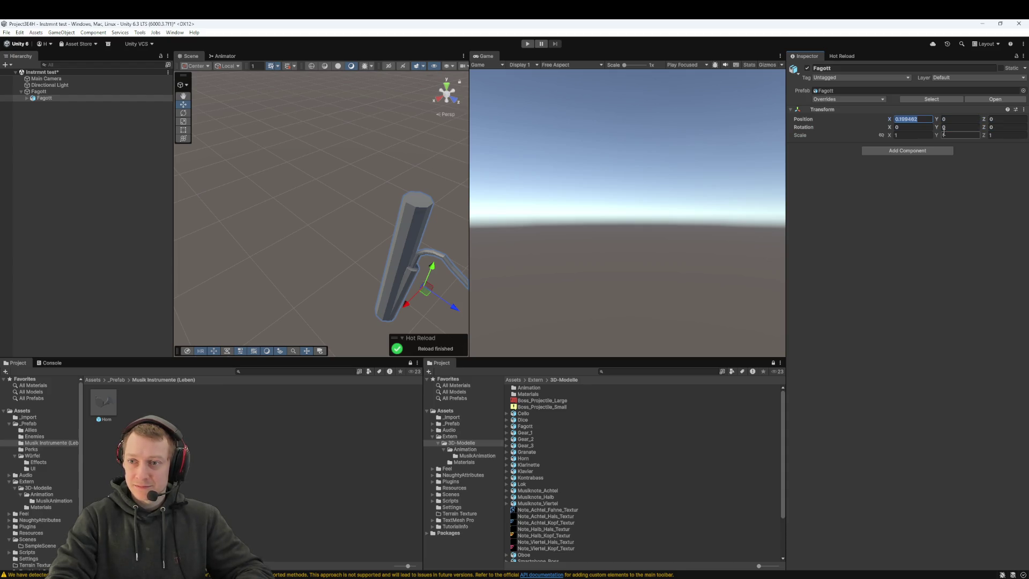
pyautogui.write('0')
pyautogui.press('Return')
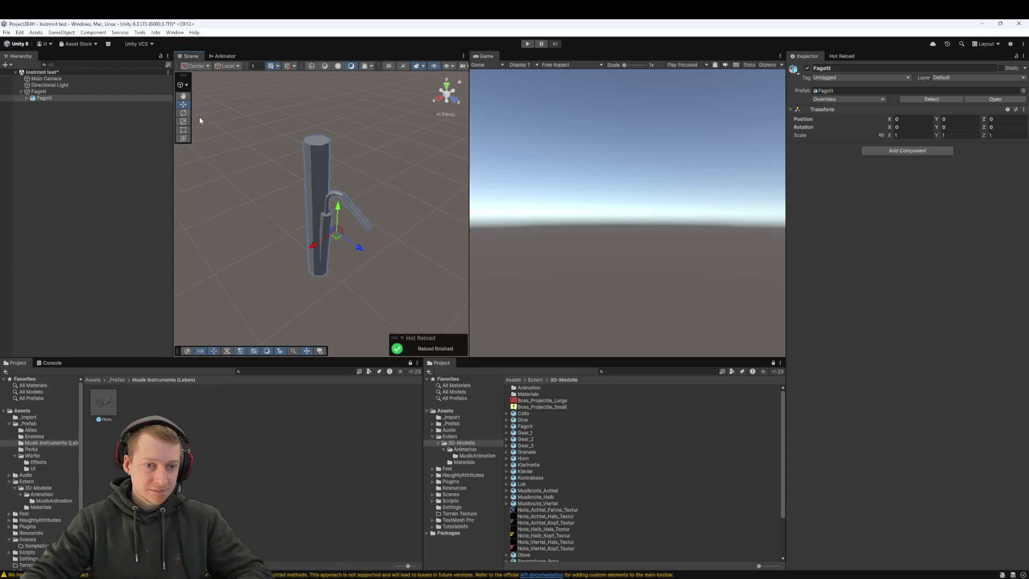
# - Add an Animator component to the child Fagott model
pyautogui.click(73, 92)
pyautogui.click(73, 98)
pyautogui.click(896, 152)
pyautogui.write('Animator')
pyautogui.press('Return')
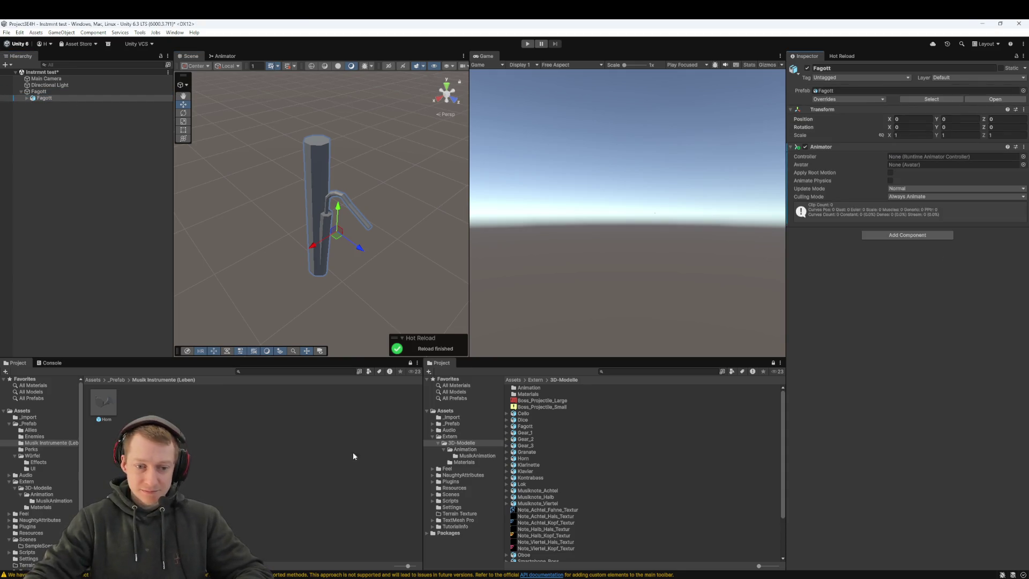
# - Assign the FagottAnimation controller from Extern/3D-Modelle/Animation/MusikAnimation to the Animator
pyautogui.doubleClick(529, 388)
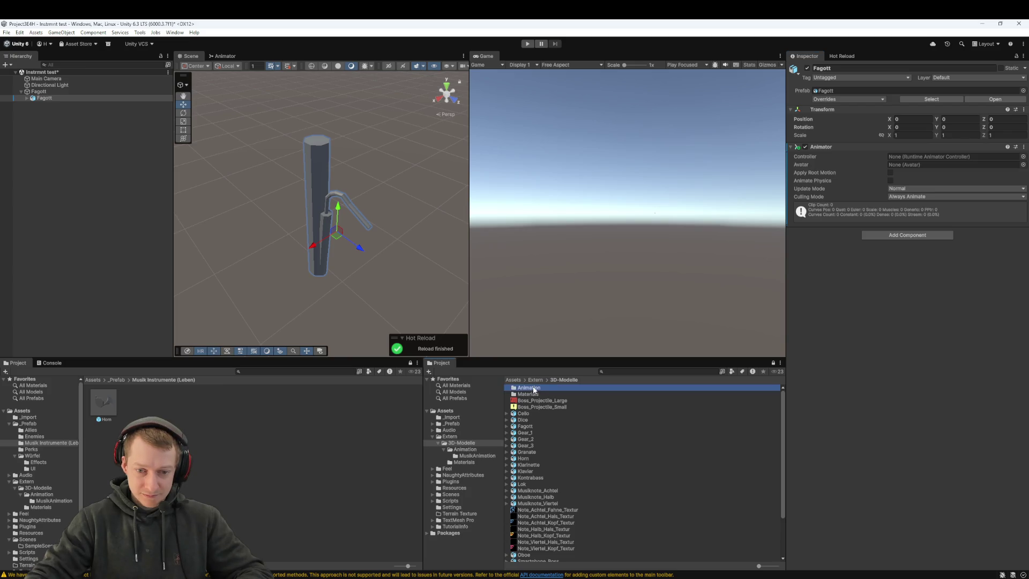
pyautogui.click(45, 99)
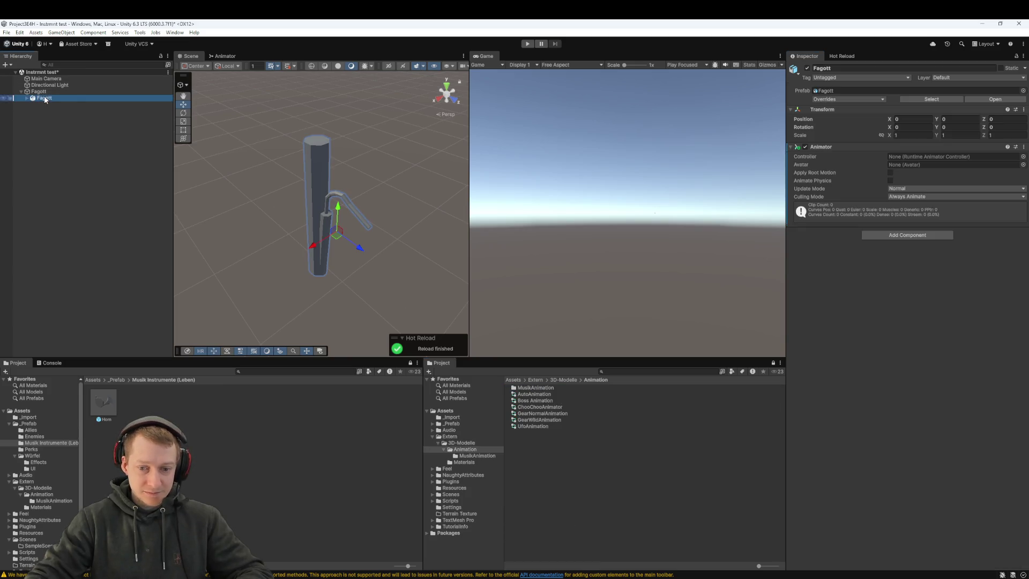
pyautogui.click(537, 380)
pyautogui.doubleClick(531, 388)
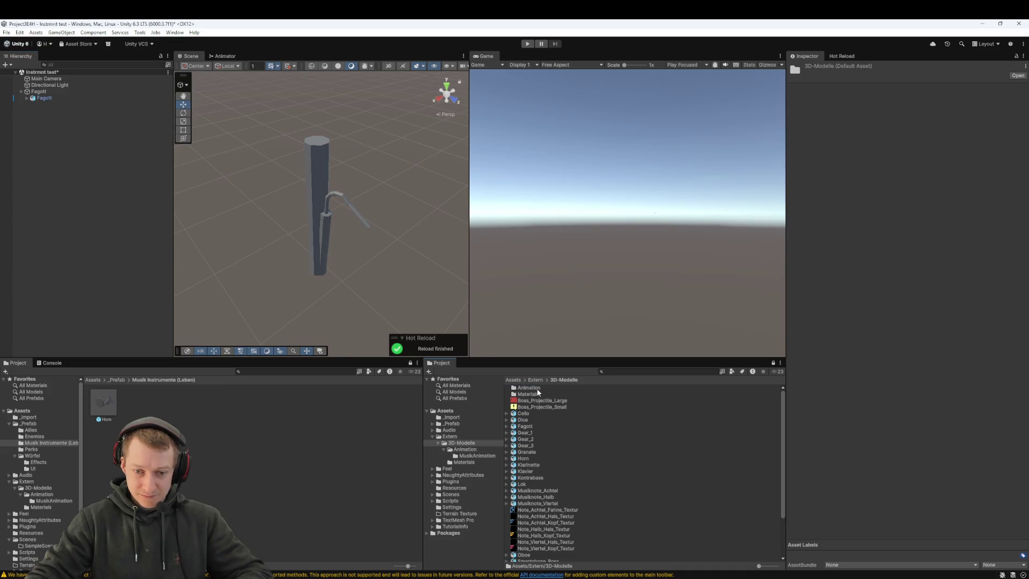
pyautogui.doubleClick(537, 392)
pyautogui.doubleClick(539, 391)
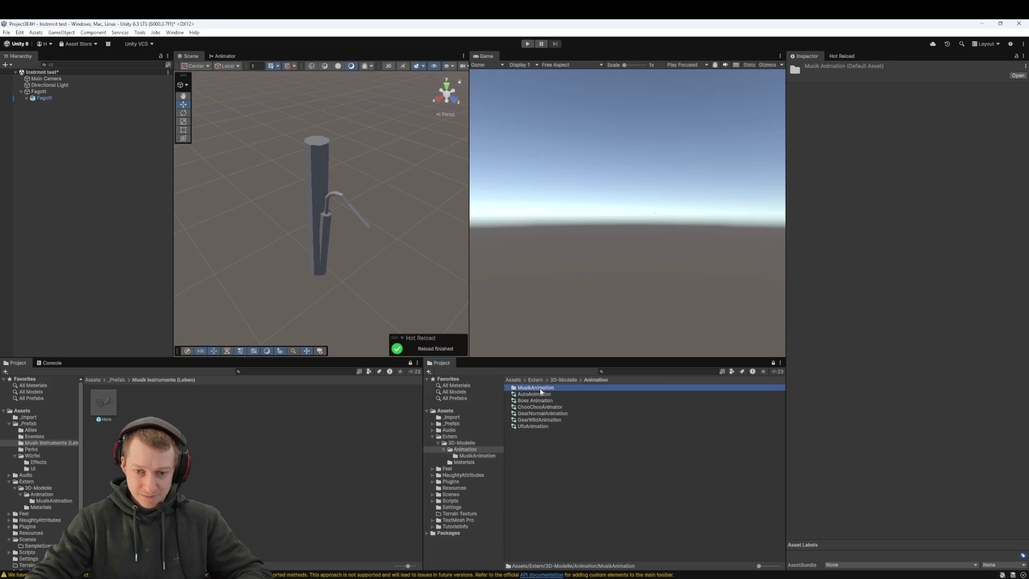
pyautogui.click(35, 98)
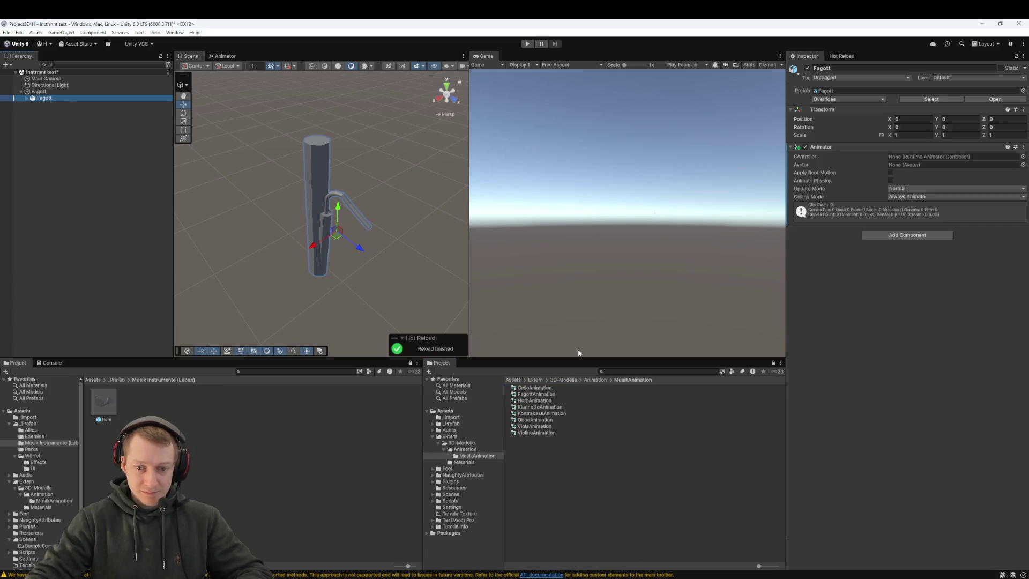
pyautogui.moveTo(560, 394); pyautogui.dragTo(911, 157)
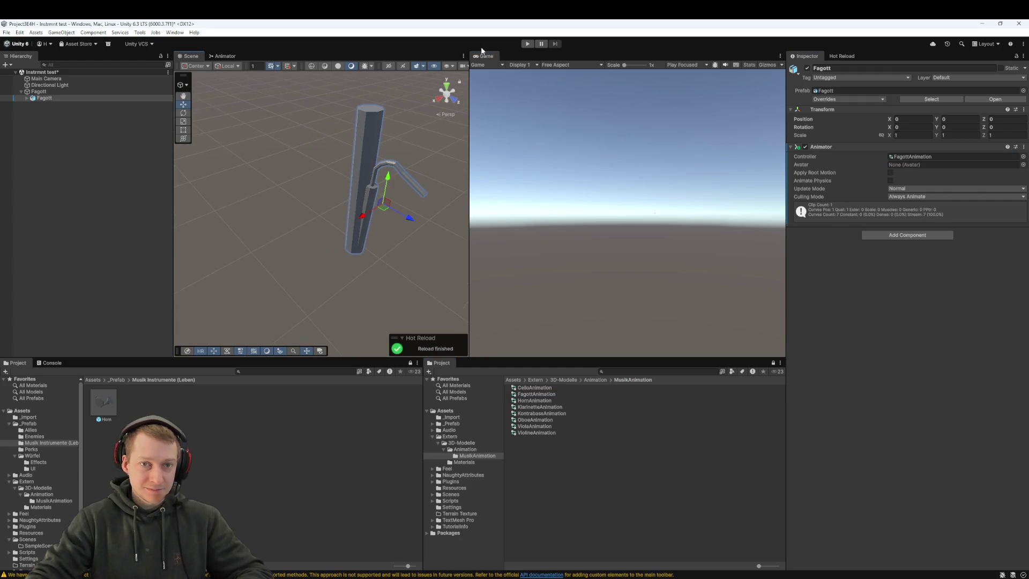
# - Play-test the animation, then save the Fagott object as a prefab
pyautogui.click(529, 44)
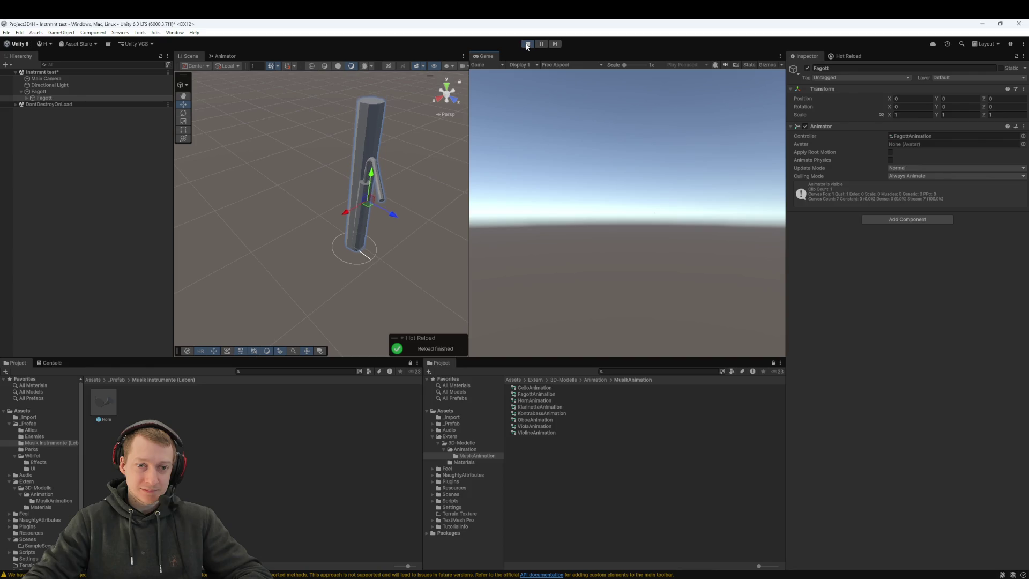
pyautogui.click(527, 43)
pyautogui.click(59, 91)
pyautogui.moveTo(130, 361); pyautogui.dragTo(171, 396)
pyautogui.click(242, 448)
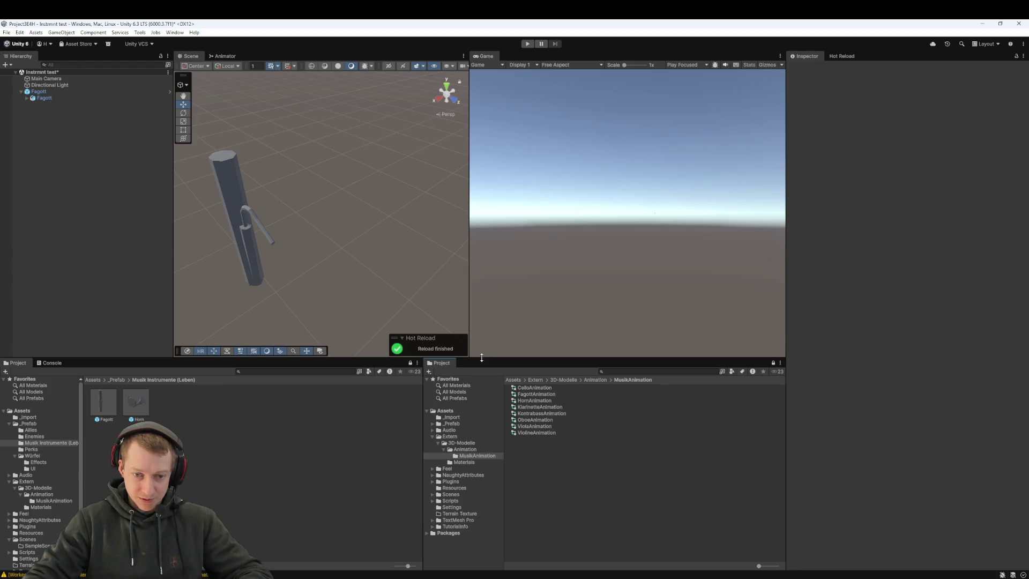
# - Add a second Project view and dock it, enlarged, below the first
pyautogui.rightClick(451, 363)
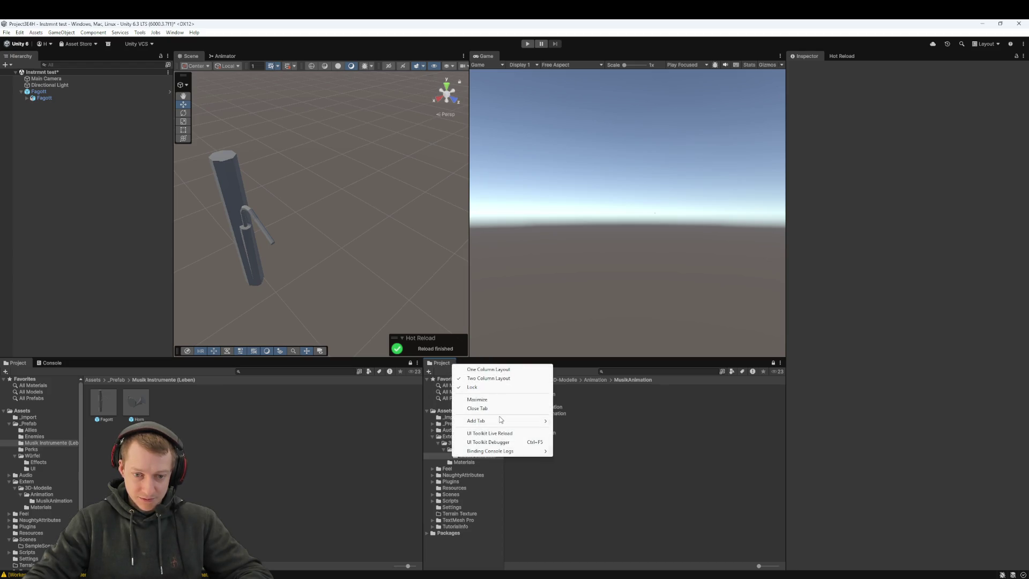
pyautogui.moveTo(500, 420)
pyautogui.click(578, 455)
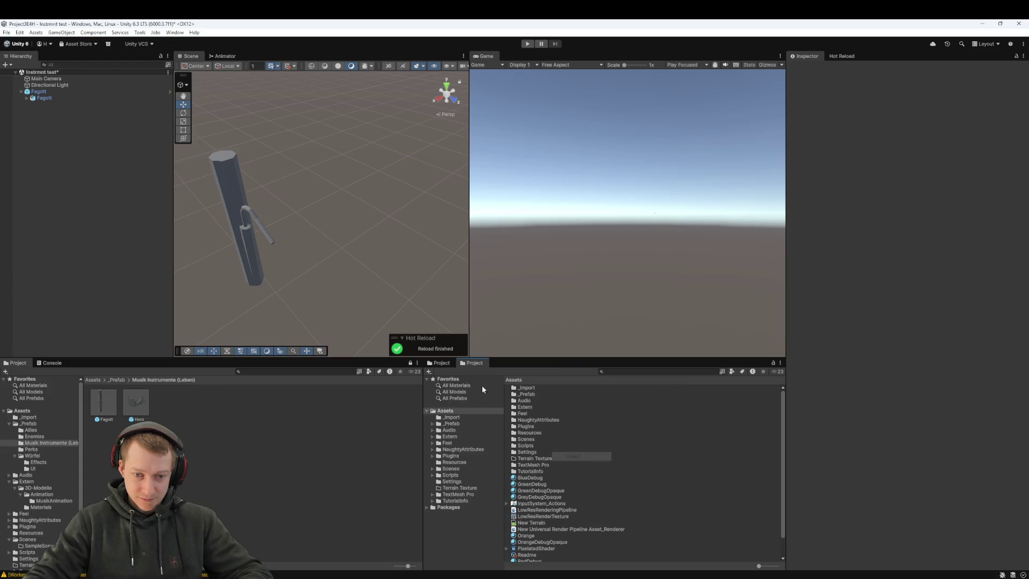
pyautogui.moveTo(475, 365); pyautogui.dragTo(540, 541)
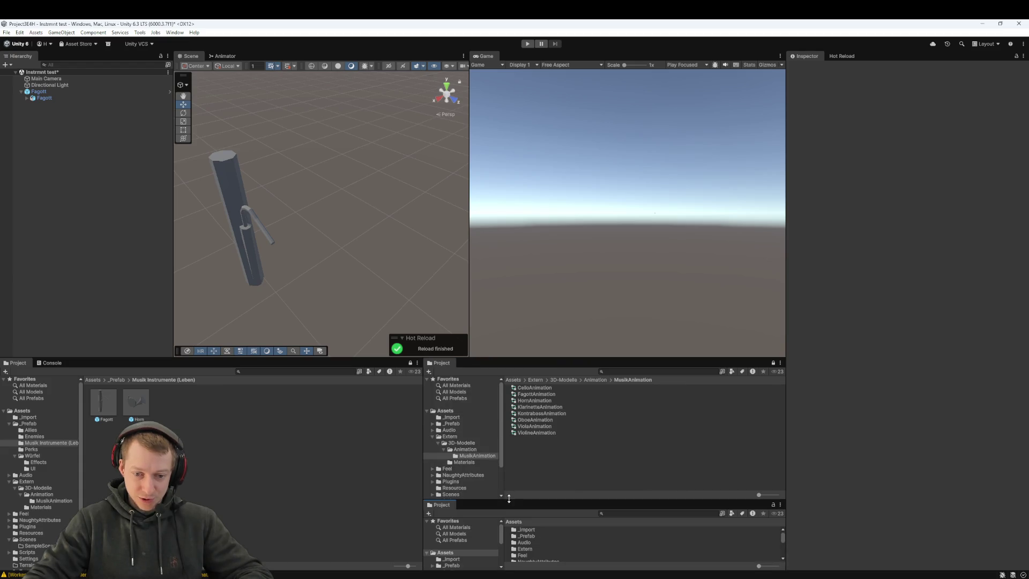
pyautogui.moveTo(508, 499); pyautogui.dragTo(509, 450)
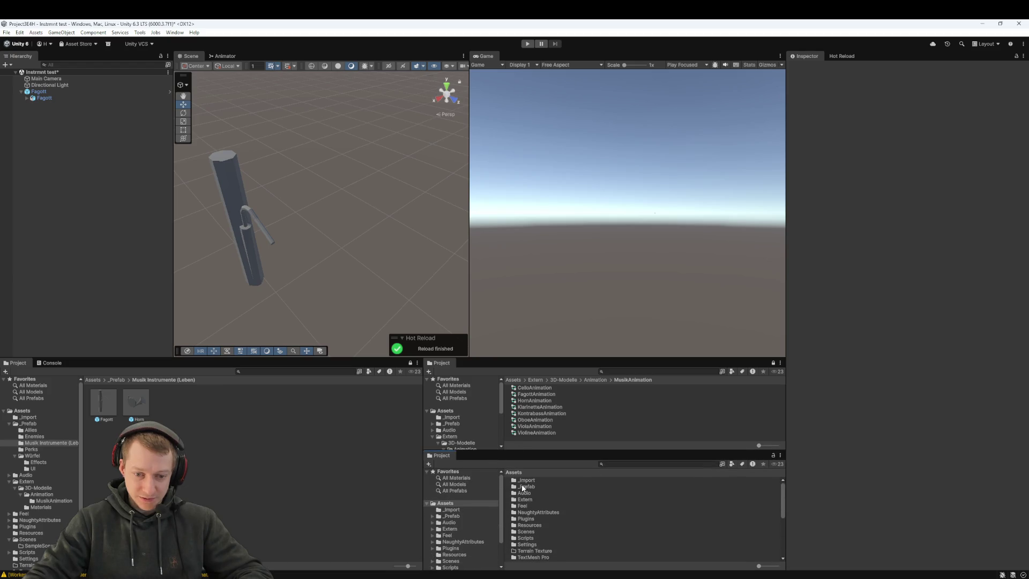
# - Show Extern/3D-Modelle in the lower view and delete Fagott from the scene
pyautogui.doubleClick(522, 499)
pyautogui.doubleClick(532, 480)
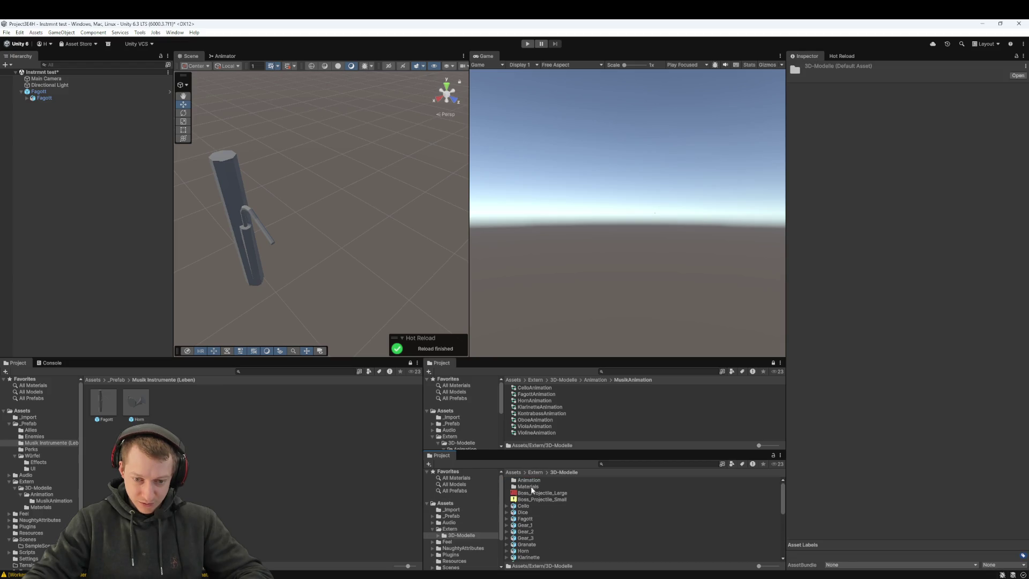
pyautogui.scroll(-2, 538, 511)
pyautogui.click(37, 92)
pyautogui.press('Delete')
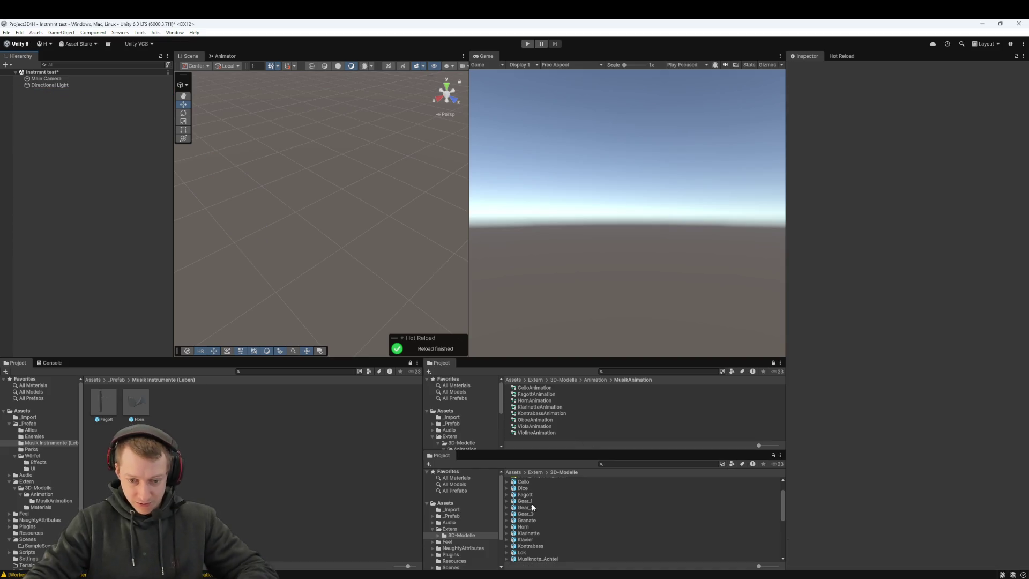
# - Preview the Horn and Cello models' import settings
pyautogui.click(528, 526)
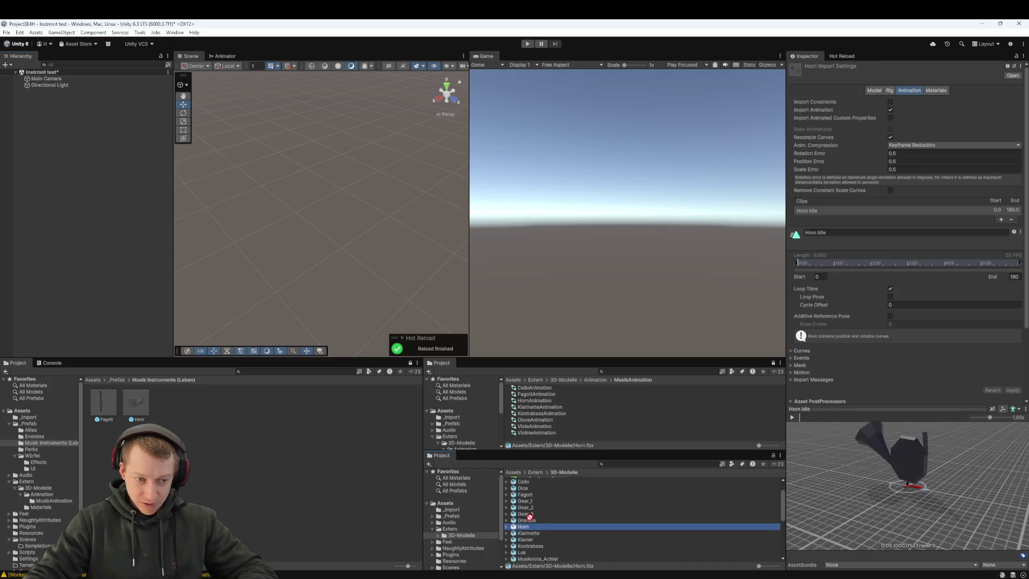
pyautogui.scroll(1, 529, 496)
pyautogui.click(528, 486)
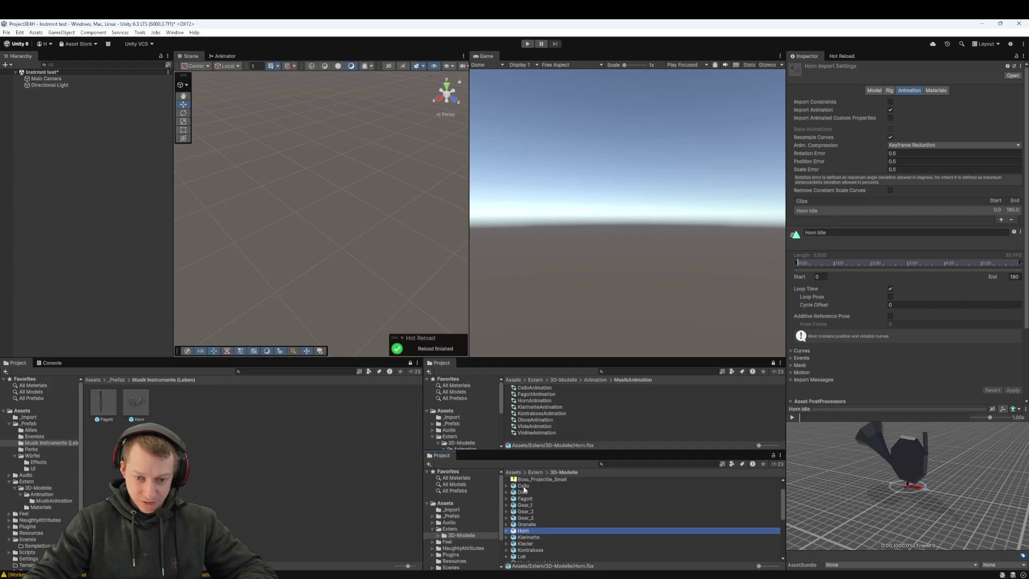
pyautogui.click(18, 130)
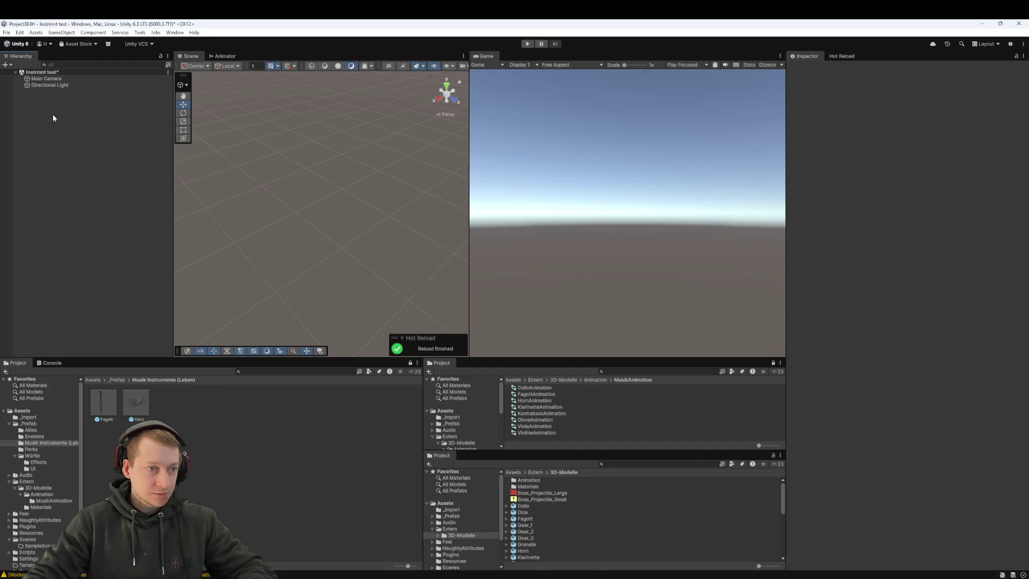
# - Create an empty object named Cello and nest the Cello model inside it
pyautogui.rightClick(52, 114)
pyautogui.click(93, 249)
pyautogui.write('Cello')
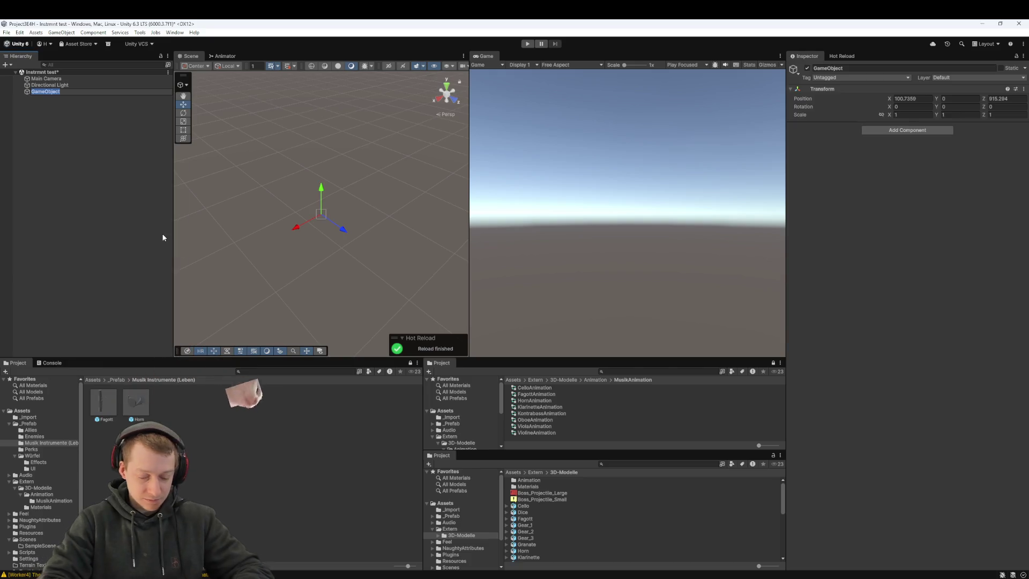
pyautogui.press('Return')
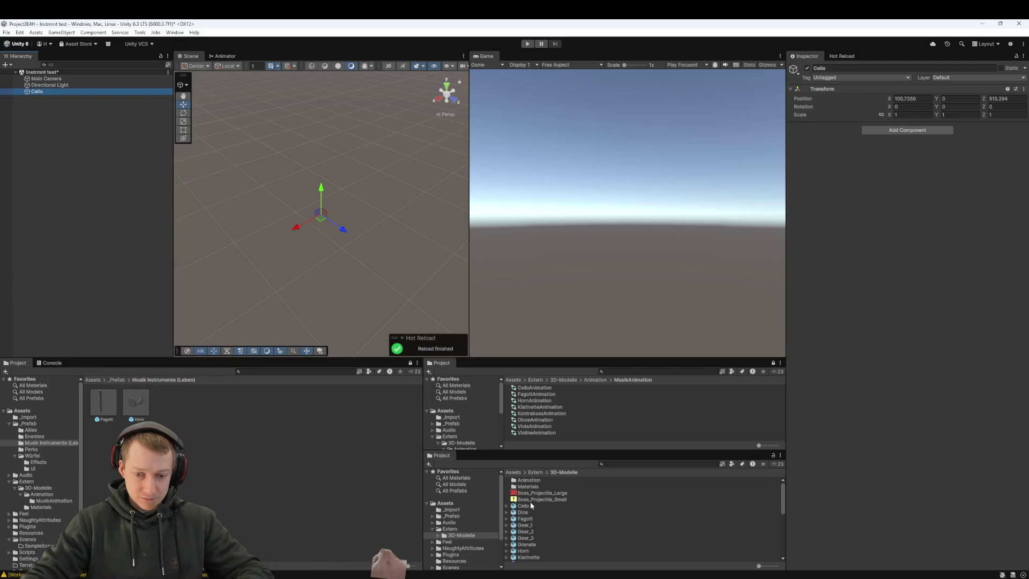
pyautogui.click(529, 500)
pyautogui.click(523, 505)
pyautogui.moveTo(523, 506); pyautogui.dragTo(104, 167)
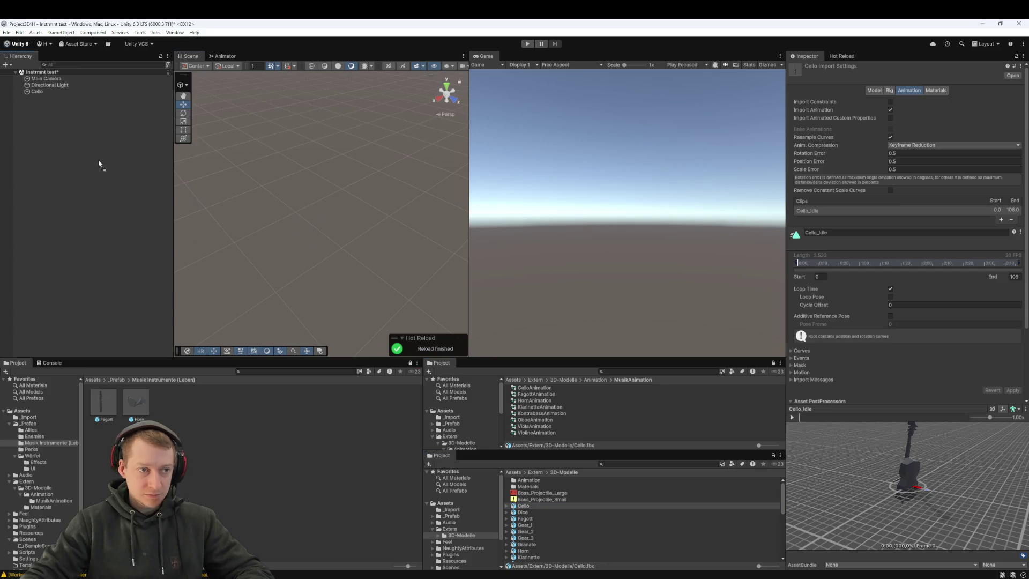
pyautogui.moveTo(39, 96); pyautogui.dragTo(39, 92)
# - Rename the child 'Cello (1)' to Cello
pyautogui.click(45, 100)
pyautogui.click(18, 94)
pyautogui.click(21, 92)
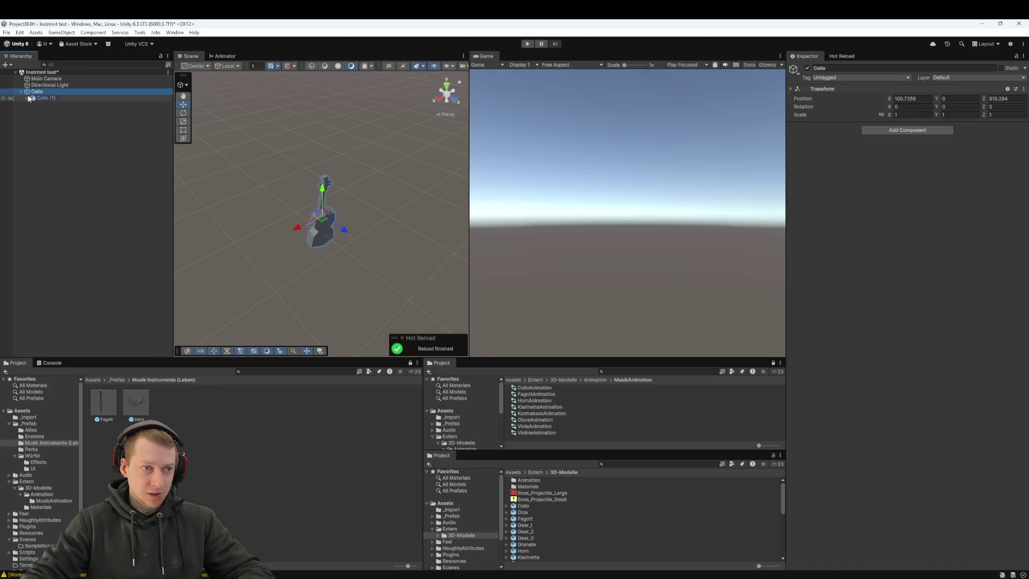
pyautogui.click(45, 98)
pyautogui.click(47, 98)
pyautogui.press('BackSpace')
pyautogui.press('BackSpace')
pyautogui.press('BackSpace')
pyautogui.press('Return')
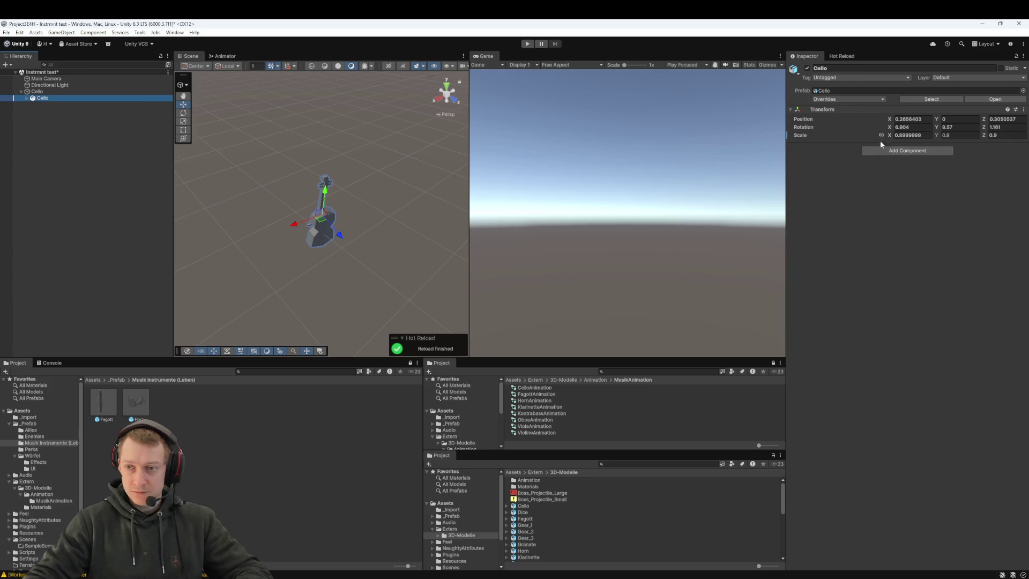
# - Give the child Cello an Animator using the CelloAnimation controller
pyautogui.click(906, 150)
pyautogui.press('Return')
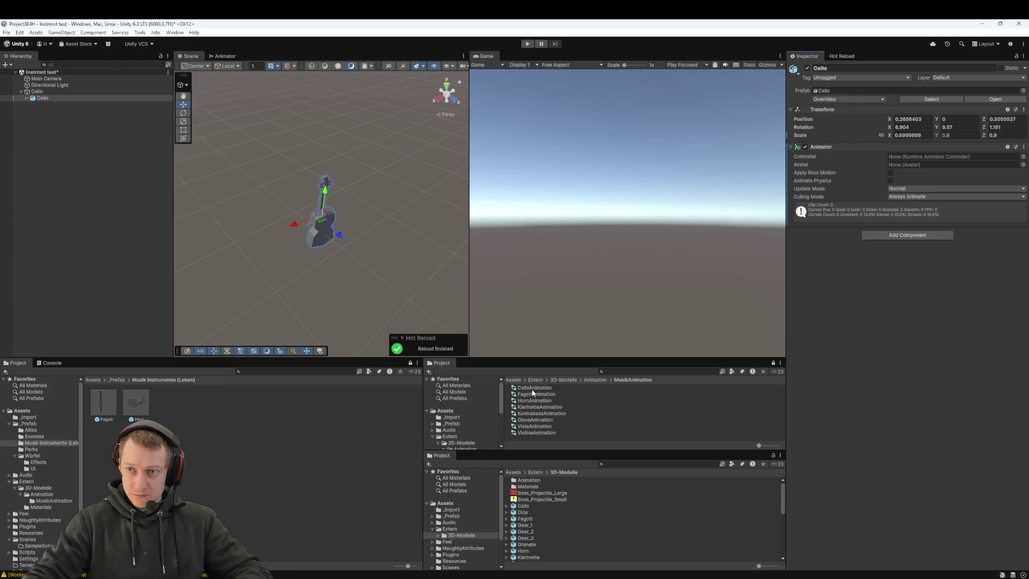
pyautogui.moveTo(532, 391)
pyautogui.mouseDown()
pyautogui.moveTo(856, 278)
pyautogui.moveTo(911, 161)
pyautogui.mouseUp()
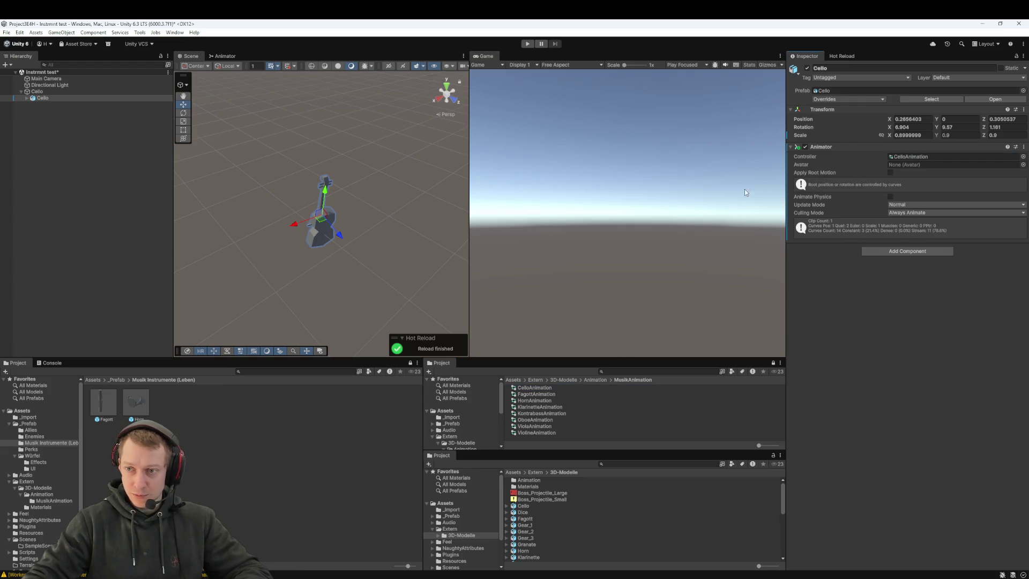
# - Save the Cello object as a prefab and start Play mode
pyautogui.click(50, 92)
pyautogui.moveTo(49, 92)
pyautogui.mouseDown()
pyautogui.moveTo(214, 449)
pyautogui.moveTo(358, 449)
pyautogui.mouseUp()
pyautogui.click(527, 44)
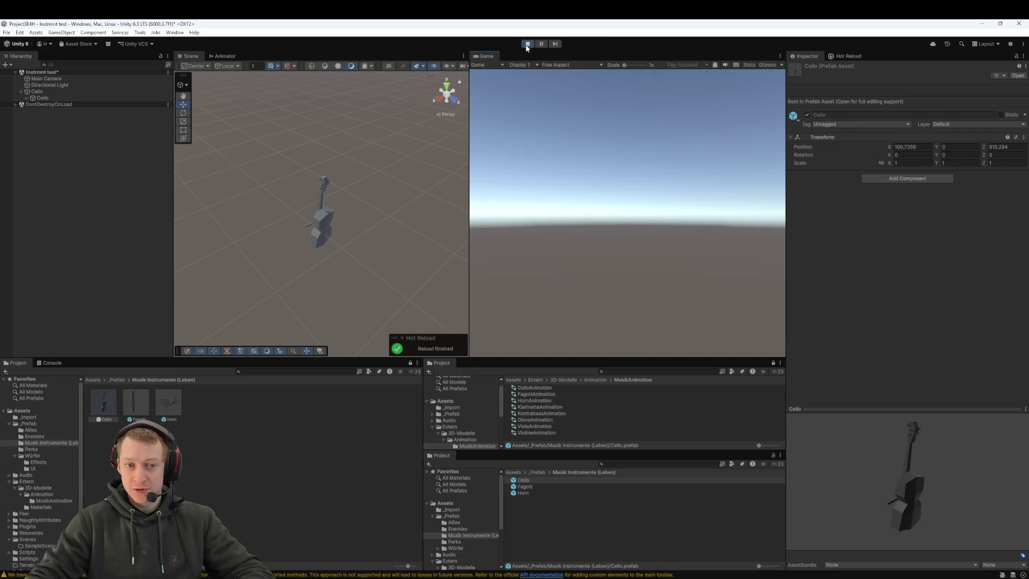
# - Stop, re-run and stop the play-test, then delete the Cello instance from the scene
pyautogui.click(527, 45)
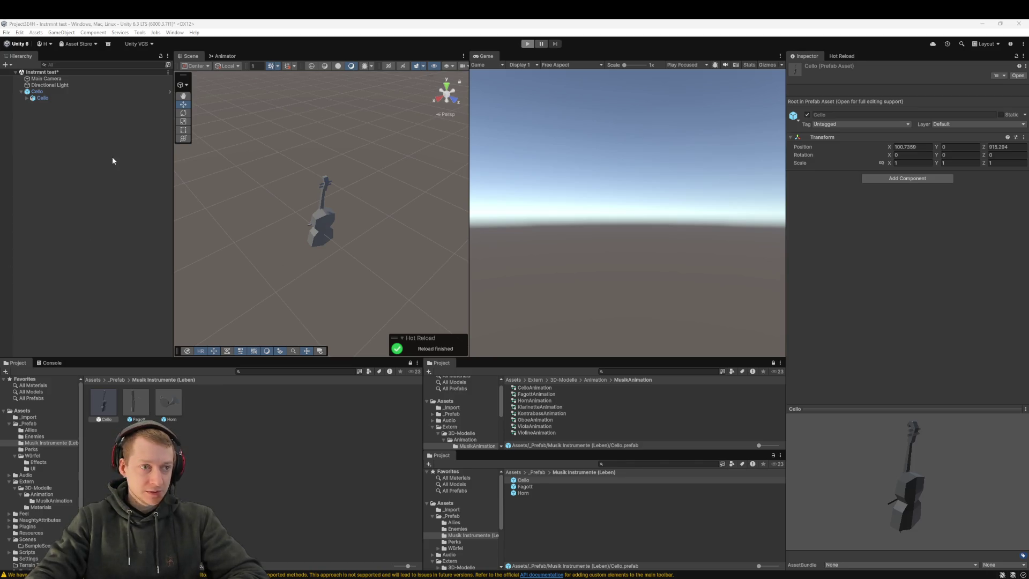
pyautogui.click(524, 46)
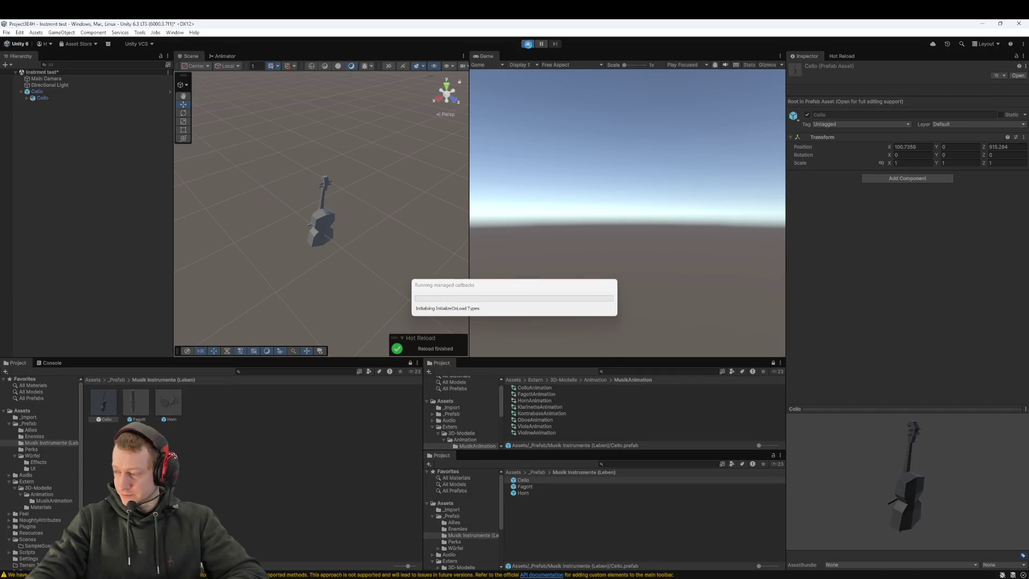
pyautogui.click(529, 44)
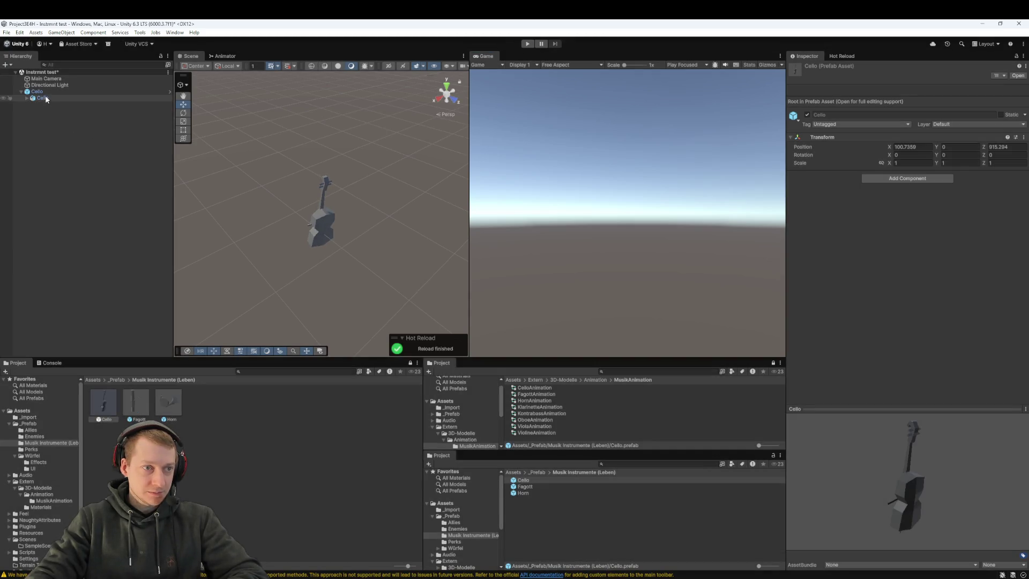
pyautogui.click(48, 93)
pyautogui.press('Delete')
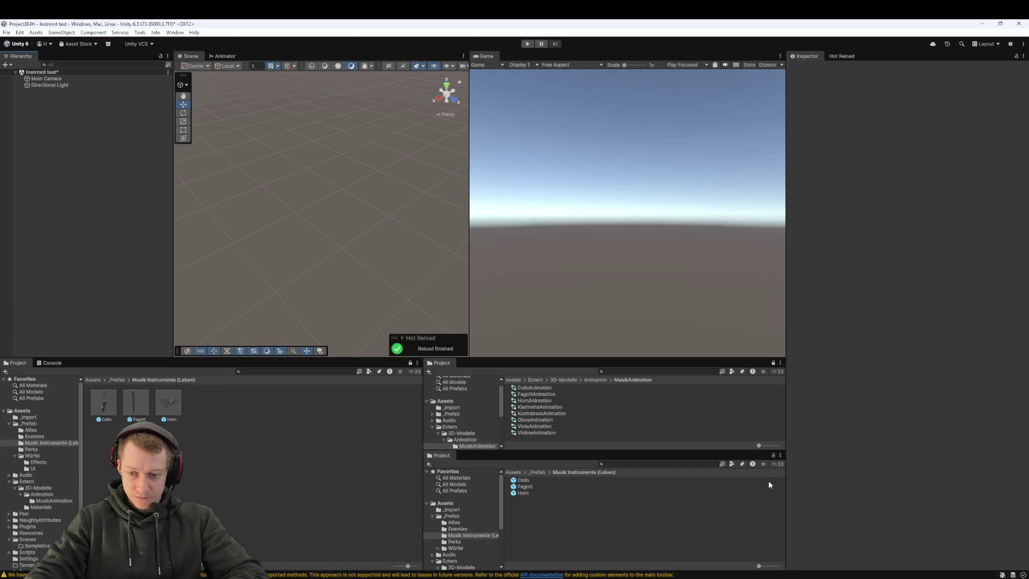
# - Browse to Assets/Extern/3D-Modelle and select the Klarinette model
pyautogui.click(538, 472)
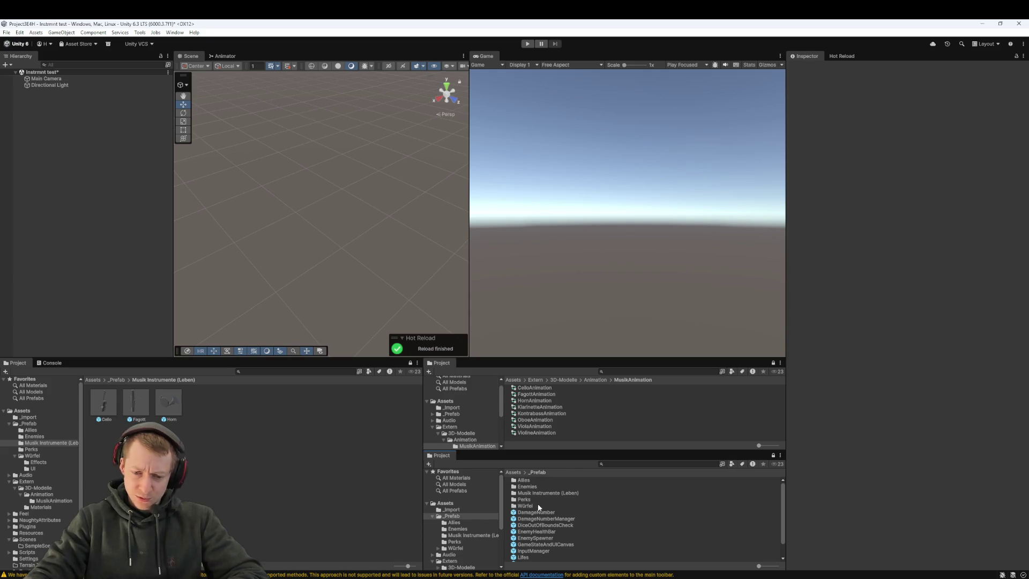
pyautogui.scroll(-1, 540, 489)
pyautogui.scroll(1, 540, 502)
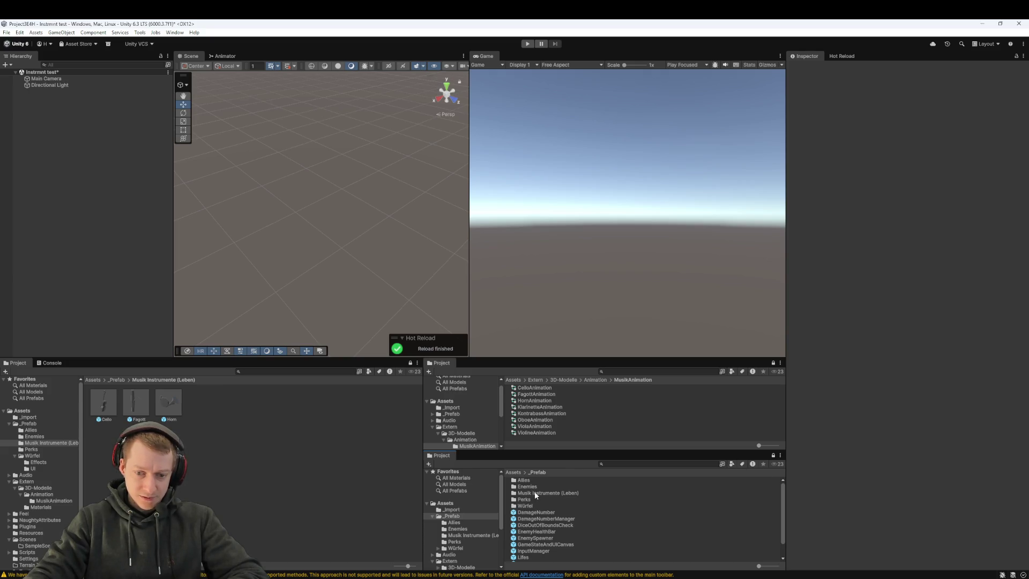
pyautogui.doubleClick(535, 492)
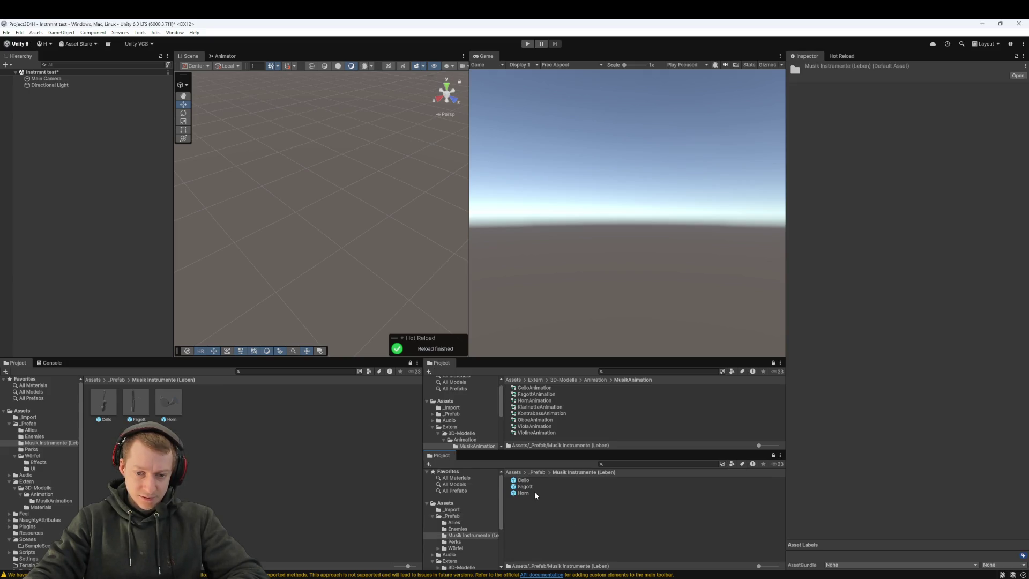
pyautogui.click(514, 472)
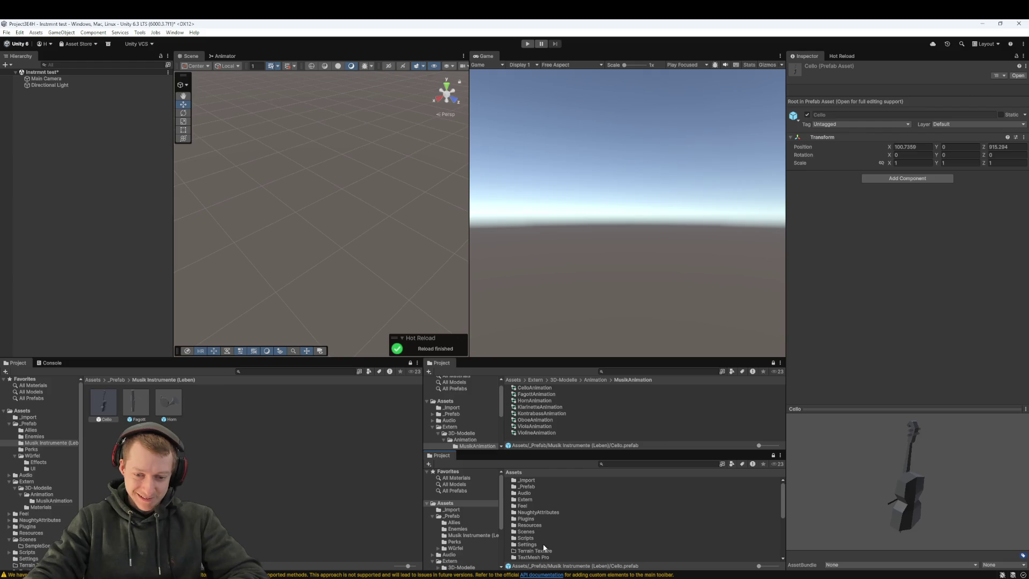
pyautogui.doubleClick(524, 499)
pyautogui.doubleClick(528, 481)
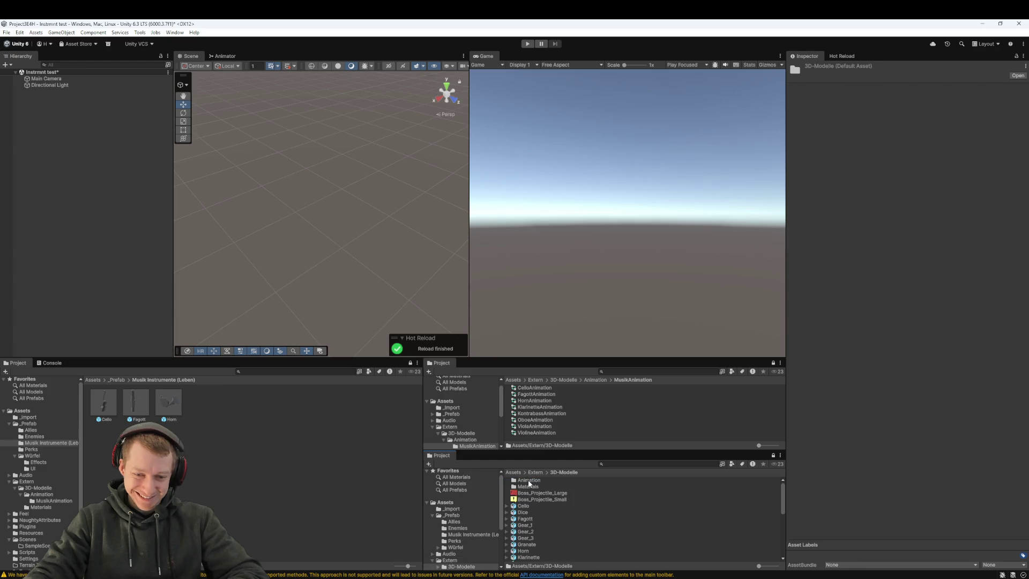
pyautogui.scroll(-1, 529, 498)
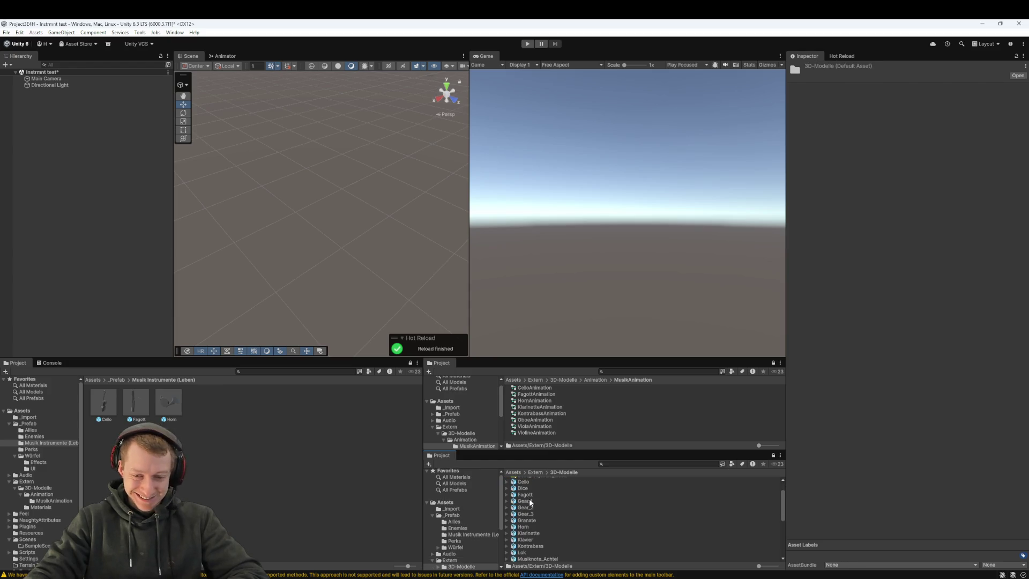
pyautogui.click(530, 534)
pyautogui.moveTo(533, 536)
pyautogui.mouseDown()
pyautogui.moveTo(268, 287)
pyautogui.moveTo(557, 541)
pyautogui.moveTo(542, 531)
pyautogui.mouseUp()
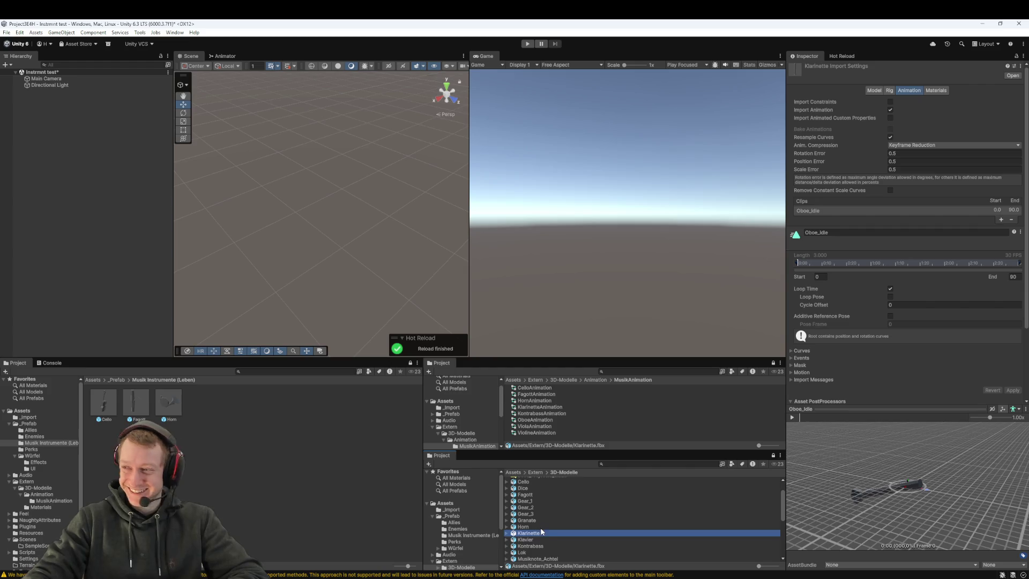
# - Add an empty GameObject to the scene from the Hierarchy
pyautogui.rightClick(49, 130)
pyautogui.click(55, 136)
pyautogui.rightClick(59, 165)
pyautogui.click(128, 301)
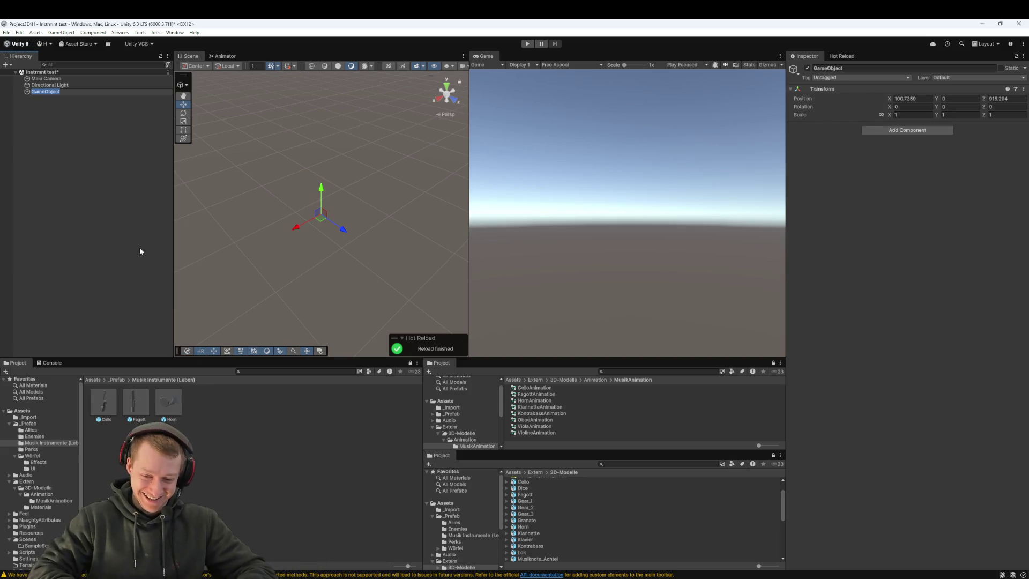
# - Rename the empty to Klarinette and nest the Klarinette model under it
pyautogui.write('Kla')
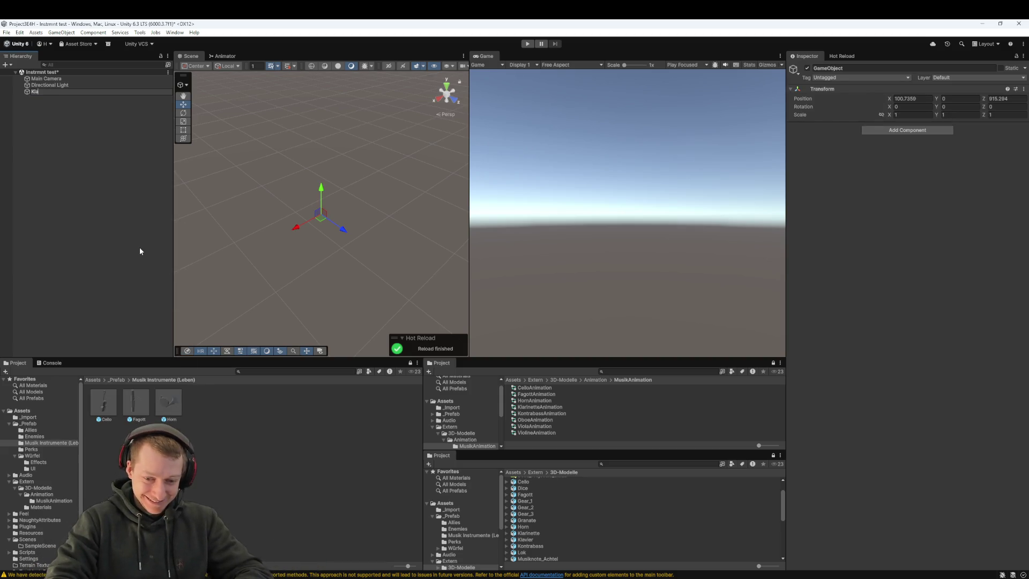
pyautogui.write('rinette')
pyautogui.press('Return')
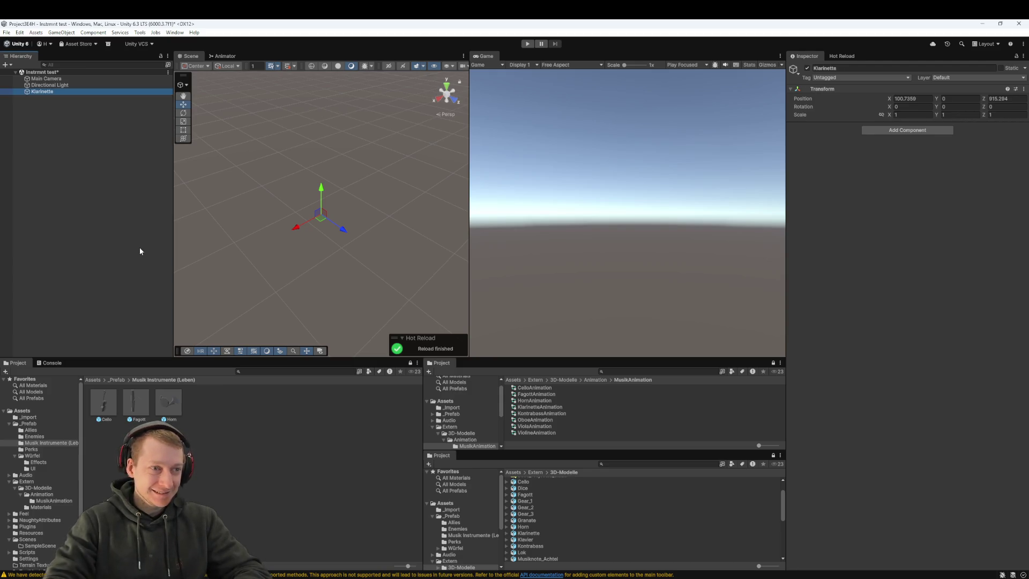
pyautogui.moveTo(528, 533); pyautogui.dragTo(120, 167)
pyautogui.moveTo(47, 95); pyautogui.dragTo(48, 95)
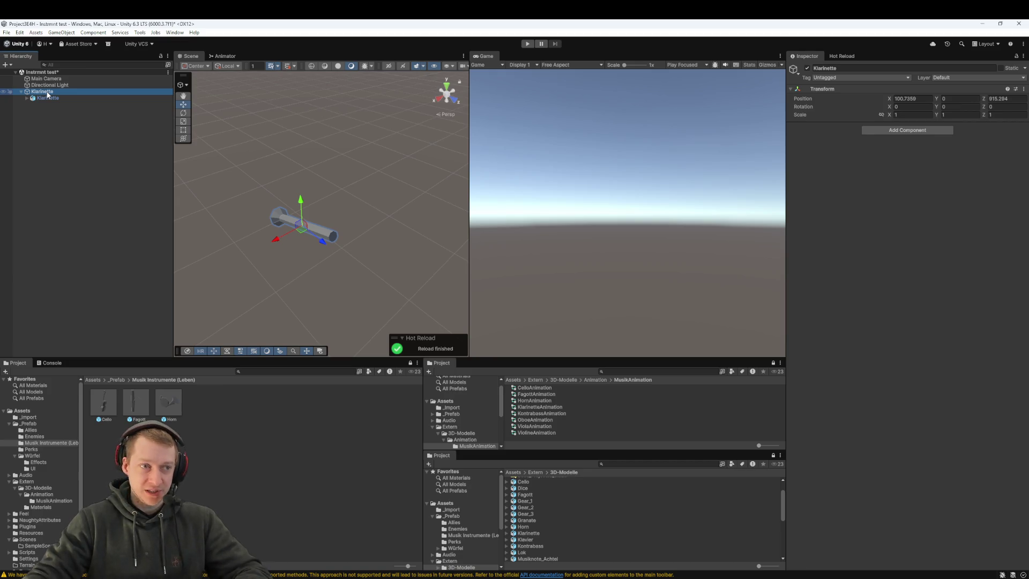
# - Give the child model an Animator with KlarinetteAnimation, then start Play mode
pyautogui.click(47, 98)
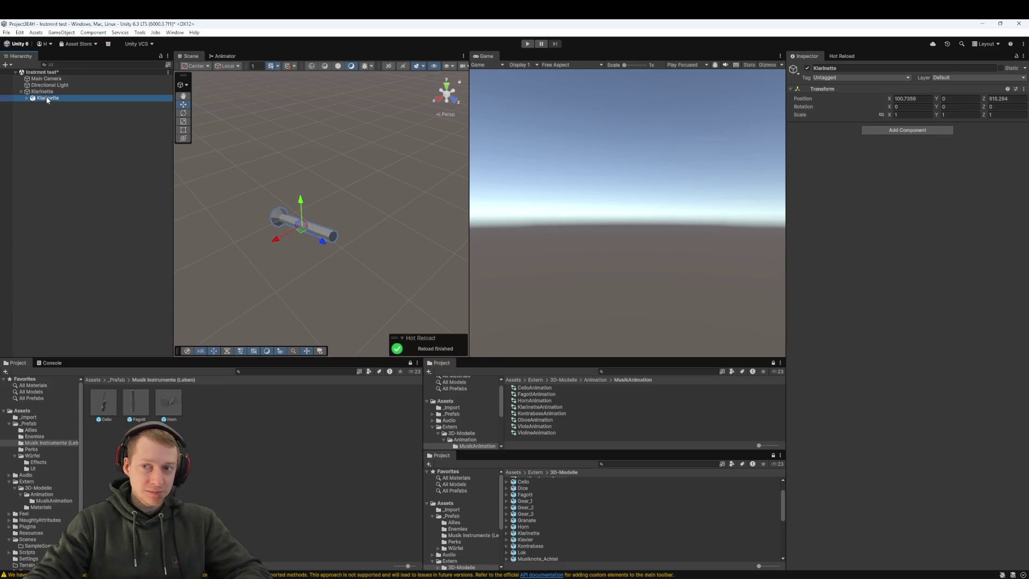
pyautogui.click(903, 150)
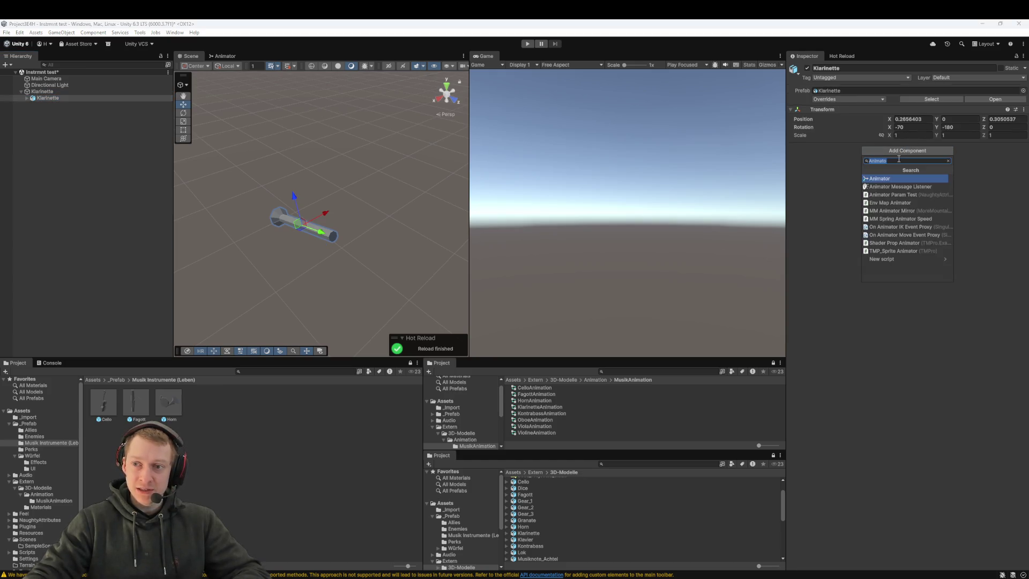
pyautogui.click(888, 178)
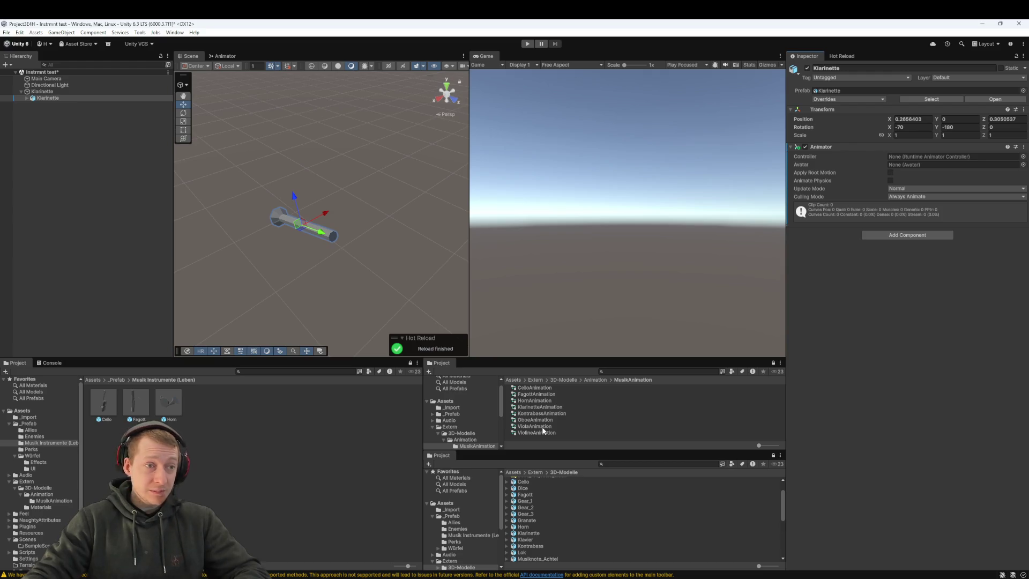
pyautogui.moveTo(526, 408)
pyautogui.mouseDown()
pyautogui.moveTo(636, 383)
pyautogui.moveTo(852, 235)
pyautogui.moveTo(908, 159)
pyautogui.mouseUp()
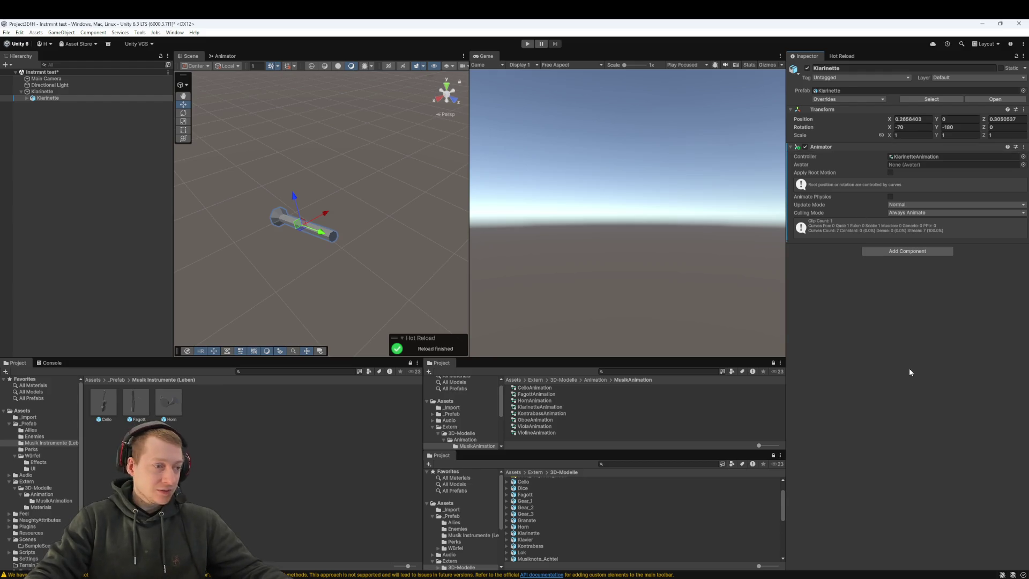
pyautogui.click(100, 92)
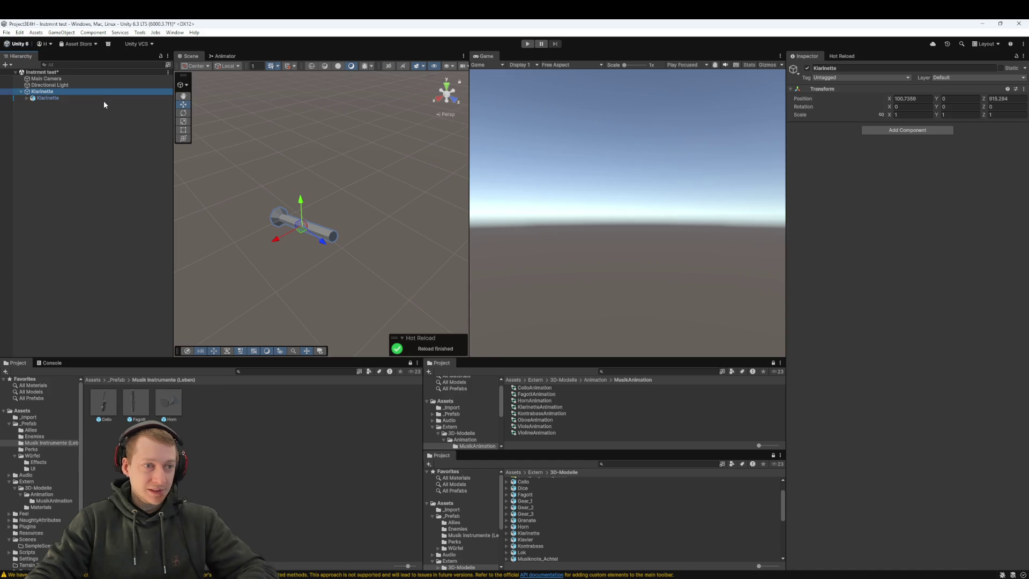
pyautogui.click(104, 97)
pyautogui.click(527, 43)
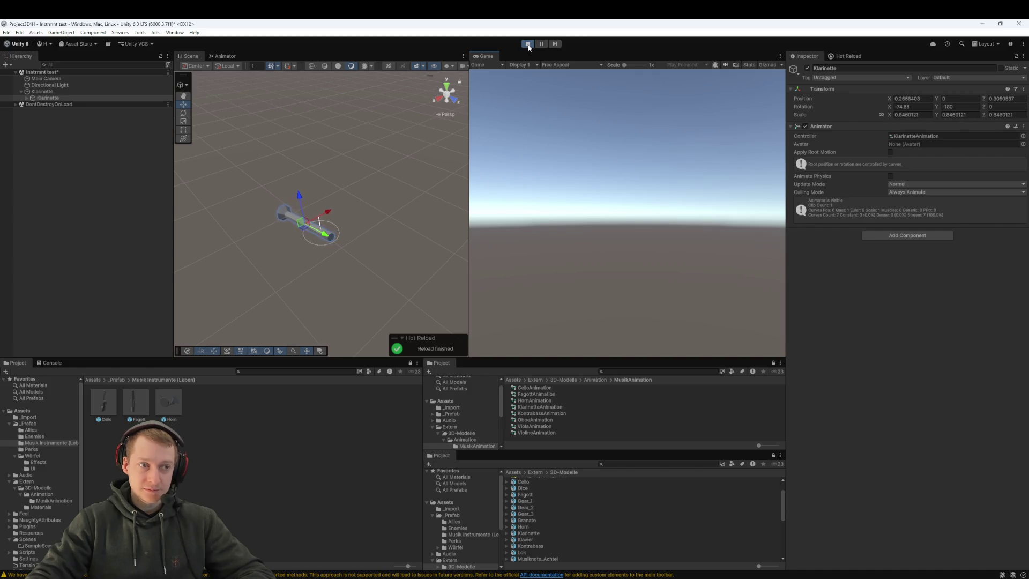
# - Zero the clarinet's position and X rotation so it stands upright, then play-test it
pyautogui.click(528, 44)
pyautogui.click(914, 119)
pyautogui.write('0')
pyautogui.press('Tab')
pyautogui.press('Tab')
pyautogui.write('0')
pyautogui.press('Tab')
pyautogui.write('0')
pyautogui.press('Tab')
pyautogui.write('0')
pyautogui.press('Tab')
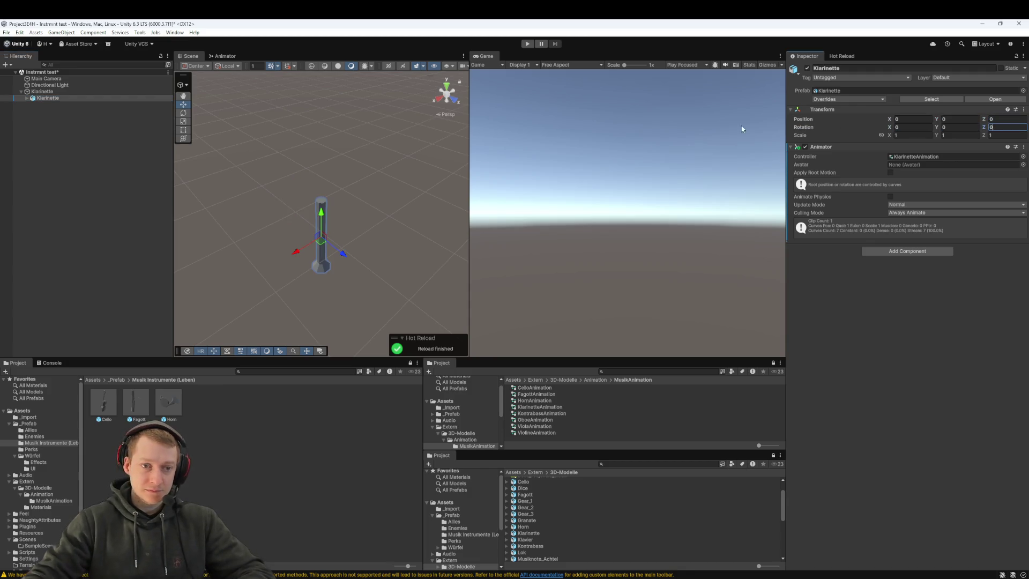
pyautogui.click(45, 97)
pyautogui.click(527, 44)
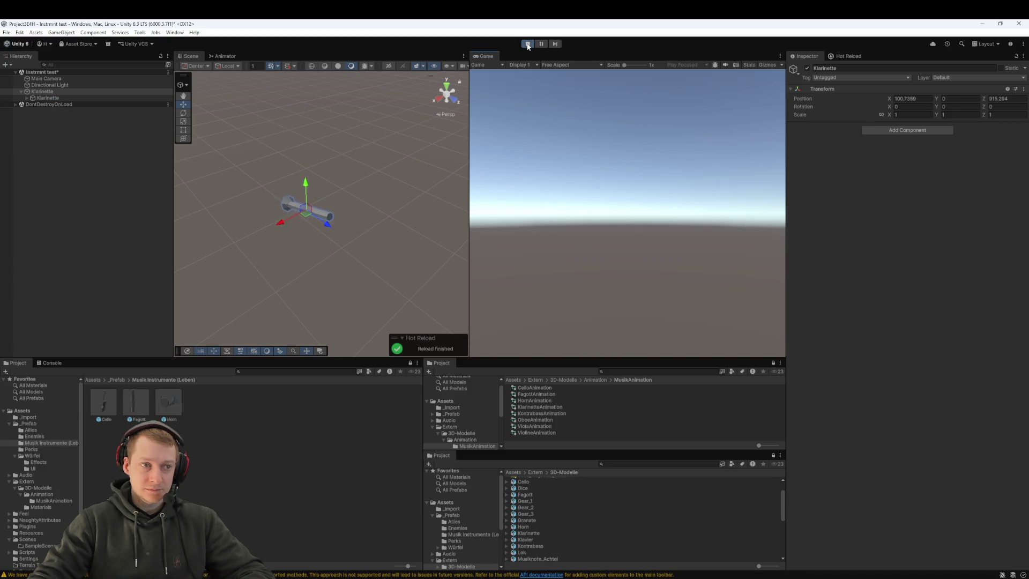
pyautogui.click(527, 44)
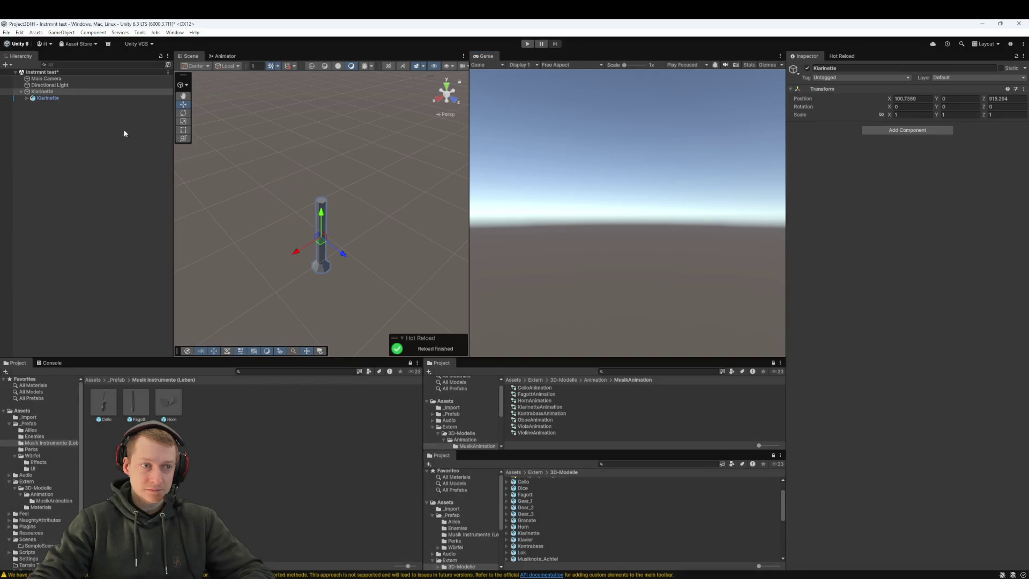
# - Save Klarinette as a prefab and delete its instance from the scene
pyautogui.click(58, 94)
pyautogui.moveTo(58, 94); pyautogui.dragTo(233, 446)
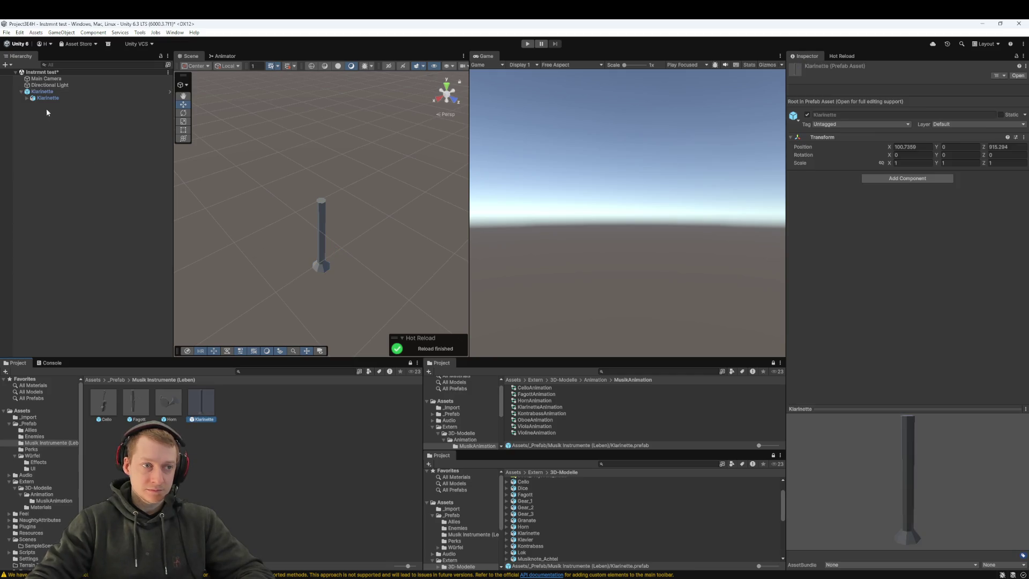
pyautogui.click(46, 92)
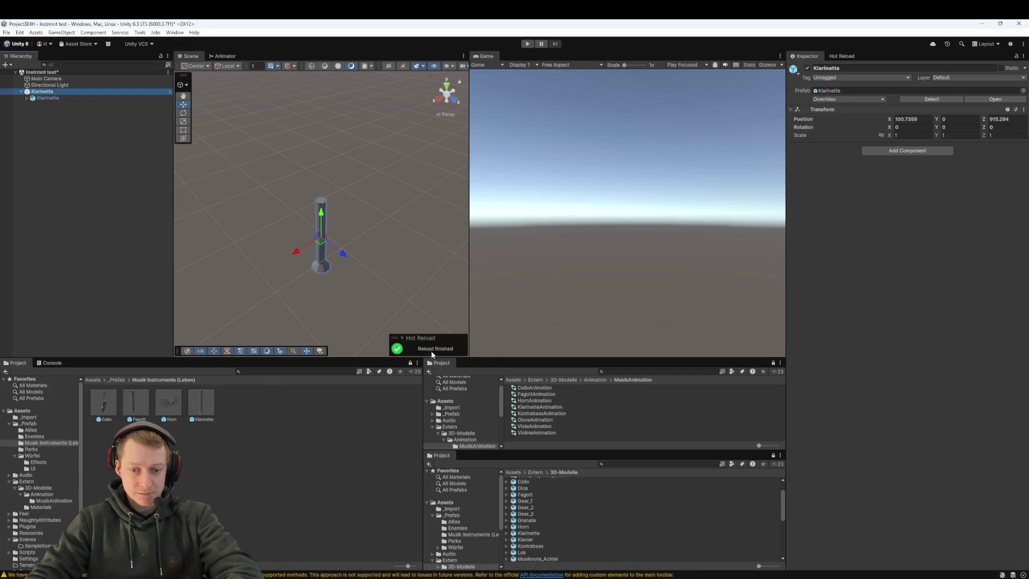
pyautogui.press('Delete')
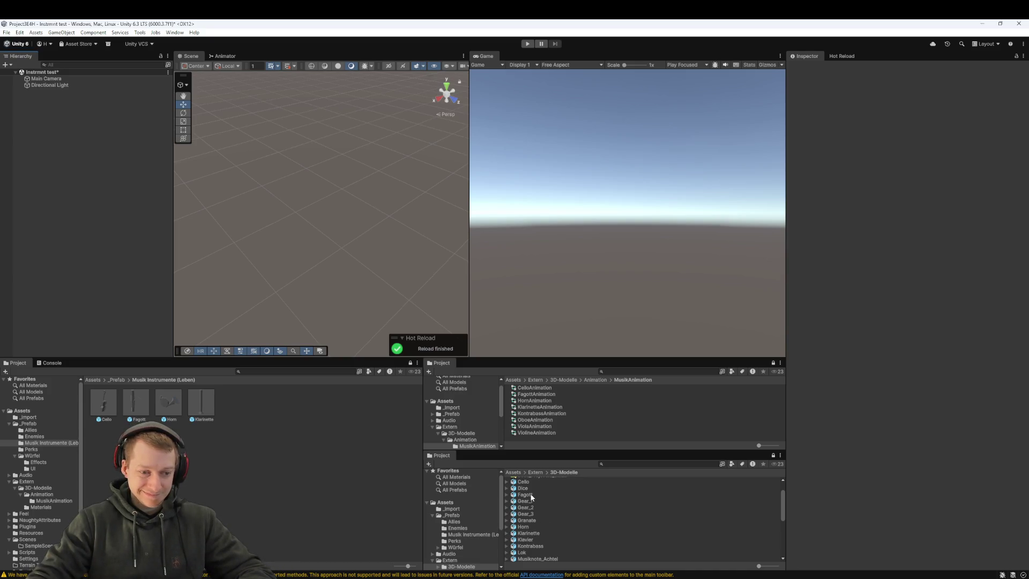
pyautogui.click(530, 539)
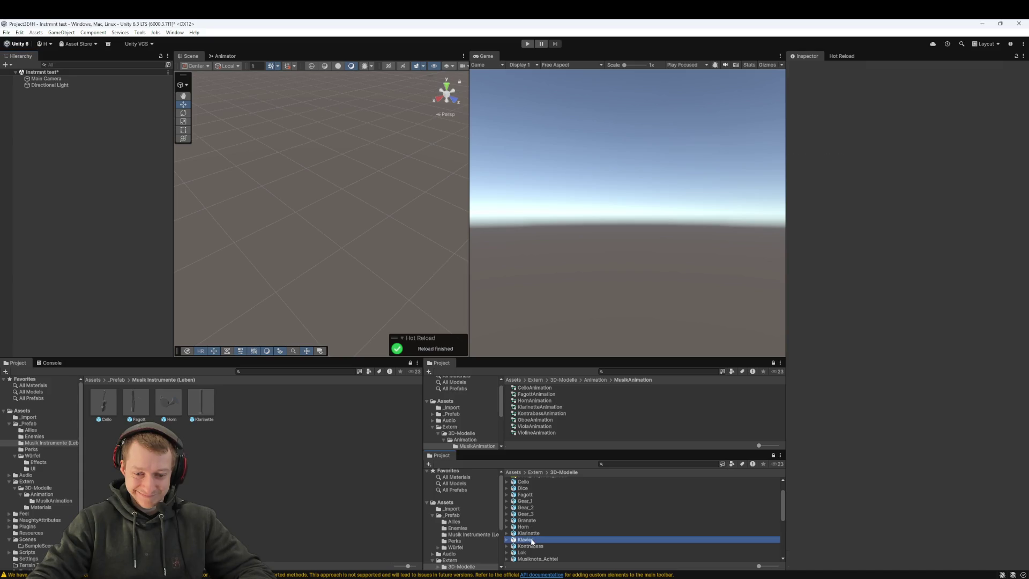
# - Create an empty Klavier object holding the piano model at zero position
pyautogui.rightClick(45, 129)
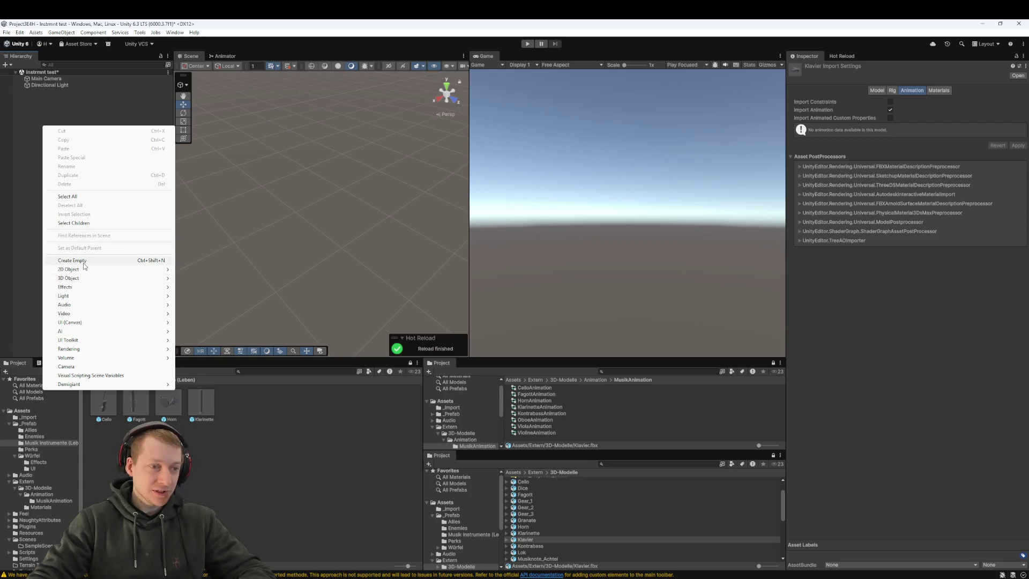
pyautogui.click(82, 261)
pyautogui.write('K')
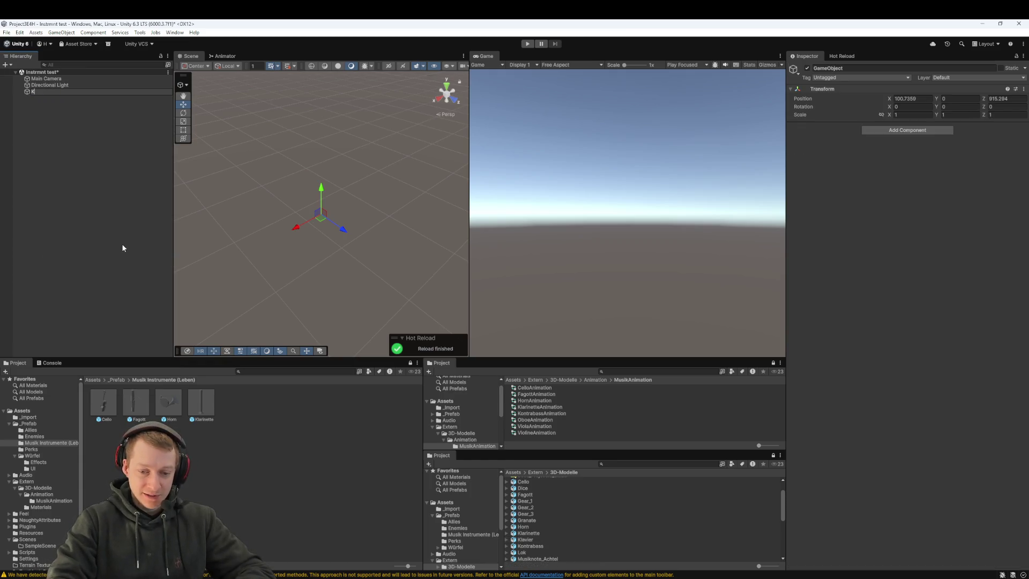
pyautogui.write('rvier')
pyautogui.press('Return')
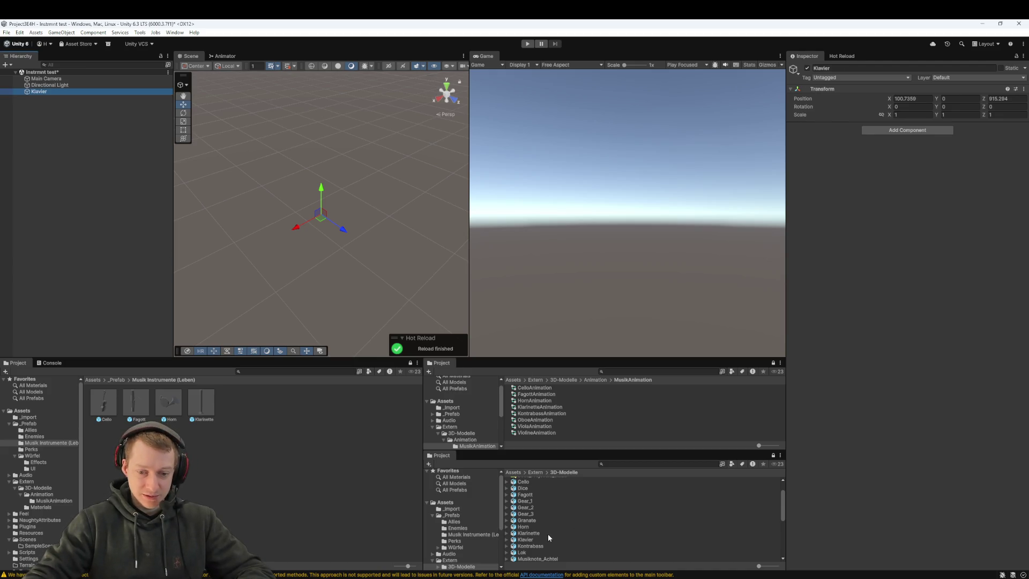
pyautogui.moveTo(547, 538); pyautogui.dragTo(165, 205)
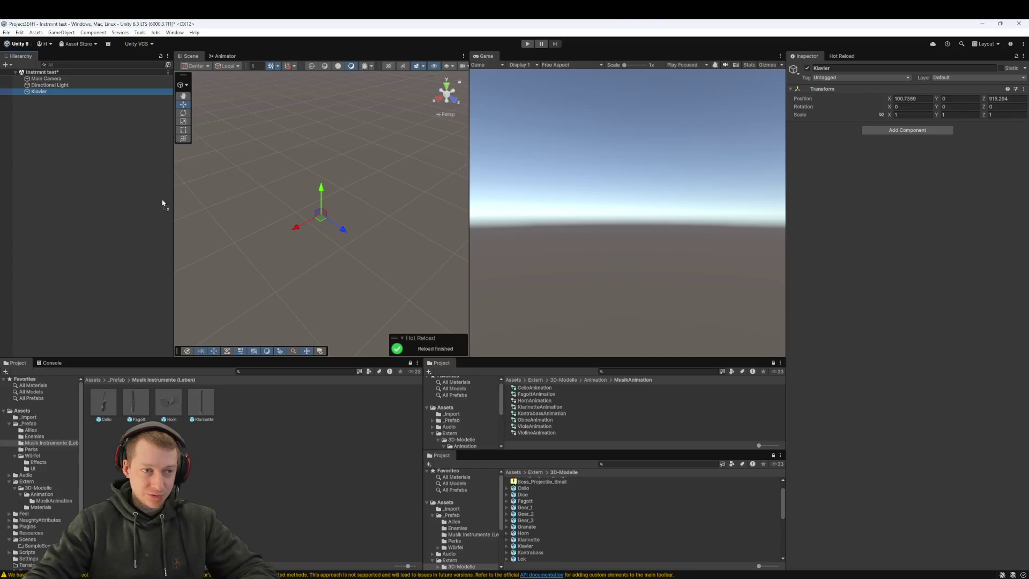
pyautogui.moveTo(38, 96); pyautogui.dragTo(39, 96)
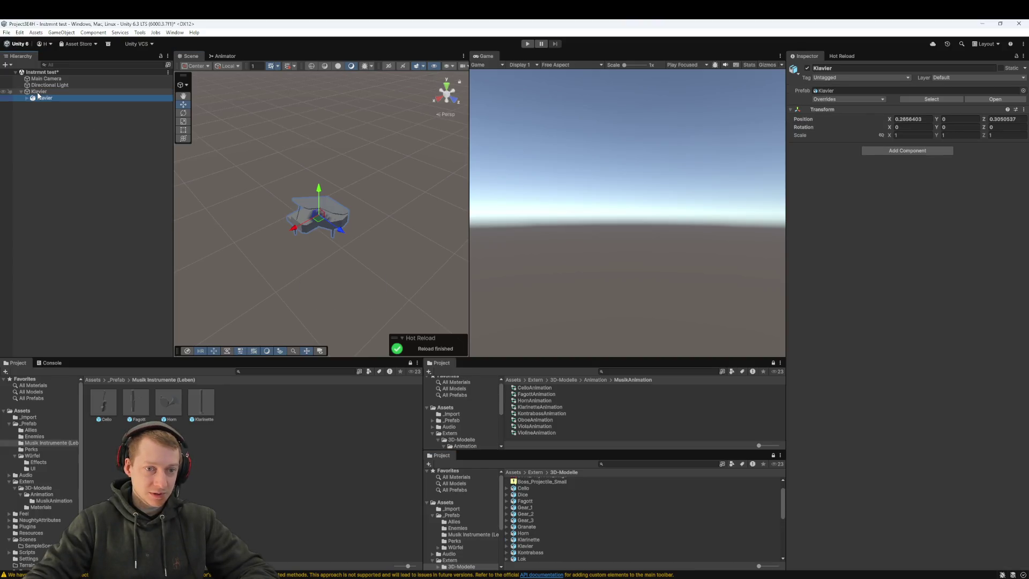
pyautogui.click(909, 119)
pyautogui.write('0')
pyautogui.press('Tab')
pyautogui.press('Tab')
pyautogui.write('0')
pyautogui.press('Tab')
pyautogui.press('Tab')
pyautogui.press('Tab')
pyautogui.press('Tab')
# - Save Klavier as a prefab in the instruments folder and delete its scene instance
pyautogui.click(113, 92)
pyautogui.moveTo(76, 92)
pyautogui.mouseDown()
pyautogui.moveTo(280, 484)
pyautogui.moveTo(364, 455)
pyautogui.mouseUp()
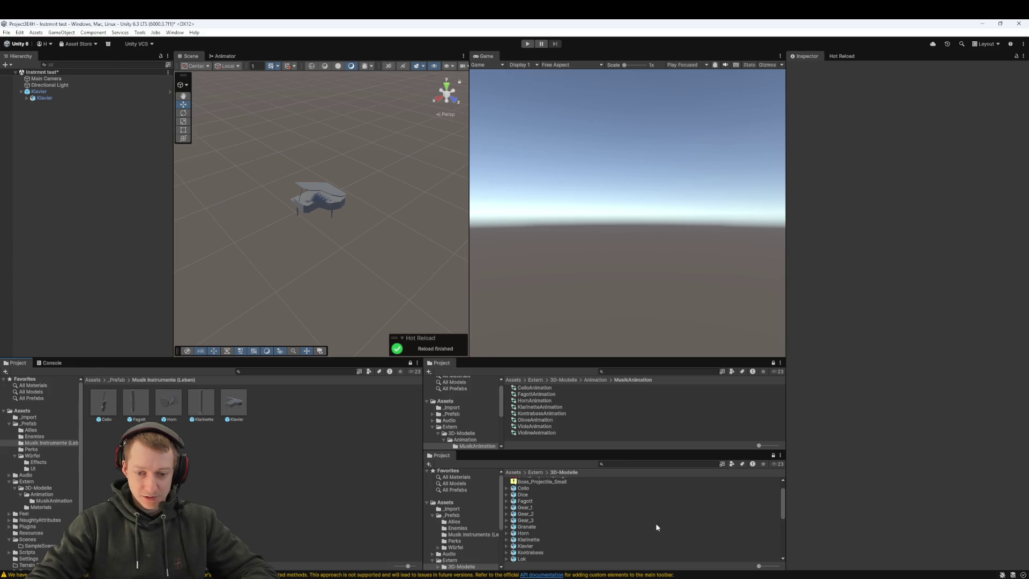
pyautogui.click(533, 553)
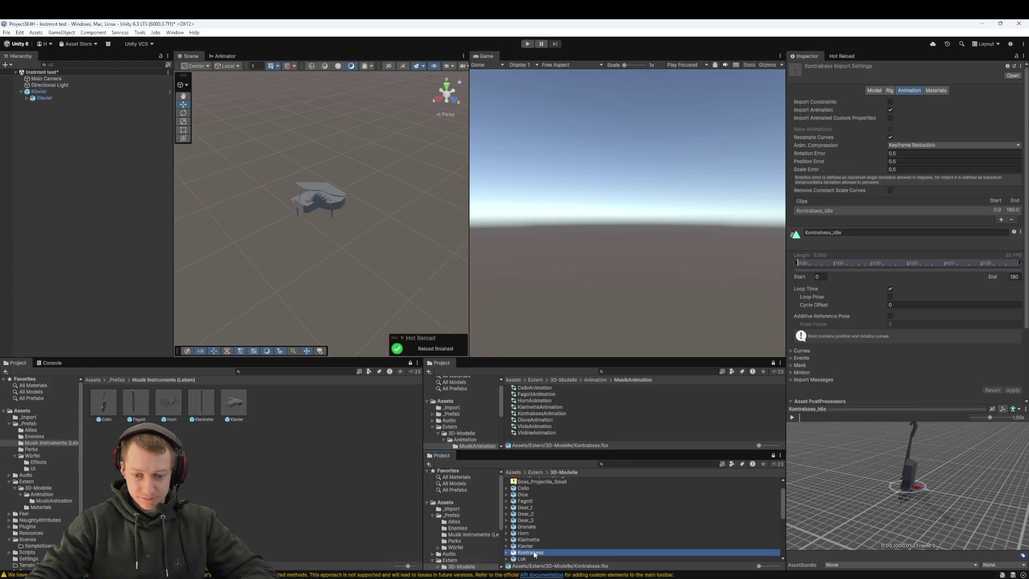
pyautogui.click(57, 90)
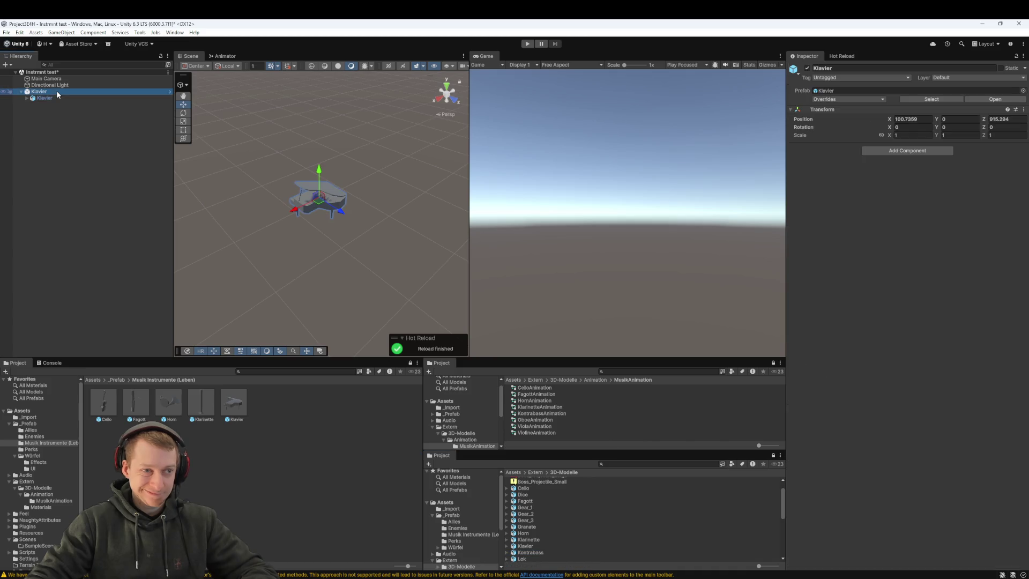
pyautogui.press('Delete')
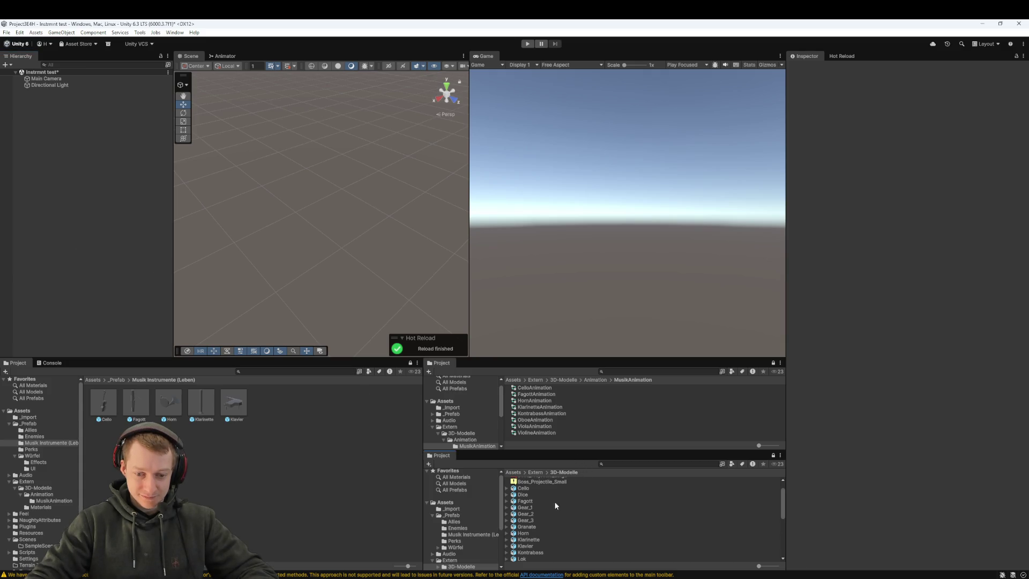
pyautogui.click(530, 552)
# - Create an empty Kontrabass object holding the double bass model at zero position and rotation
pyautogui.rightClick(44, 148)
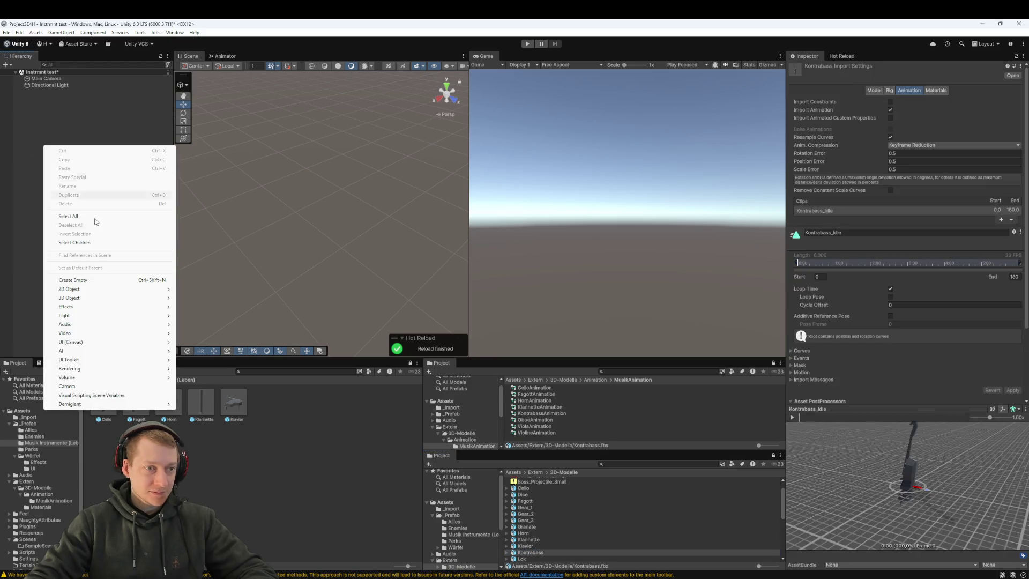
pyautogui.click(104, 279)
pyautogui.write('Kontrabass')
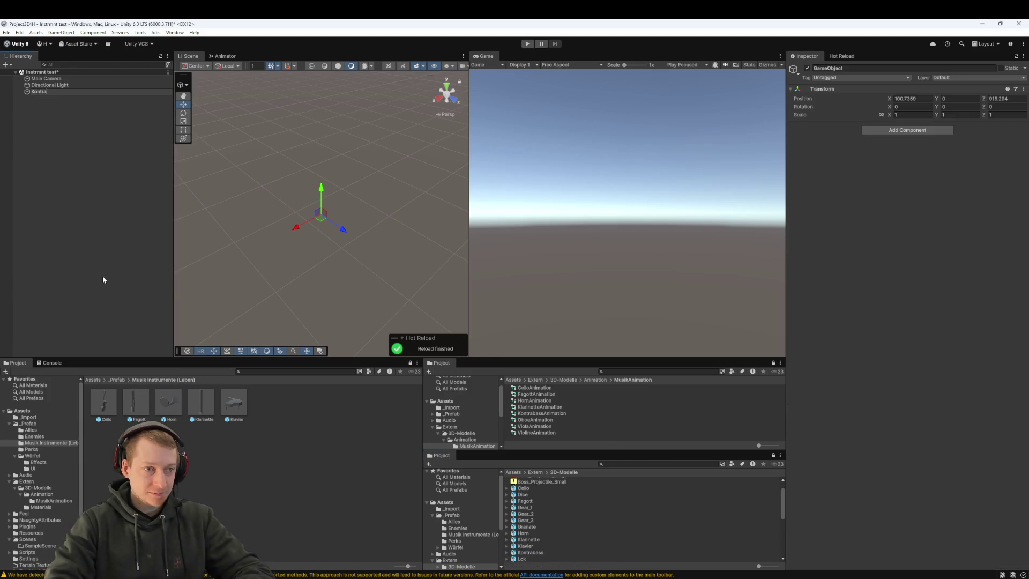
pyautogui.press('Return')
pyautogui.moveTo(533, 555); pyautogui.dragTo(53, 92)
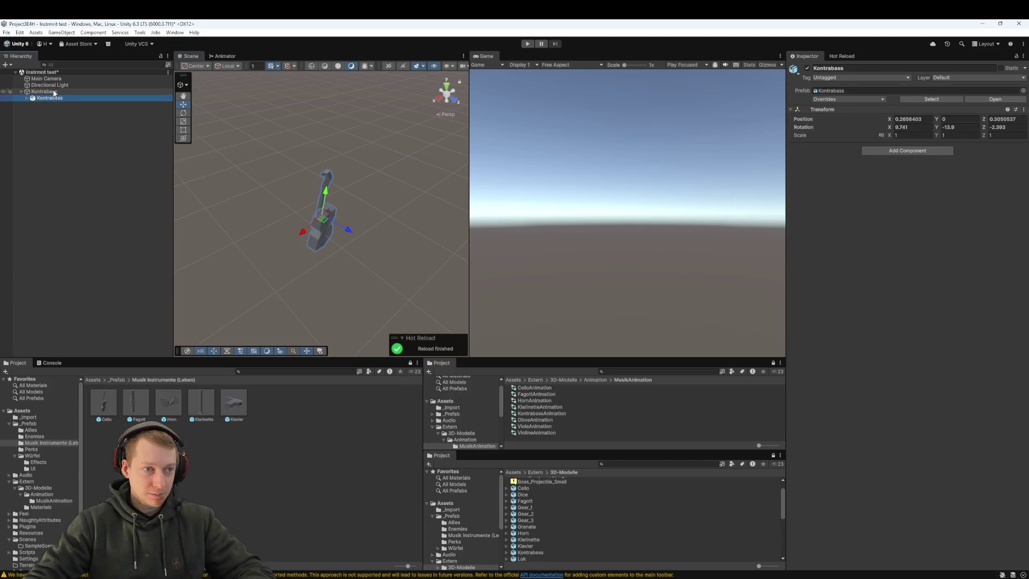
pyautogui.click(910, 120)
pyautogui.write('0')
pyautogui.press('Tab')
pyautogui.press('Tab')
pyautogui.write('0')
pyautogui.press('Tab')
pyautogui.press('Tab')
pyautogui.press('Tab')
pyautogui.write('0')
pyautogui.press('Tab')
pyautogui.write('0')
pyautogui.press('Tab')
pyautogui.write('0')
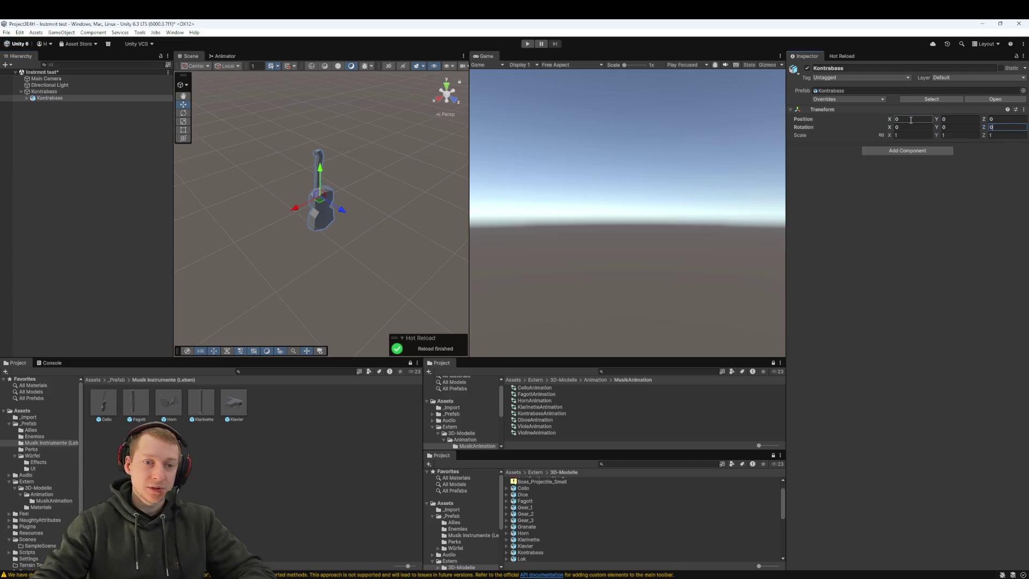
# - Play-test the bass, then give the model an Animator using KontrabassAnimation and test again
pyautogui.click(44, 92)
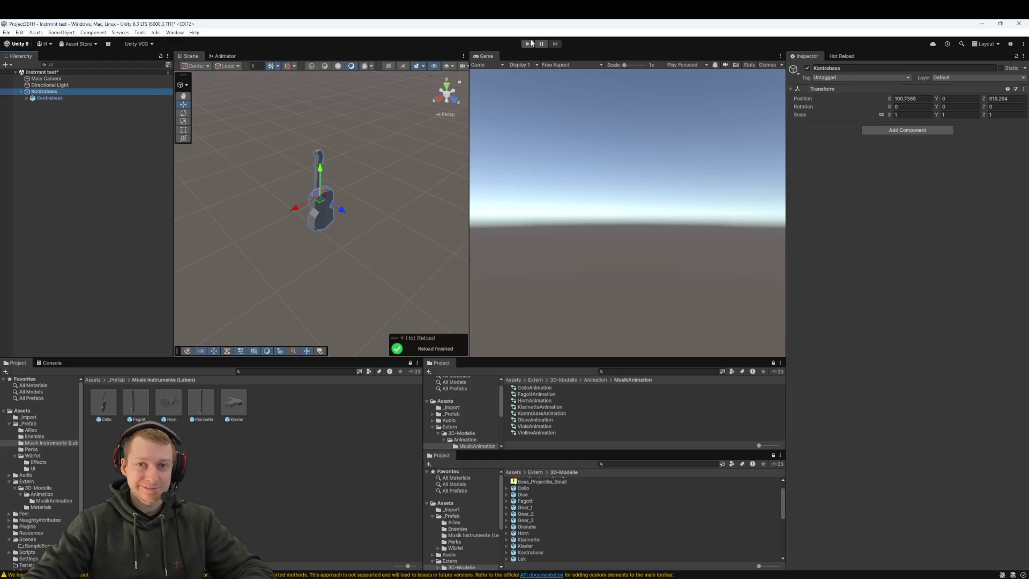
pyautogui.click(529, 44)
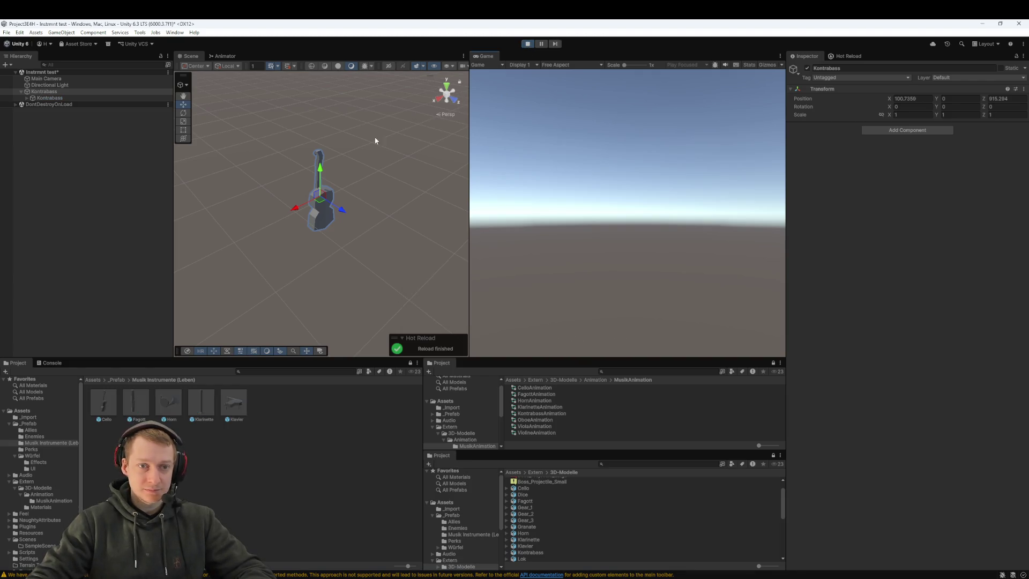
pyautogui.click(49, 98)
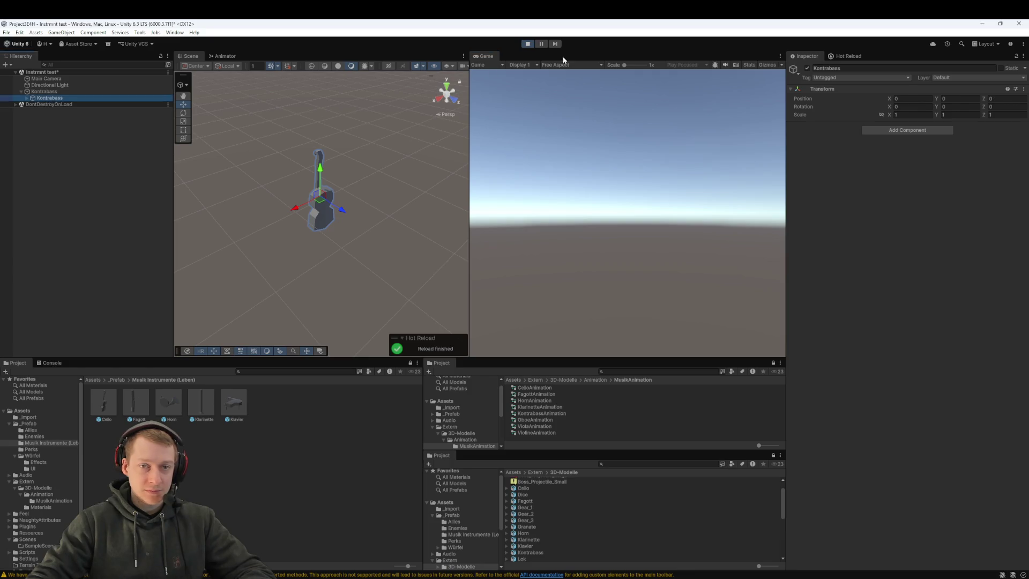
pyautogui.click(528, 43)
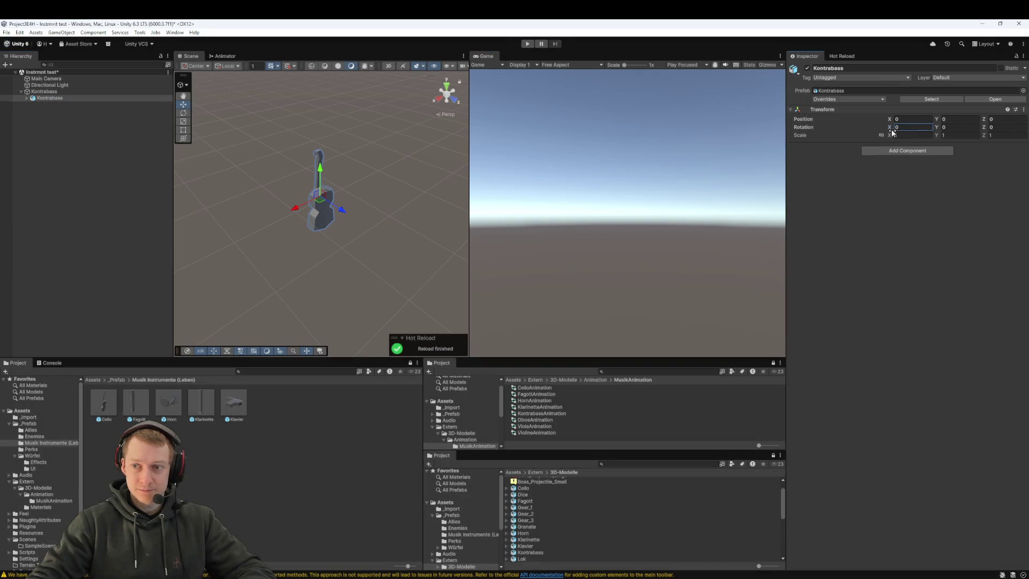
pyautogui.click(906, 151)
pyautogui.press('Return')
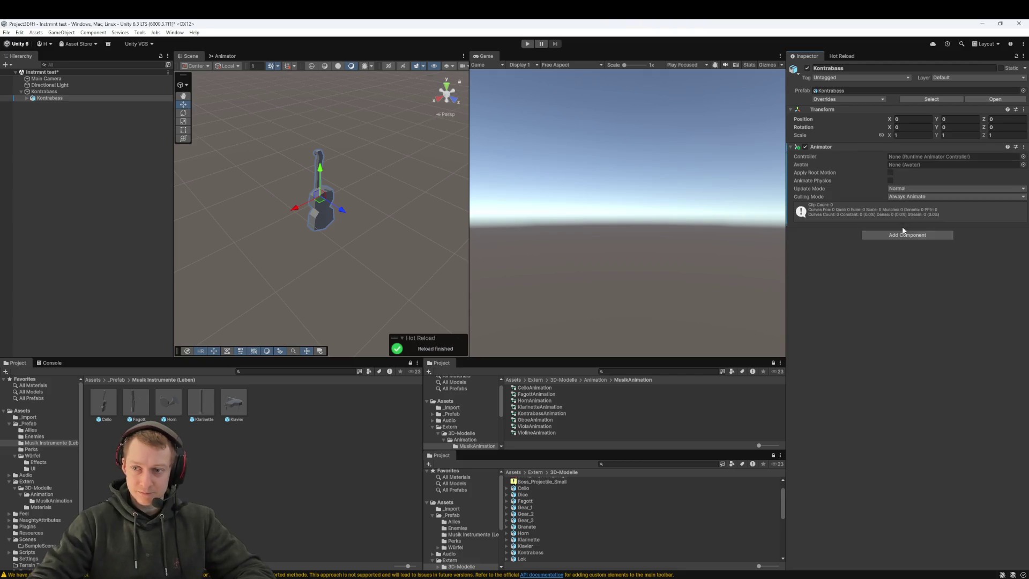
pyautogui.moveTo(539, 411)
pyautogui.mouseDown()
pyautogui.moveTo(811, 260)
pyautogui.moveTo(942, 133)
pyautogui.moveTo(940, 157)
pyautogui.mouseUp()
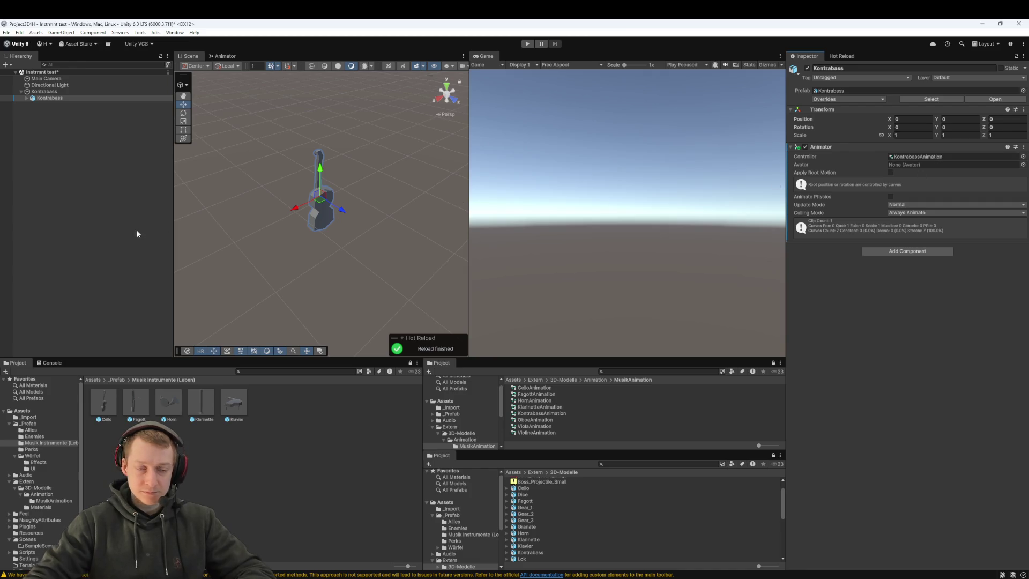
pyautogui.click(528, 43)
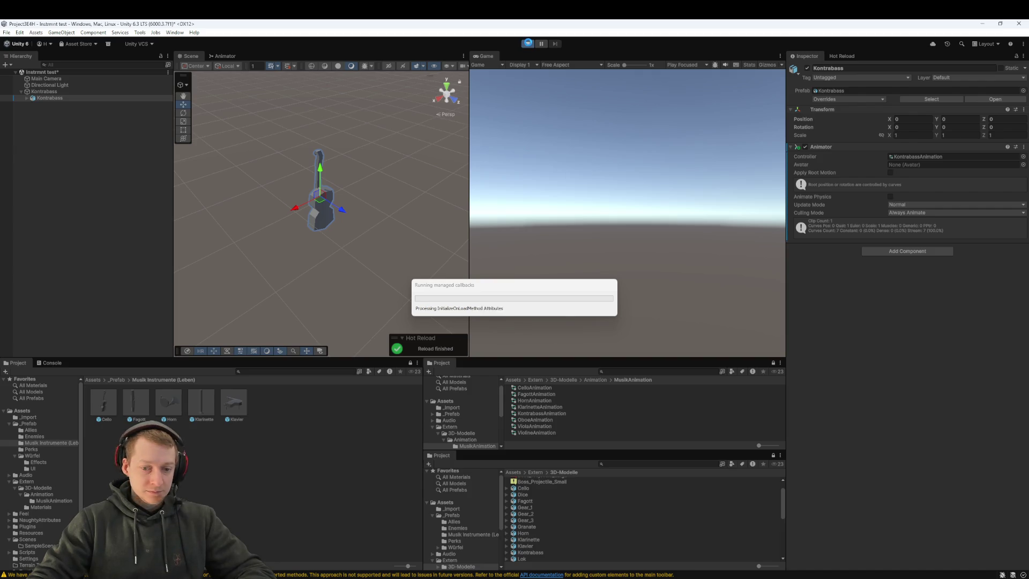
pyautogui.click(528, 44)
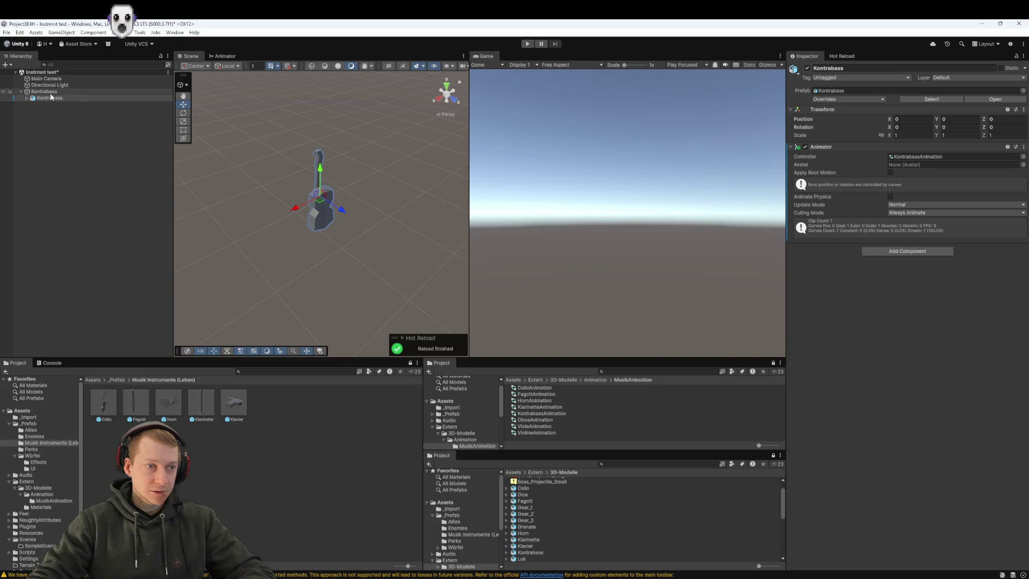
# - Delete the Kontrabass instance from the scene
pyautogui.click(51, 98)
pyautogui.click(118, 150)
pyautogui.click(44, 91)
pyautogui.press('Delete')
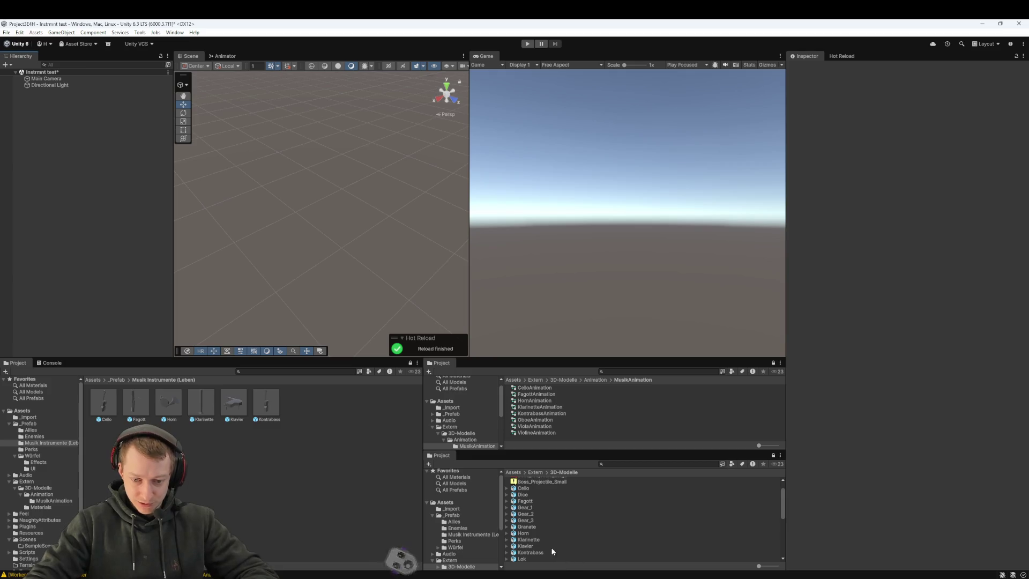
# - Create an empty Oboe object and nest the Oboe model inside it
pyautogui.scroll(-2, 542, 530)
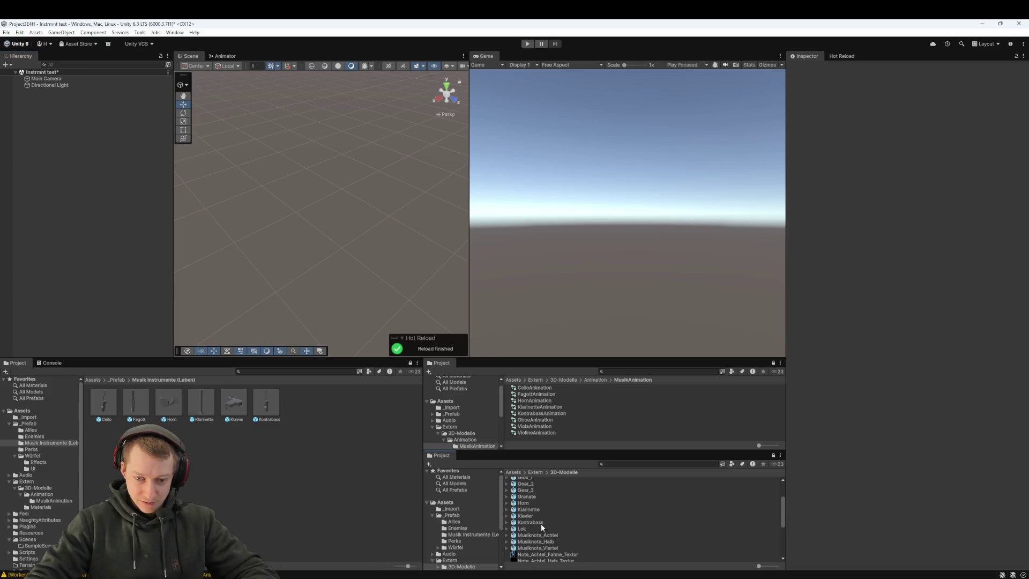
pyautogui.click(541, 523)
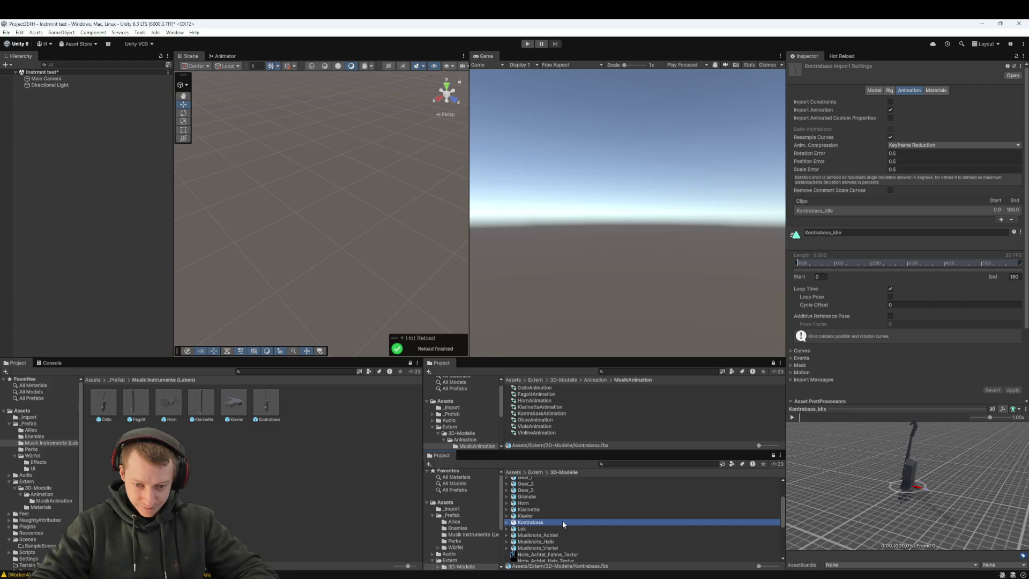
pyautogui.scroll(-2, 562, 521)
pyautogui.scroll(-3, 561, 519)
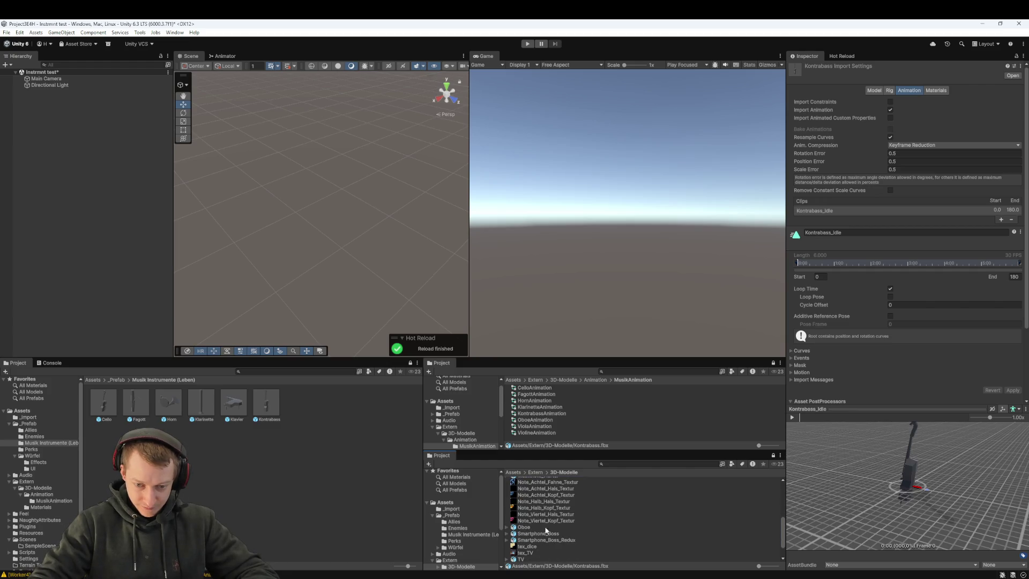
pyautogui.click(527, 527)
pyautogui.rightClick(54, 116)
pyautogui.click(128, 250)
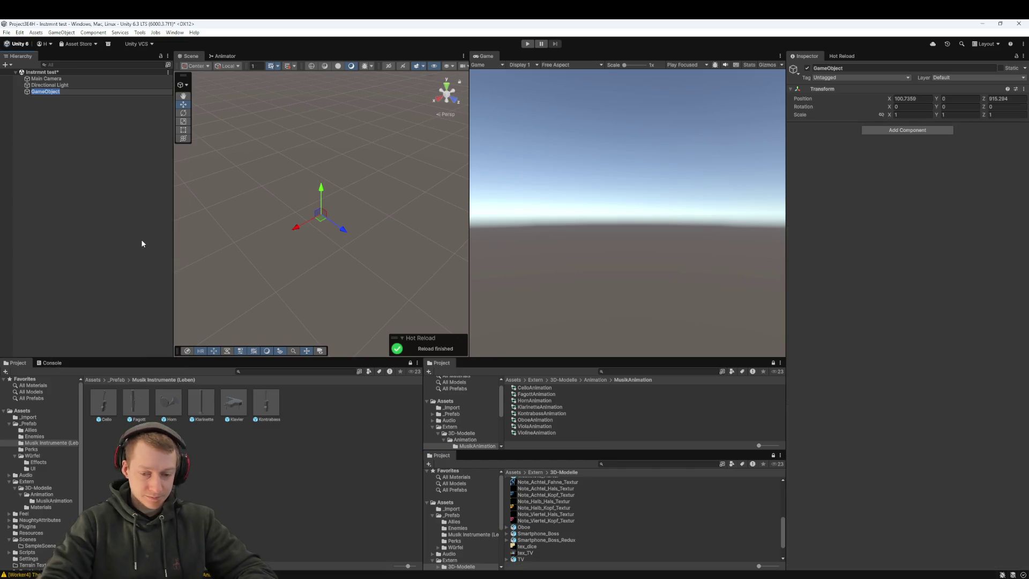
pyautogui.write('Oboe')
pyautogui.press('Return')
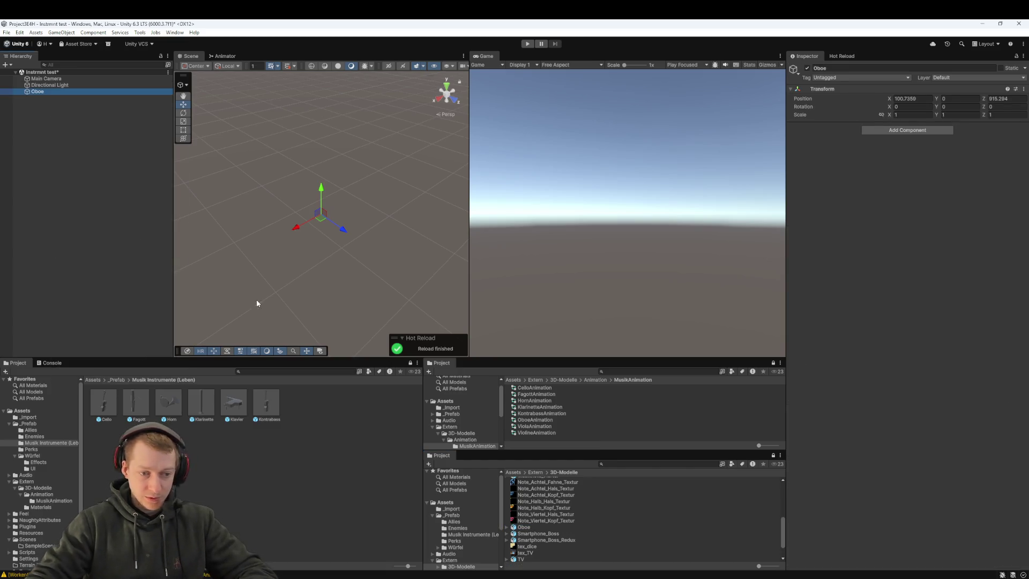
pyautogui.click(535, 527)
pyautogui.moveTo(535, 527)
pyautogui.mouseDown()
pyautogui.moveTo(414, 361)
pyautogui.moveTo(42, 94)
pyautogui.mouseUp()
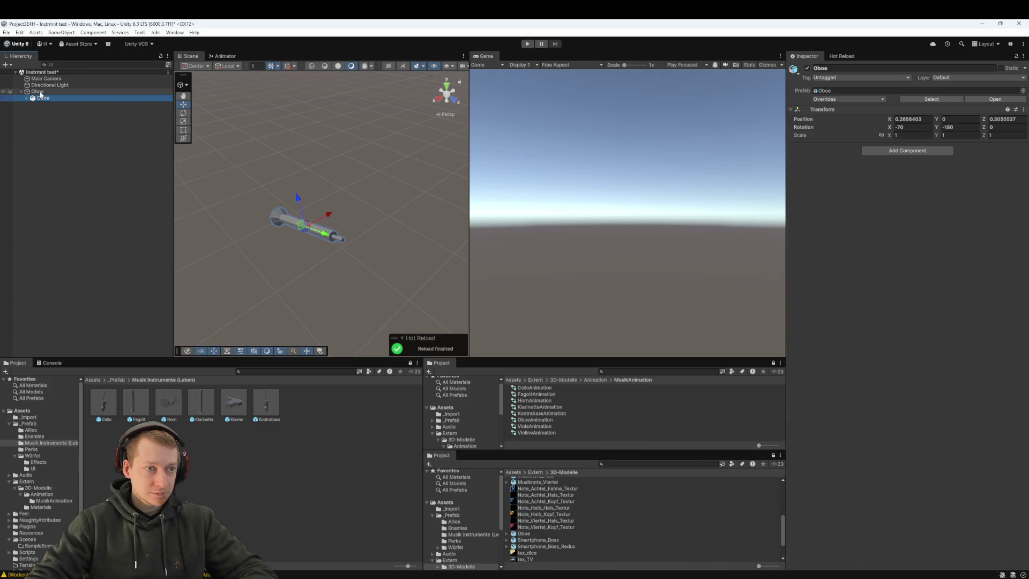
# - Give the oboe an Animator using OboeAnimation and zero its position and rotation
pyautogui.click(906, 151)
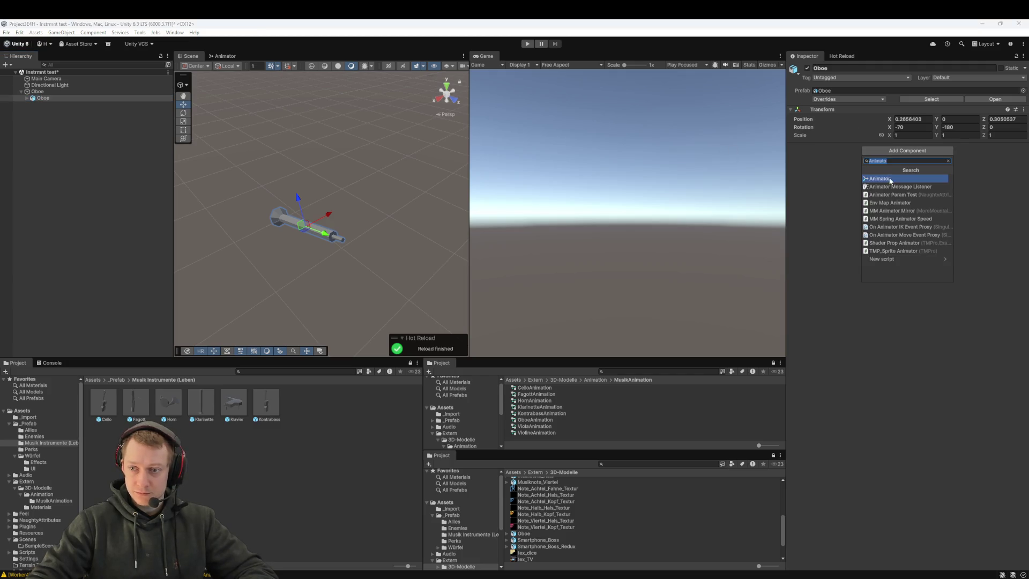
pyautogui.click(891, 175)
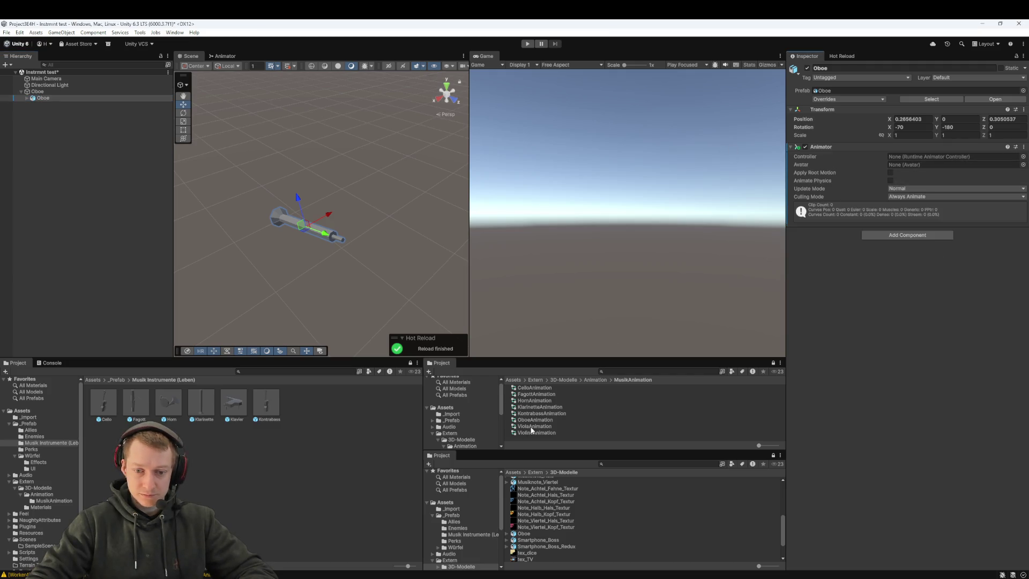
pyautogui.moveTo(533, 422)
pyautogui.mouseDown()
pyautogui.moveTo(890, 236)
pyautogui.moveTo(921, 157)
pyautogui.mouseUp()
pyautogui.click(931, 119)
pyautogui.write('0')
pyautogui.press('Tab')
pyautogui.press('Tab')
pyautogui.write('0')
pyautogui.press('Tab')
pyautogui.write('0')
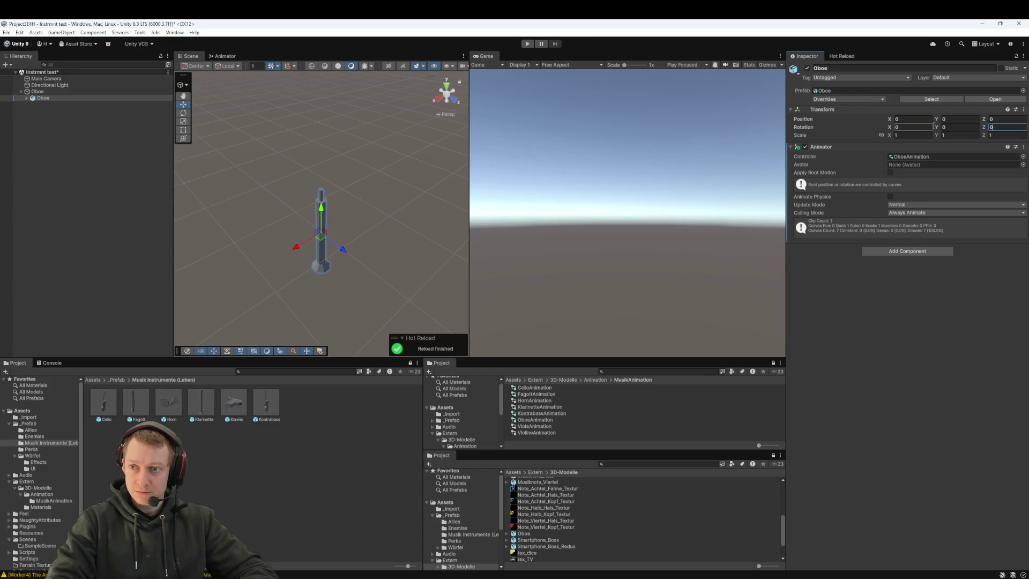
# - Play-test the oboe, save it as a prefab, and delete the scene instance
pyautogui.click(59, 92)
pyautogui.click(528, 43)
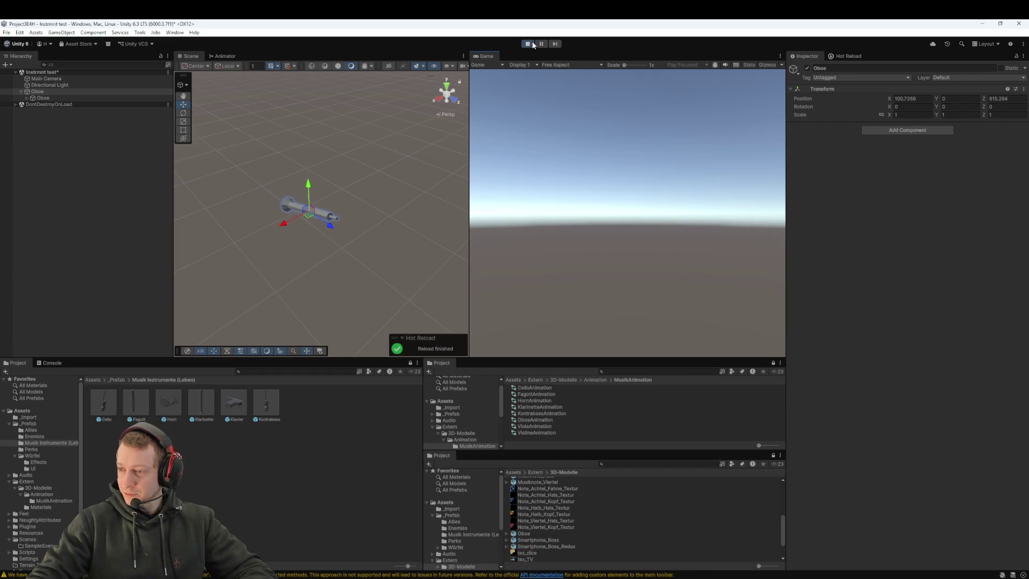
pyautogui.click(530, 44)
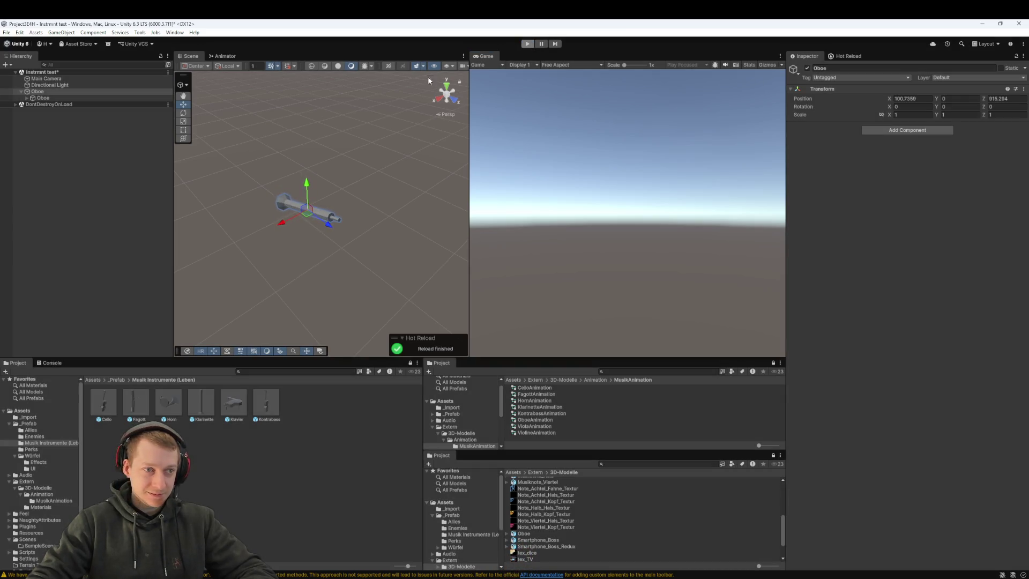
pyautogui.moveTo(35, 92)
pyautogui.mouseDown()
pyautogui.moveTo(256, 515)
pyautogui.moveTo(263, 500)
pyautogui.mouseUp()
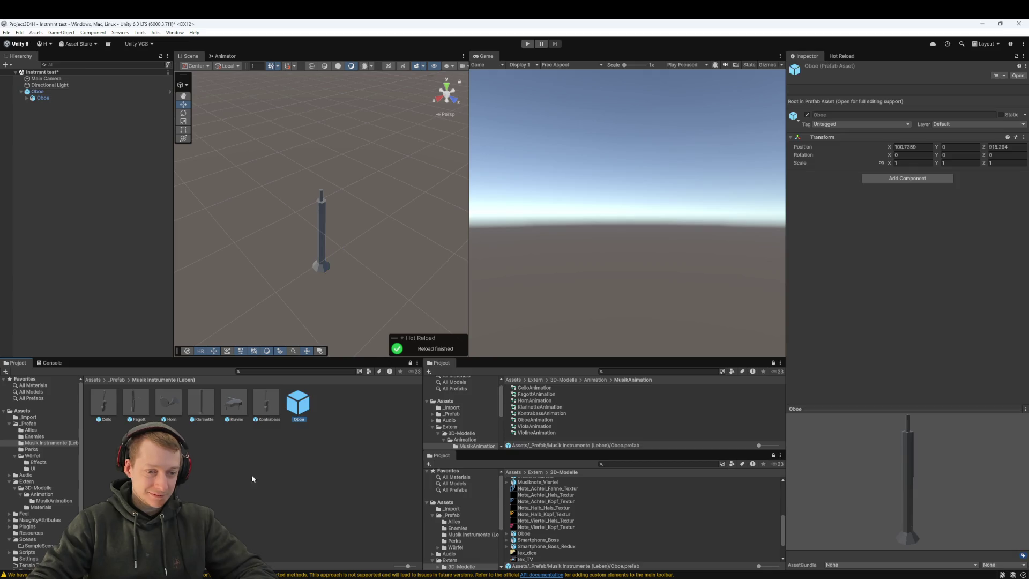
pyautogui.click(40, 92)
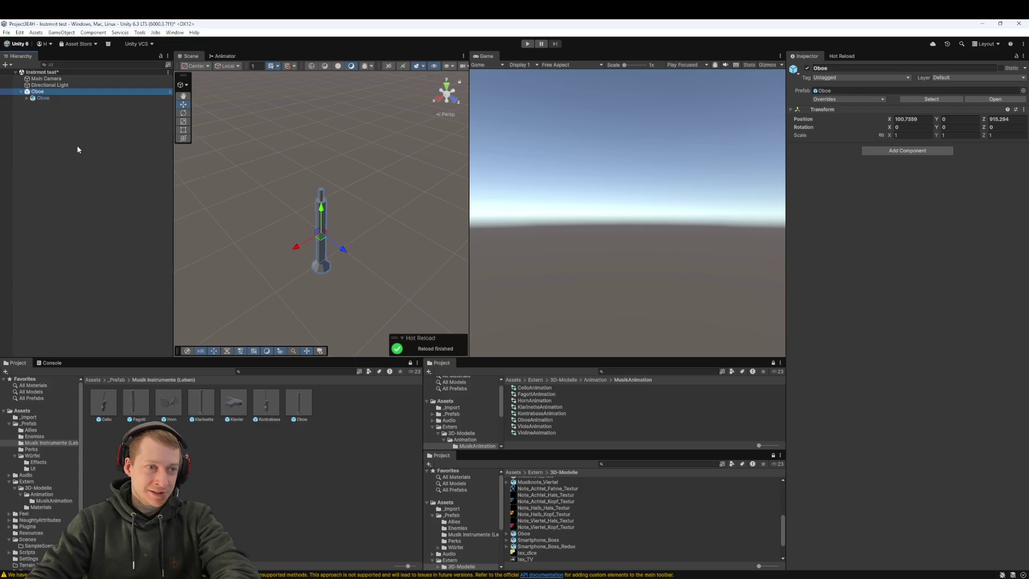
pyautogui.press('Delete')
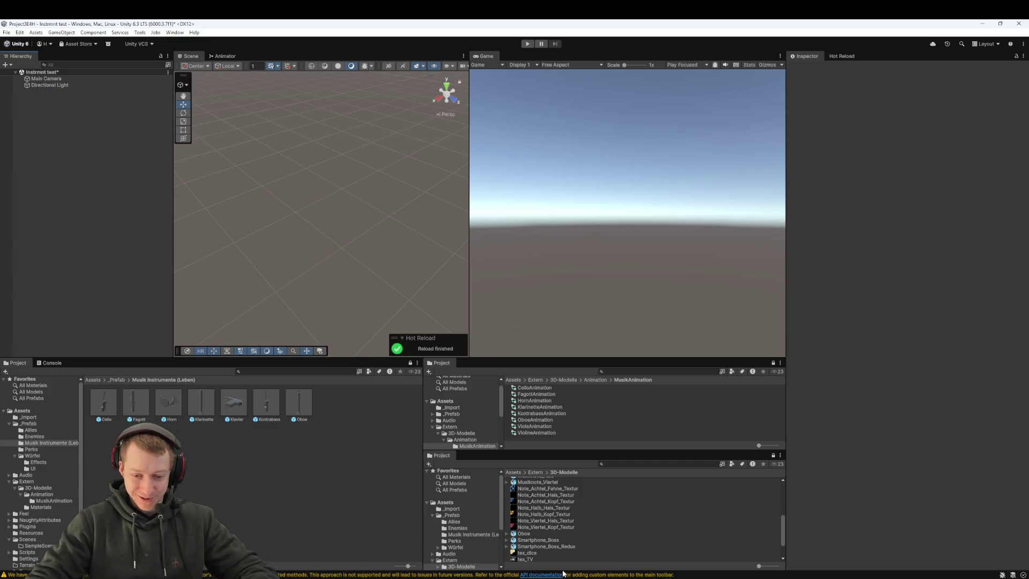
# - Create an empty Viola object and nest the Viola model inside it
pyautogui.click(561, 537)
pyautogui.scroll(-2, 561, 536)
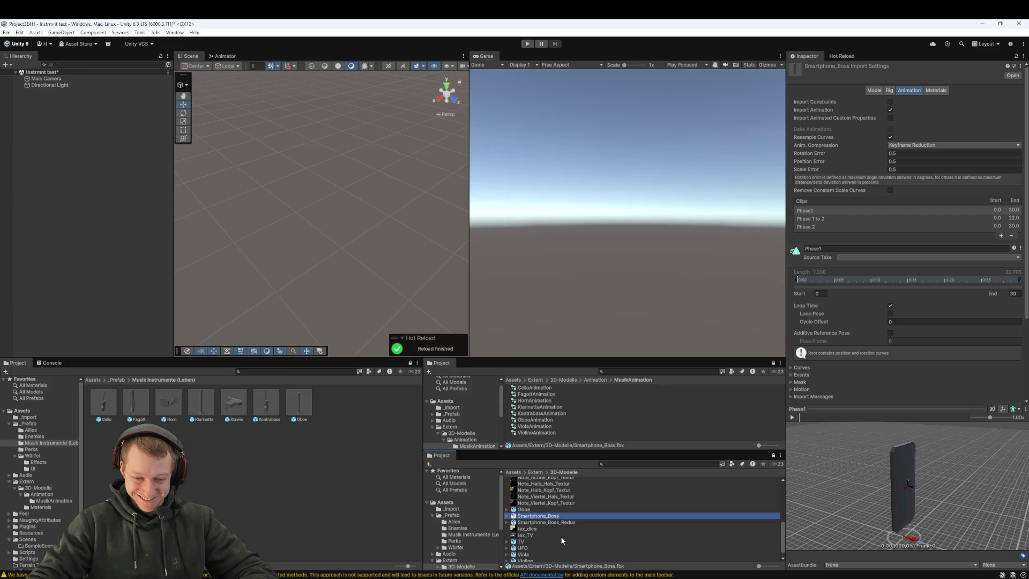
pyautogui.scroll(-1, 532, 549)
pyautogui.click(530, 545)
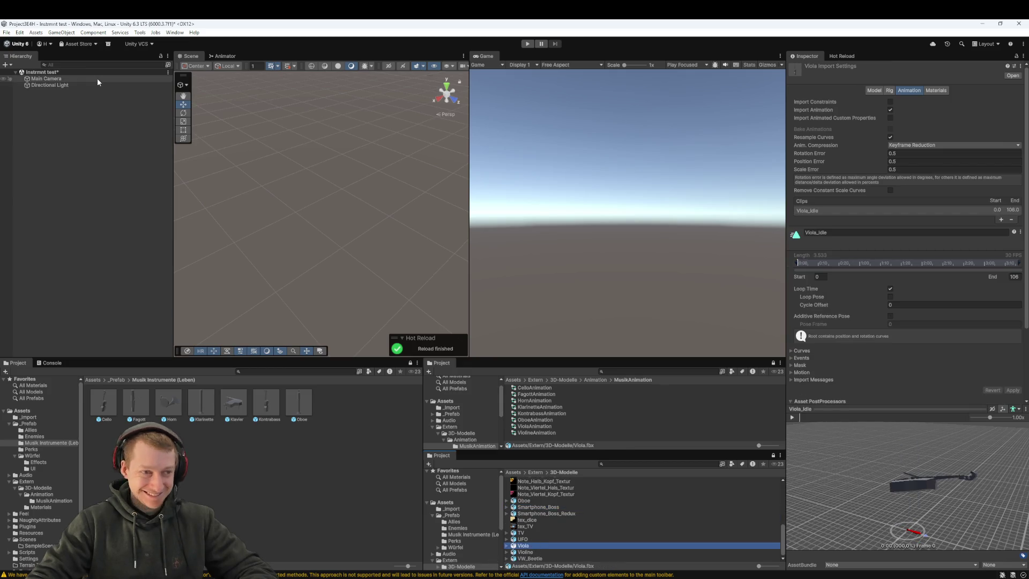
pyautogui.rightClick(77, 115)
pyautogui.click(144, 254)
pyautogui.write('Viola')
pyautogui.press('Return')
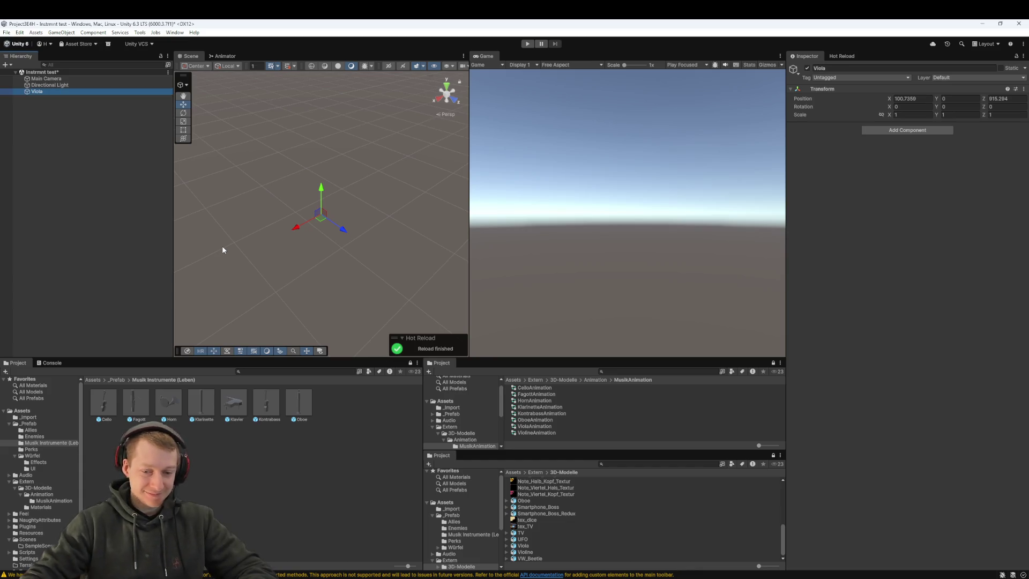
pyautogui.moveTo(537, 544)
pyautogui.mouseDown()
pyautogui.moveTo(230, 225)
pyautogui.moveTo(86, 103)
pyautogui.moveTo(53, 95)
pyautogui.mouseUp()
# - Zero the viola model's position and rotation
pyautogui.click(918, 120)
pyautogui.write('0')
pyautogui.press('Tab')
pyautogui.press('Tab')
pyautogui.write('0')
pyautogui.press('Tab')
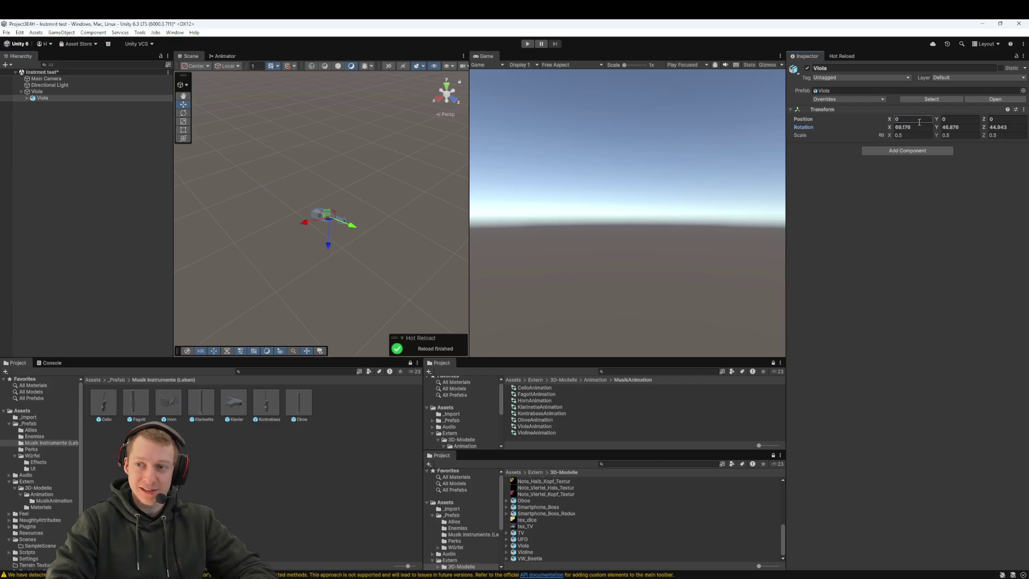
pyautogui.write('0')
pyautogui.press('Tab')
pyautogui.write('0')
pyautogui.press('Tab')
pyautogui.write('0')
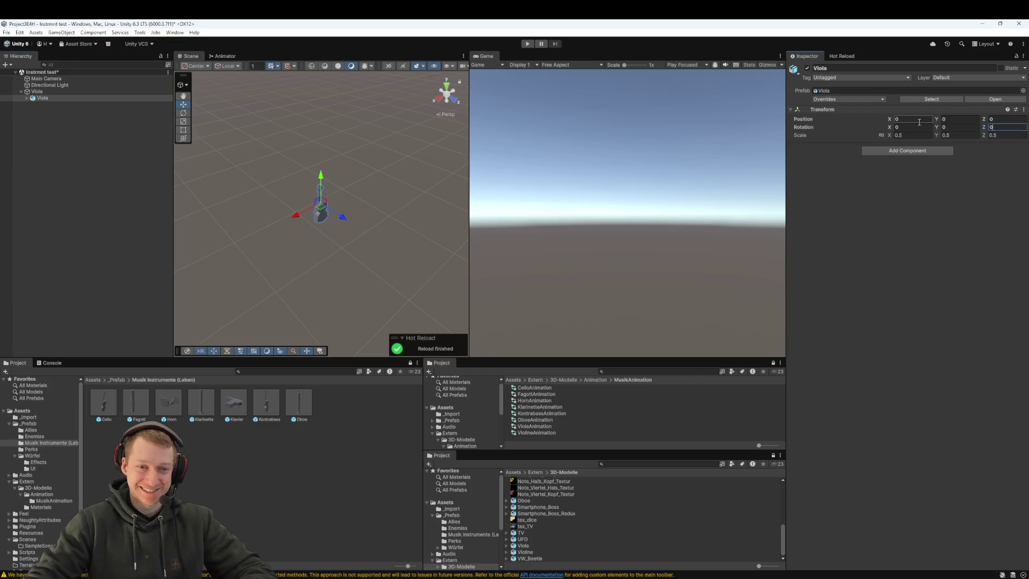
# - Add an Animator with the ViolaAnimation controller and start a play test
pyautogui.click(897, 153)
pyautogui.write('animator')
pyautogui.press('Return')
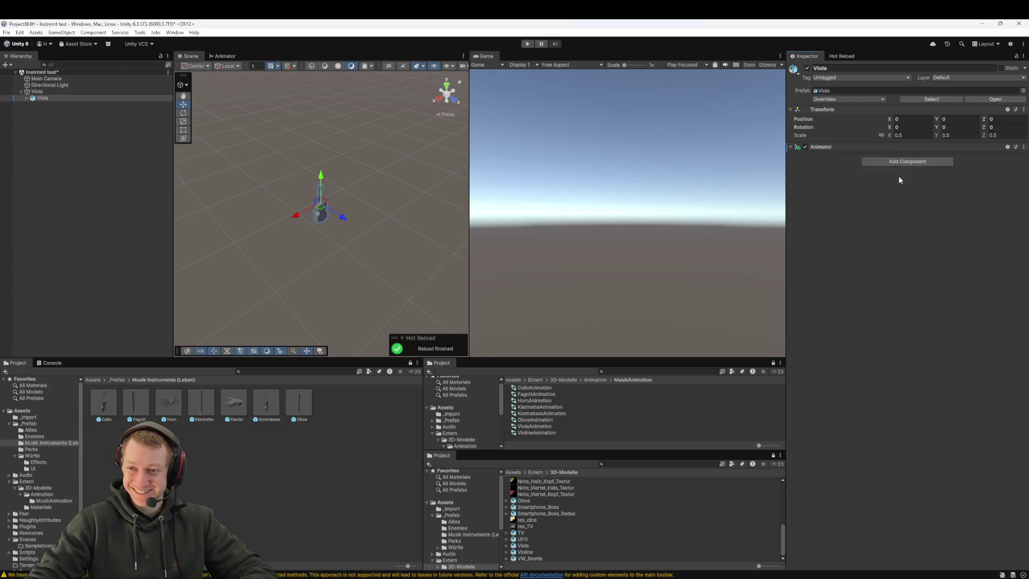
pyautogui.moveTo(534, 426); pyautogui.dragTo(905, 161)
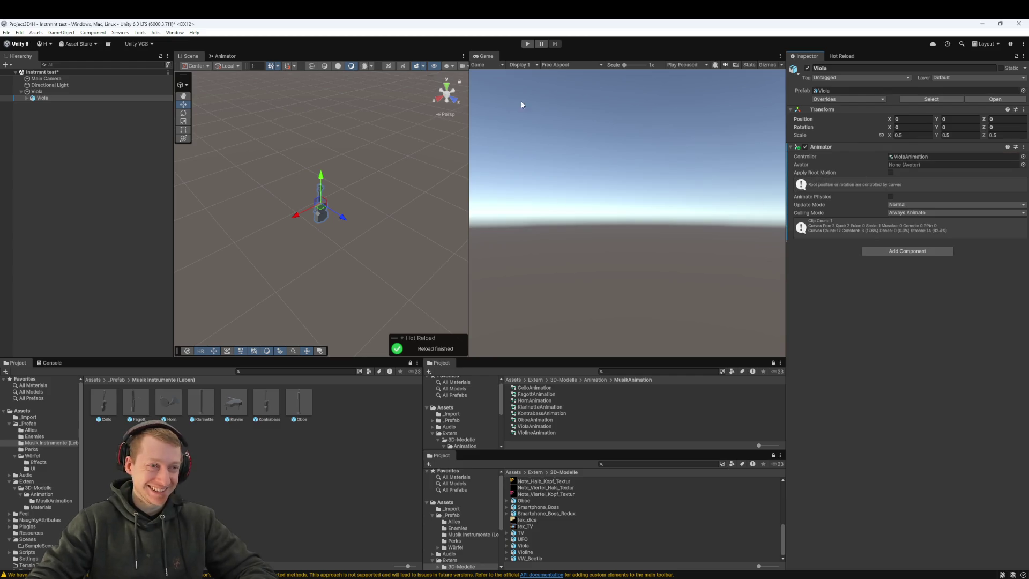
pyautogui.click(528, 44)
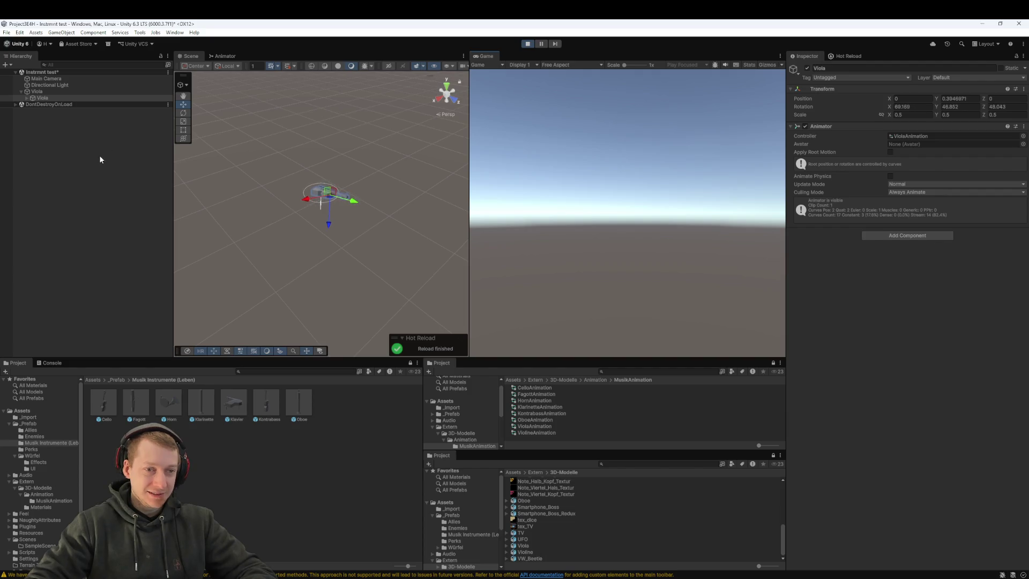
# - Restart the play test and experiment with the parent Viola's rotation values
pyautogui.click(524, 45)
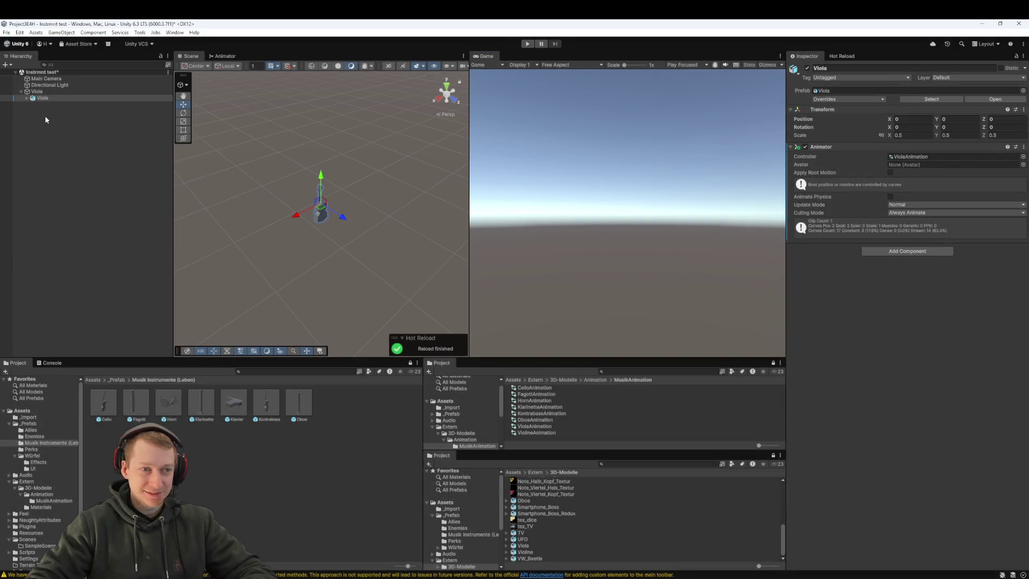
pyautogui.click(49, 91)
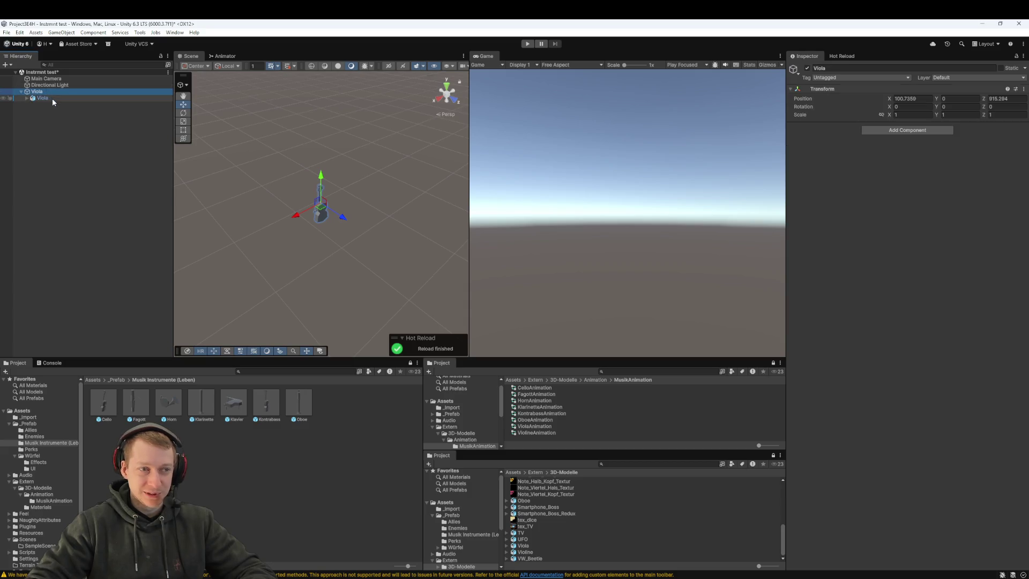
pyautogui.click(52, 98)
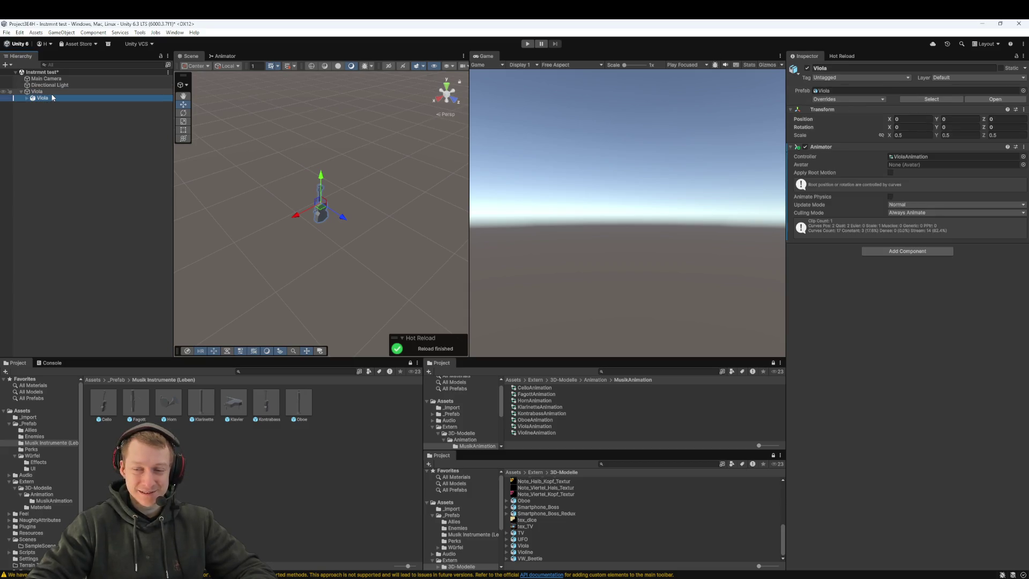
pyautogui.press('Up')
pyautogui.click(527, 43)
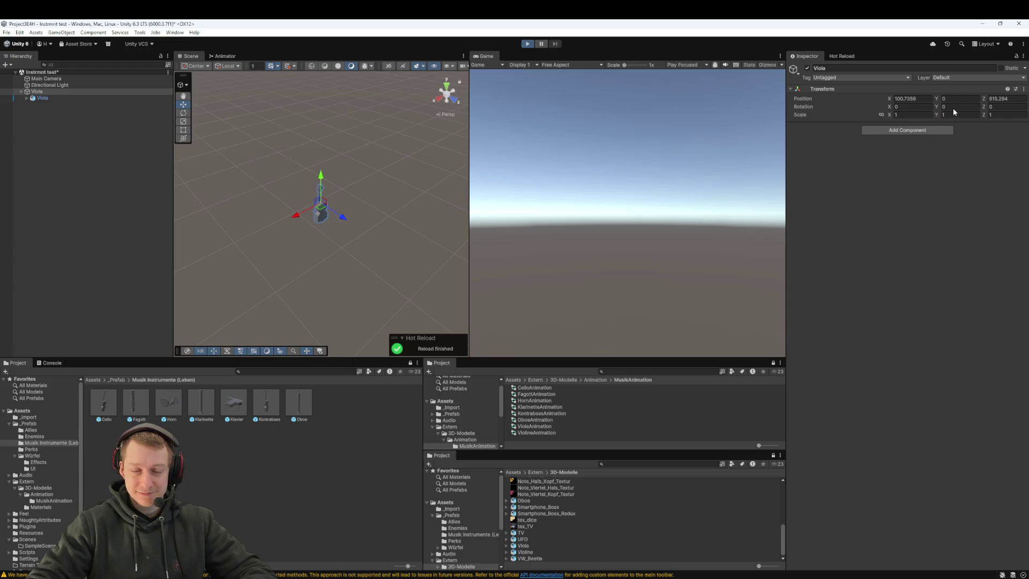
pyautogui.write('18')
pyautogui.press('Escape')
pyautogui.hotkey('shift', 'Tab')
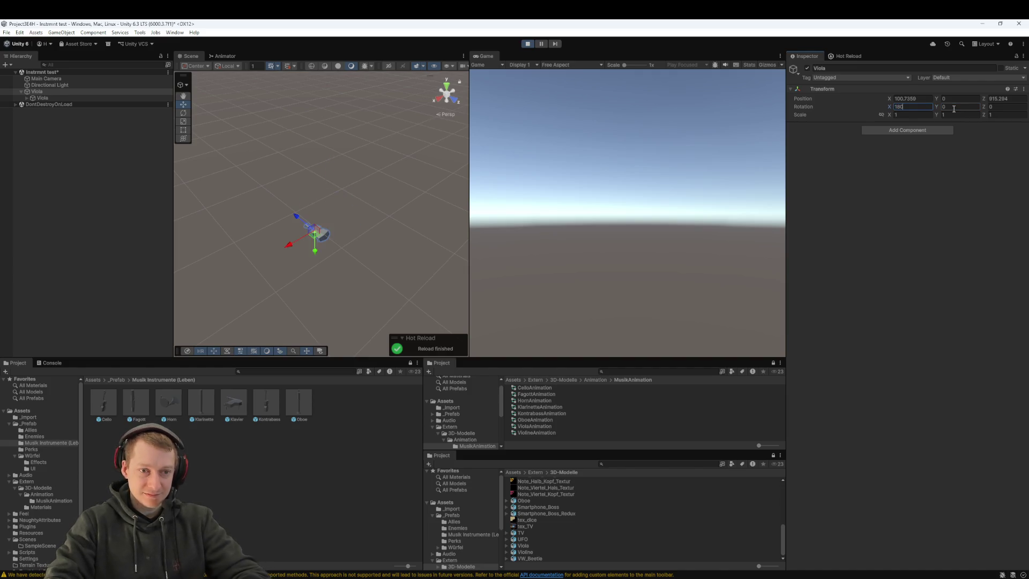
pyautogui.press('BackSpace')
pyautogui.write('80')
pyautogui.press('BackSpace')
pyautogui.press('BackSpace')
pyautogui.press('BackSpace')
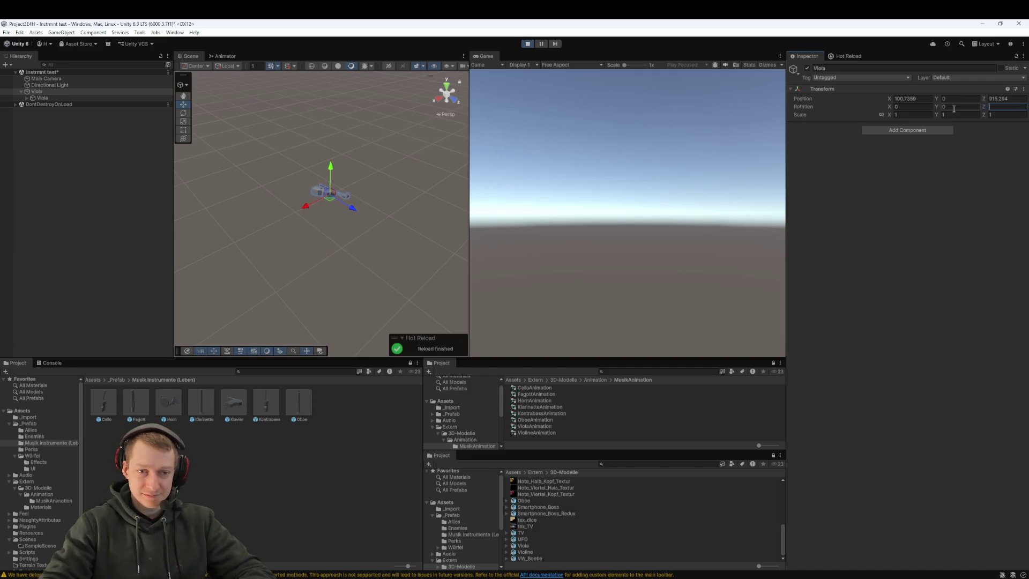
# - Tilt the parent Viola to about -68° on X and frame it in view
pyautogui.moveTo(938, 108)
pyautogui.mouseDown()
pyautogui.moveTo(948, 110)
pyautogui.moveTo(33, 118)
pyautogui.moveTo(274, 143)
pyautogui.moveTo(606, 139)
pyautogui.mouseUp()
pyautogui.hotkey('ctrl', 'z')
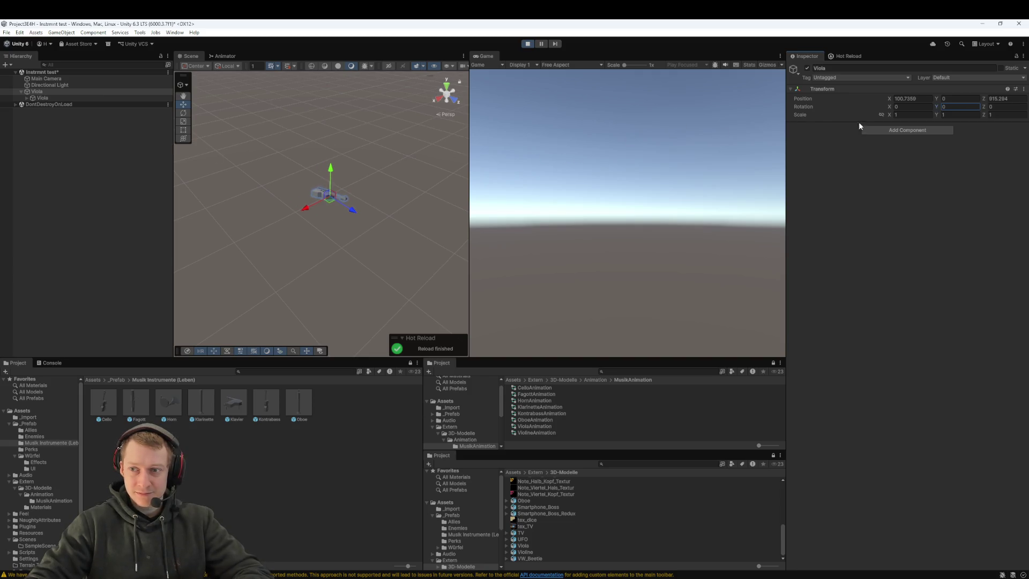
pyautogui.moveTo(888, 108)
pyautogui.mouseDown()
pyautogui.moveTo(269, 120)
pyautogui.moveTo(744, 103)
pyautogui.moveTo(168, 92)
pyautogui.moveTo(895, 103)
pyautogui.mouseUp()
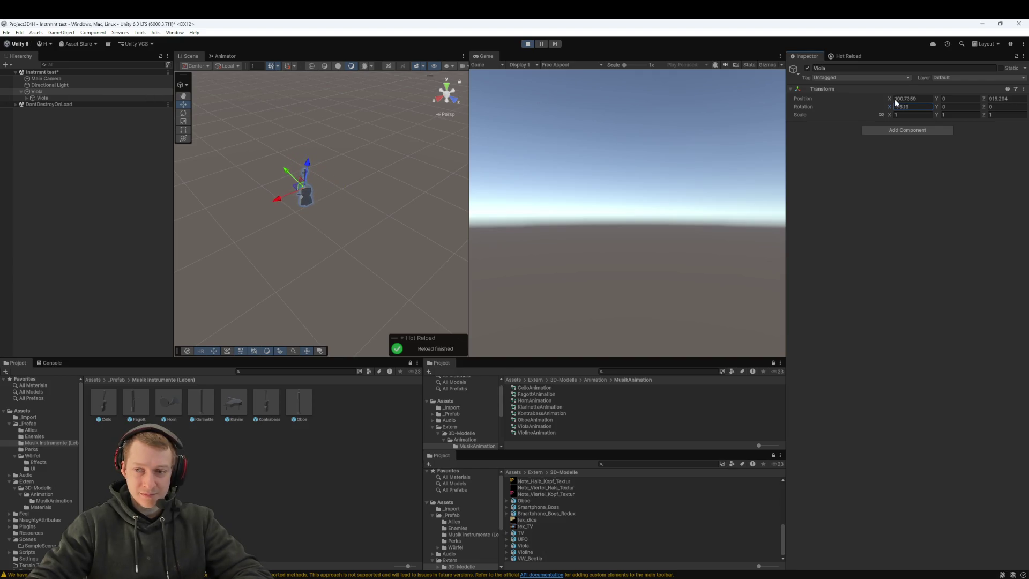
pyautogui.write('90')
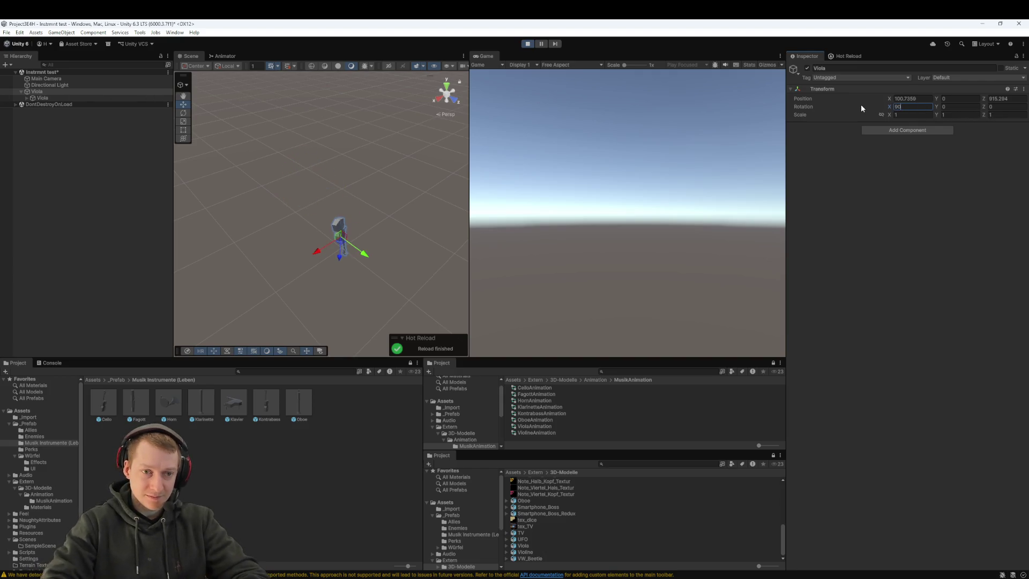
pyautogui.press('BackSpace')
pyautogui.write('-90')
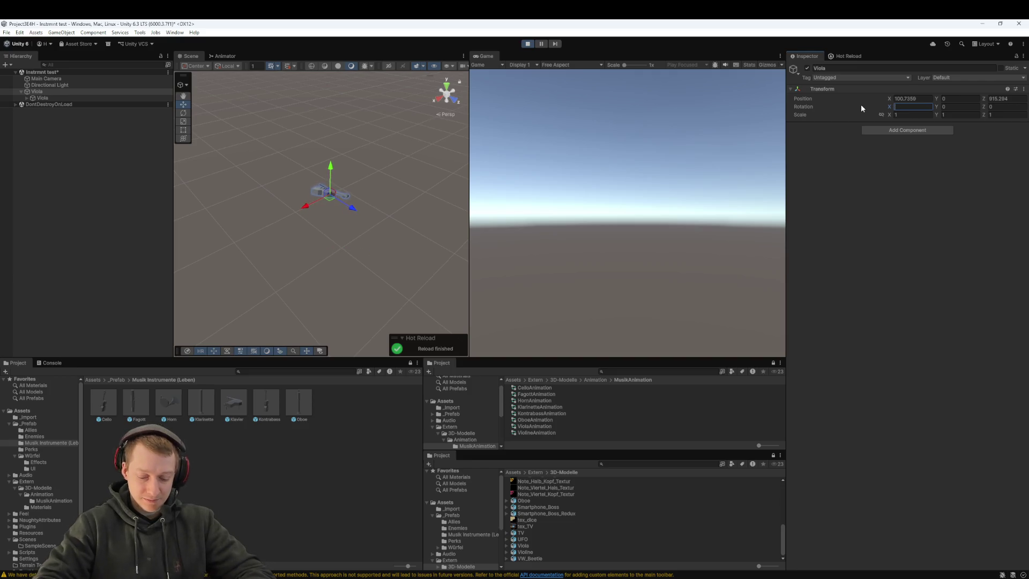
pyautogui.moveTo(303, 175)
pyautogui.mouseDown()
pyautogui.moveTo(363, 221)
pyautogui.moveTo(412, 210)
pyautogui.moveTo(410, 198)
pyautogui.mouseUp()
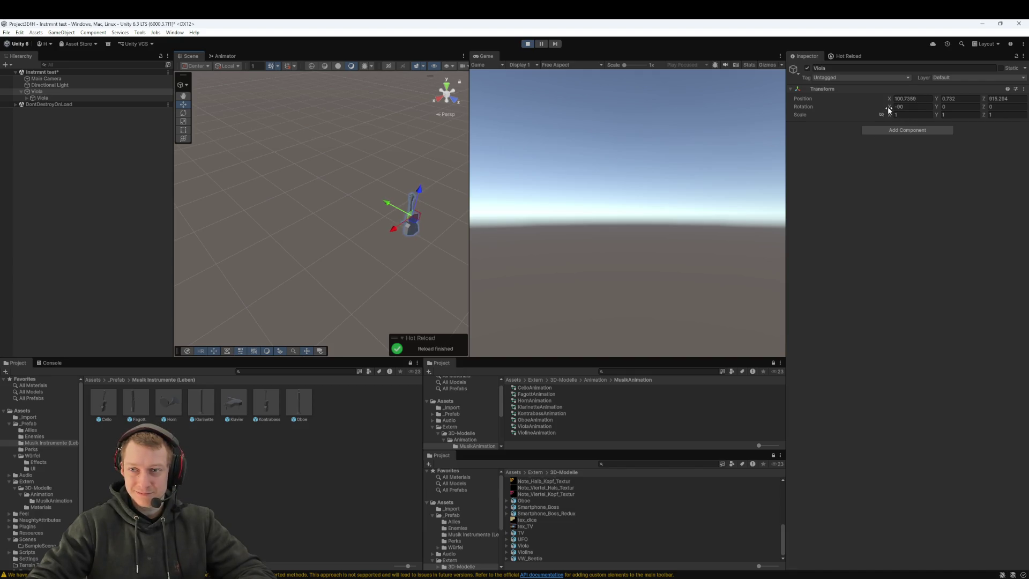
pyautogui.moveTo(885, 111)
pyautogui.mouseDown()
pyautogui.moveTo(1007, 110)
pyautogui.moveTo(83, 118)
pyautogui.moveTo(159, 138)
pyautogui.mouseUp()
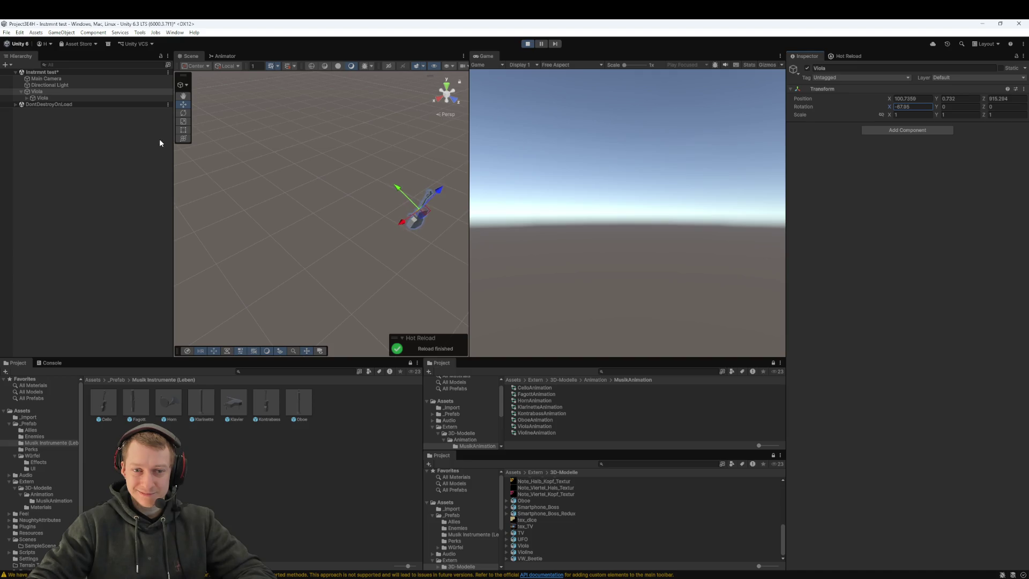
pyautogui.moveTo(272, 169)
pyautogui.mouseDown()
pyautogui.moveTo(200, 153)
pyautogui.moveTo(247, 141)
pyautogui.mouseUp()
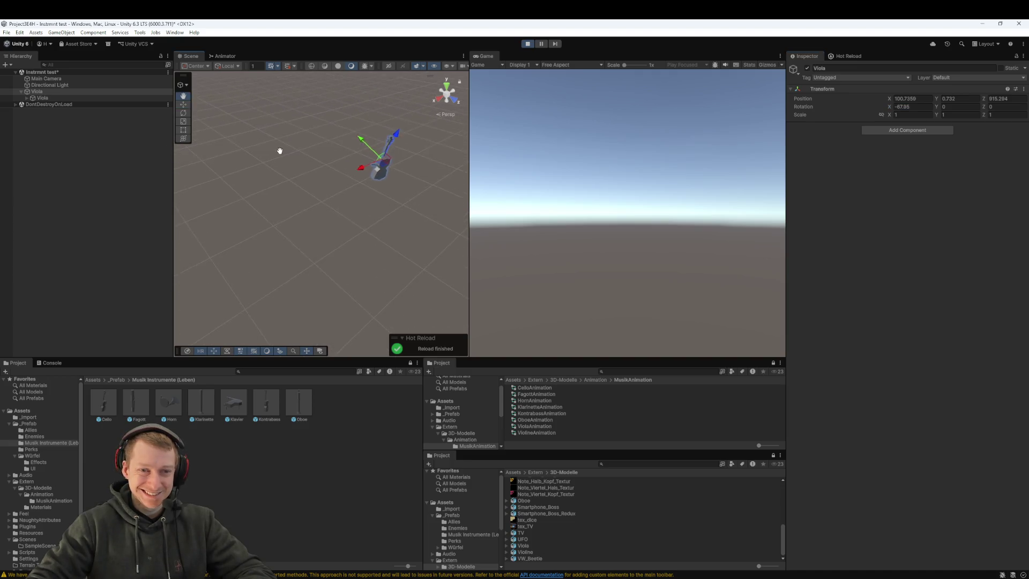
pyautogui.press('f')
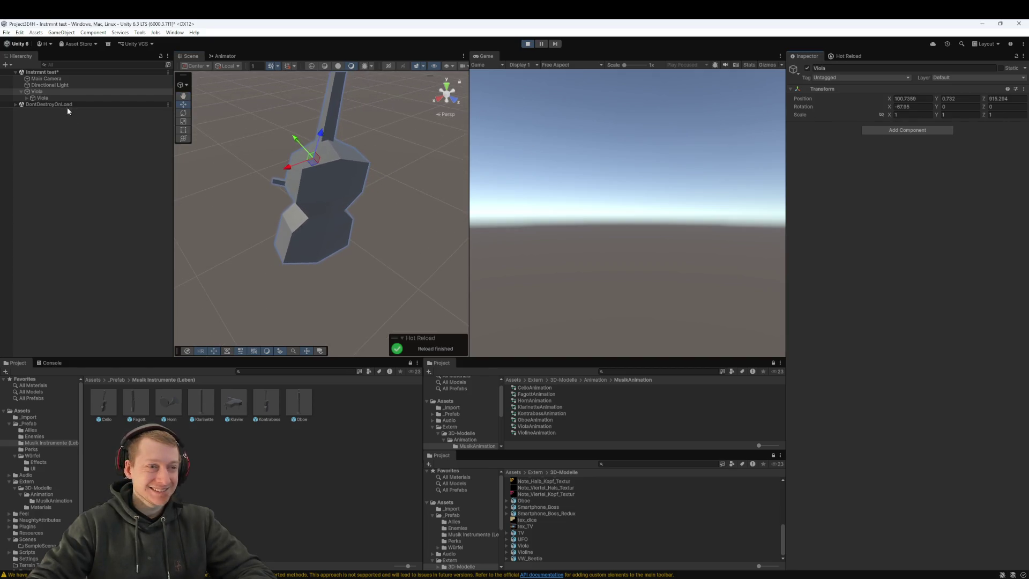
# - Save the parent Viola as a prefab in the Musik Instrumente (Leben) folder
pyautogui.click(48, 96)
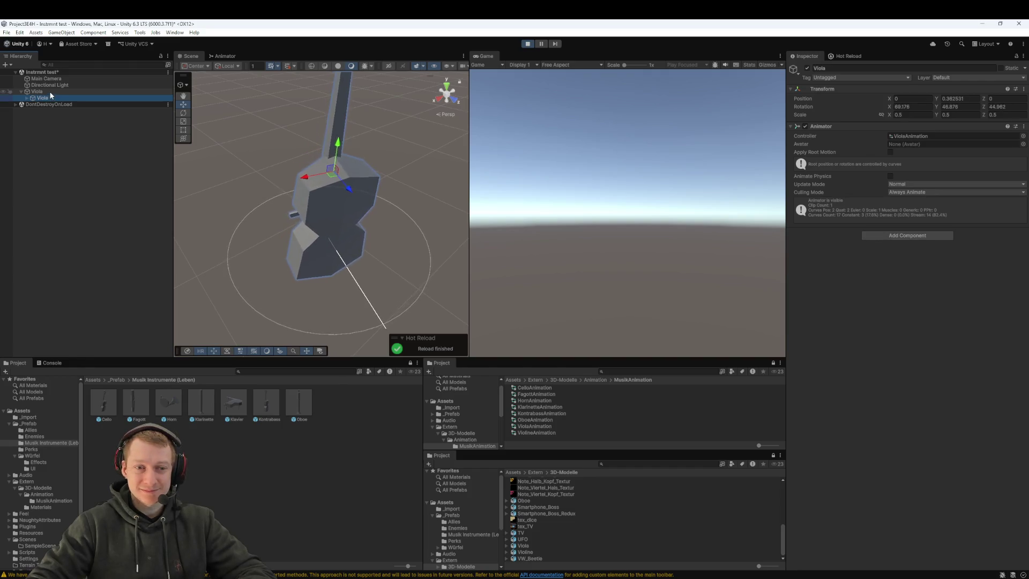
pyautogui.click(49, 91)
pyautogui.moveTo(278, 455); pyautogui.dragTo(295, 483)
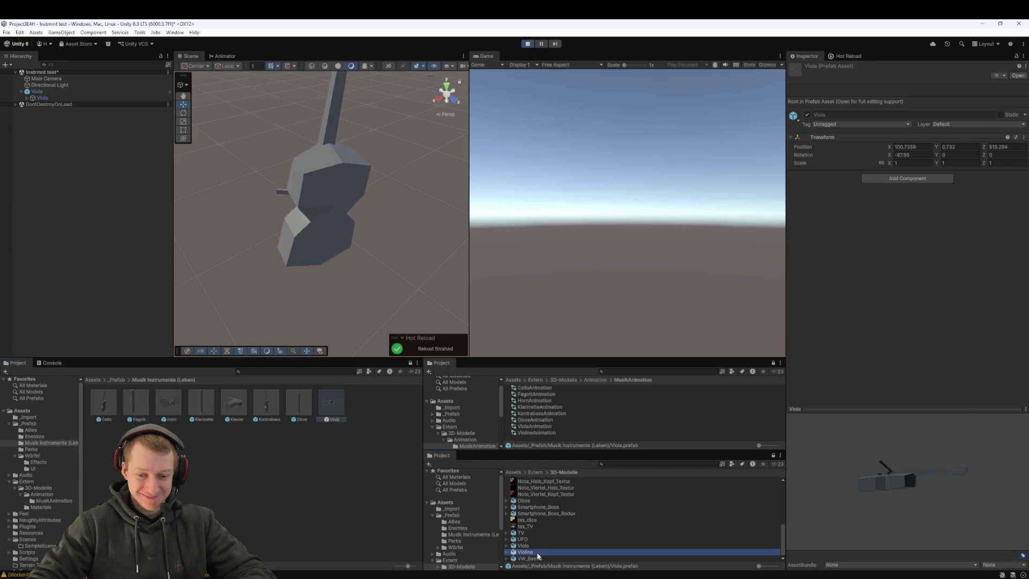
pyautogui.click(11, 216)
# - Stop Play mode and delete the Viola object from the scene
pyautogui.click(31, 92)
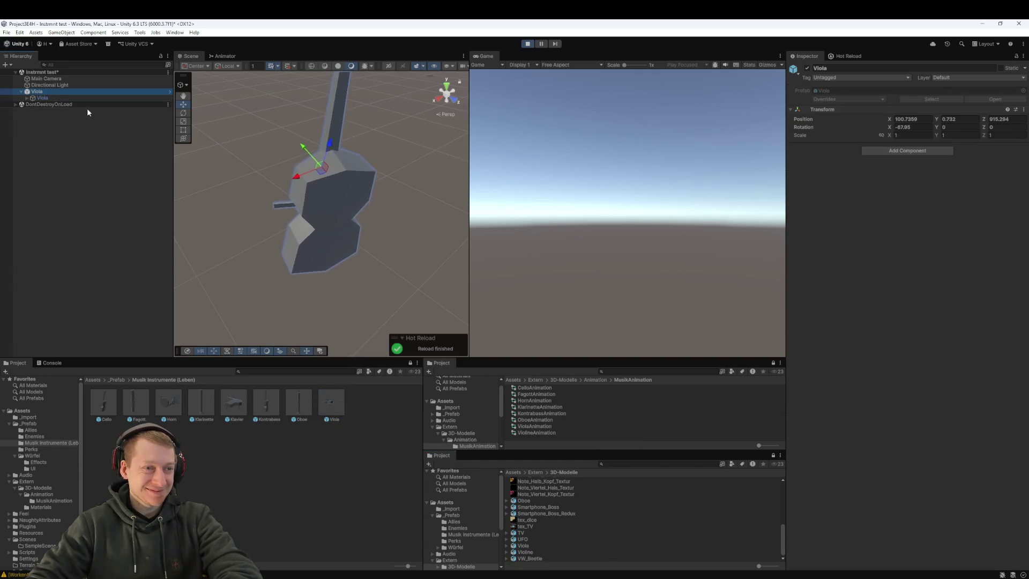
pyautogui.click(527, 43)
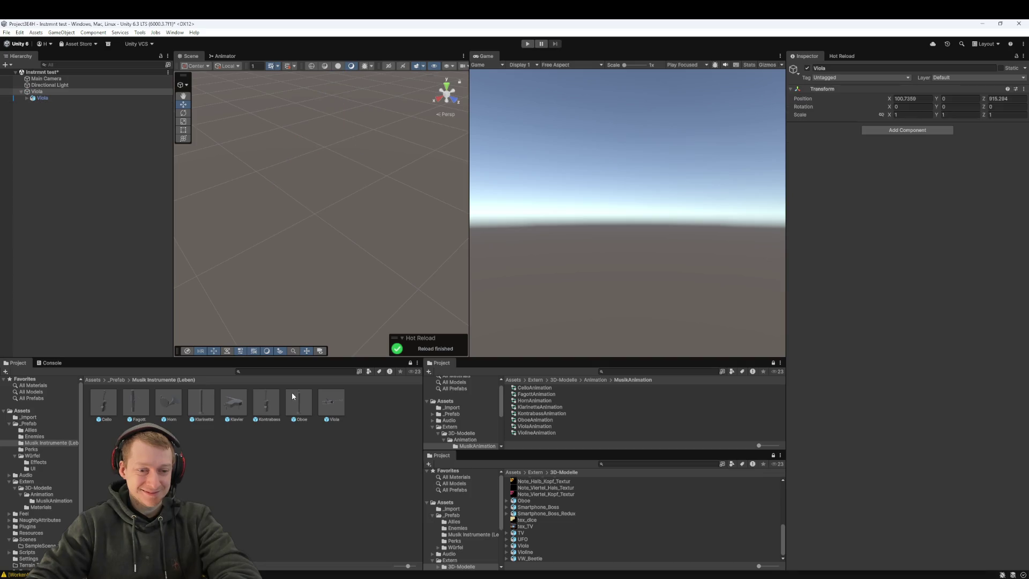
pyautogui.click(51, 90)
pyautogui.press('Delete')
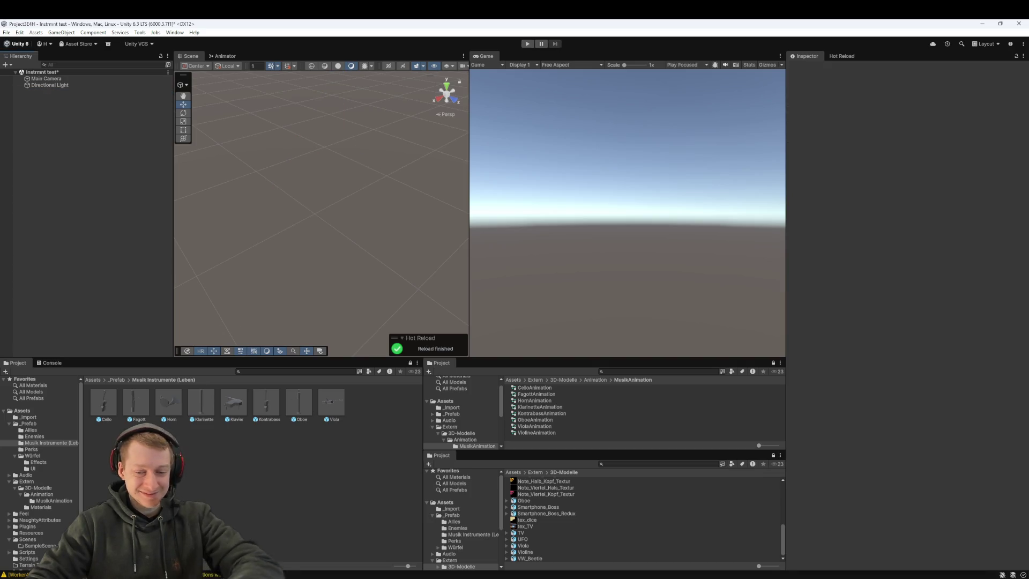
# - Create an empty GameObject named Violine and nest the Violine model under it
pyautogui.click(531, 553)
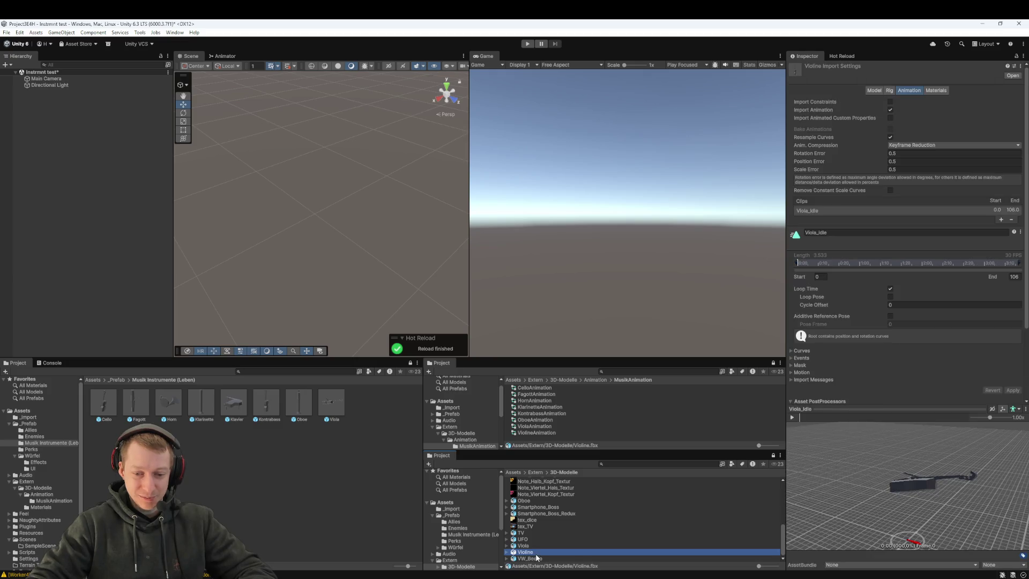
pyautogui.rightClick(67, 123)
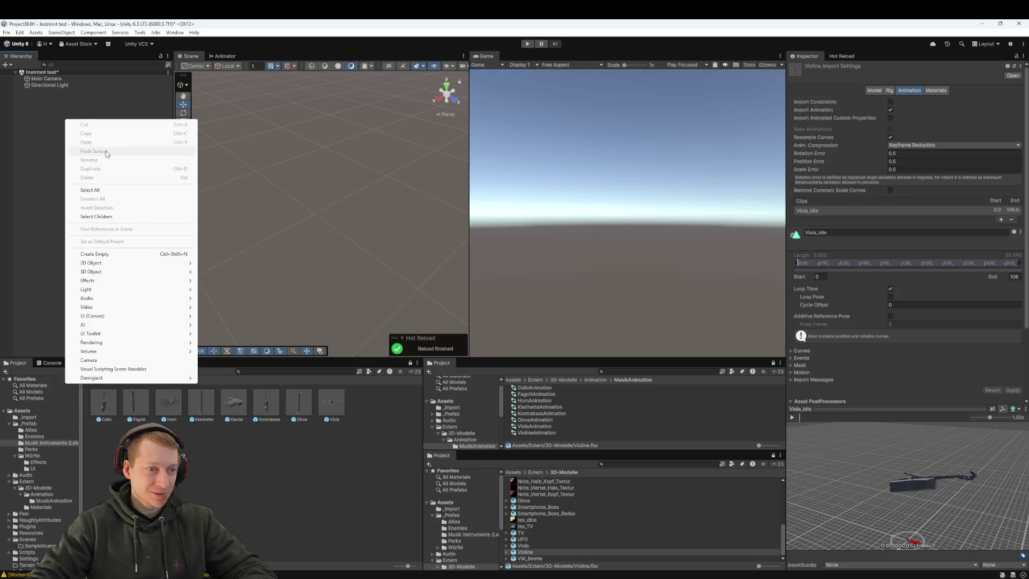
pyautogui.click(122, 253)
pyautogui.write('Viol')
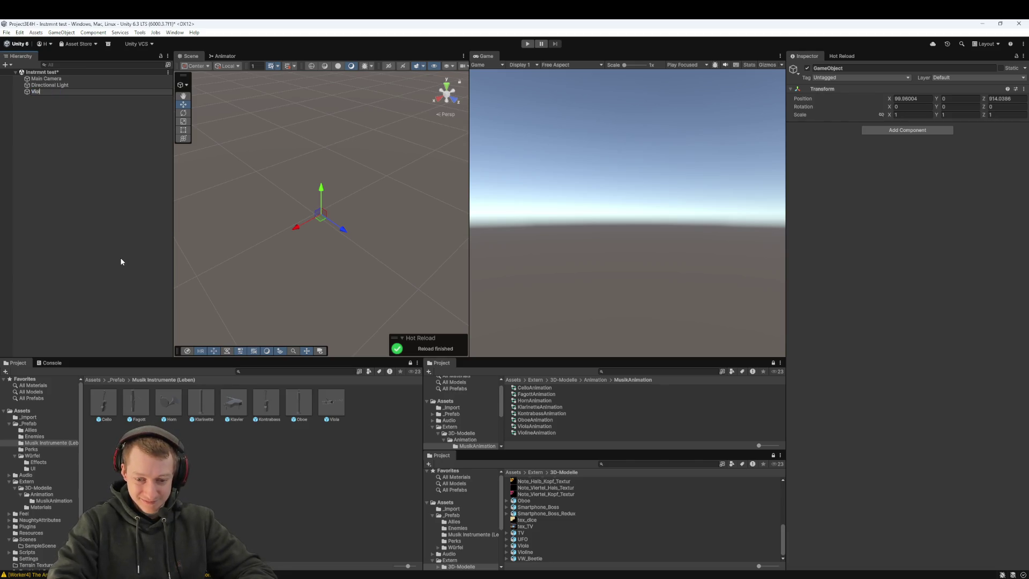
pyautogui.write('ine')
pyautogui.press('Return')
pyautogui.click(523, 552)
pyautogui.click(39, 91)
pyautogui.moveTo(29, 90); pyautogui.dragTo(38, 93)
# - Add an Animator to the Violine model with ViolineAnimation as its controller
pyautogui.click(907, 150)
pyautogui.click(891, 182)
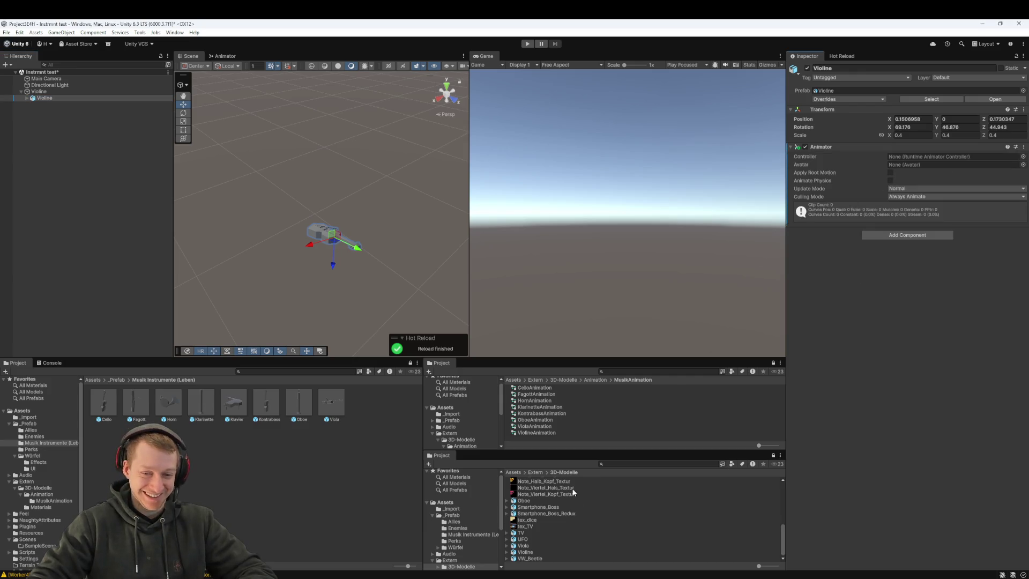
pyautogui.moveTo(554, 430)
pyautogui.mouseDown()
pyautogui.moveTo(577, 427)
pyautogui.moveTo(927, 156)
pyautogui.mouseUp()
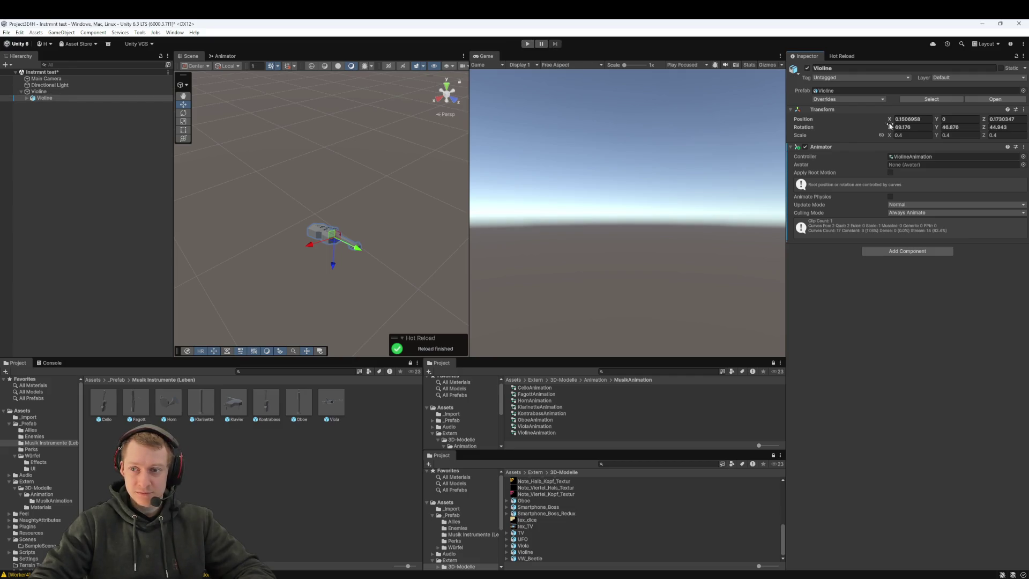
# - Zero the Violine model's position and rotation, then run the scene in Play mode
pyautogui.write('0')
pyautogui.press('Tab')
pyautogui.press('Tab')
pyautogui.write('0')
pyautogui.press('Tab')
pyautogui.write('0')
pyautogui.press('Tab')
pyautogui.write('0')
pyautogui.press('Tab')
pyautogui.write('0')
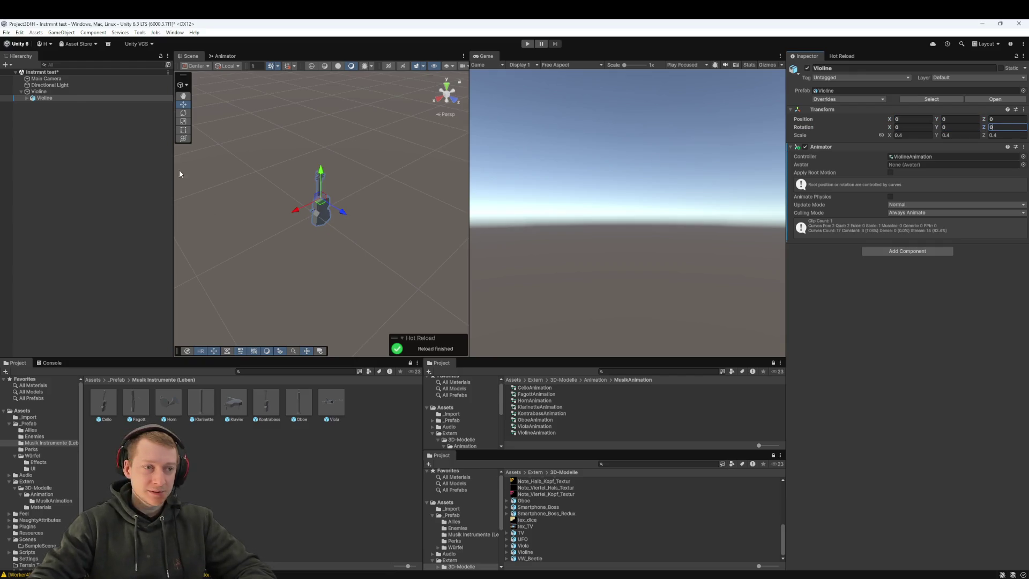
pyautogui.click(39, 91)
pyautogui.click(527, 44)
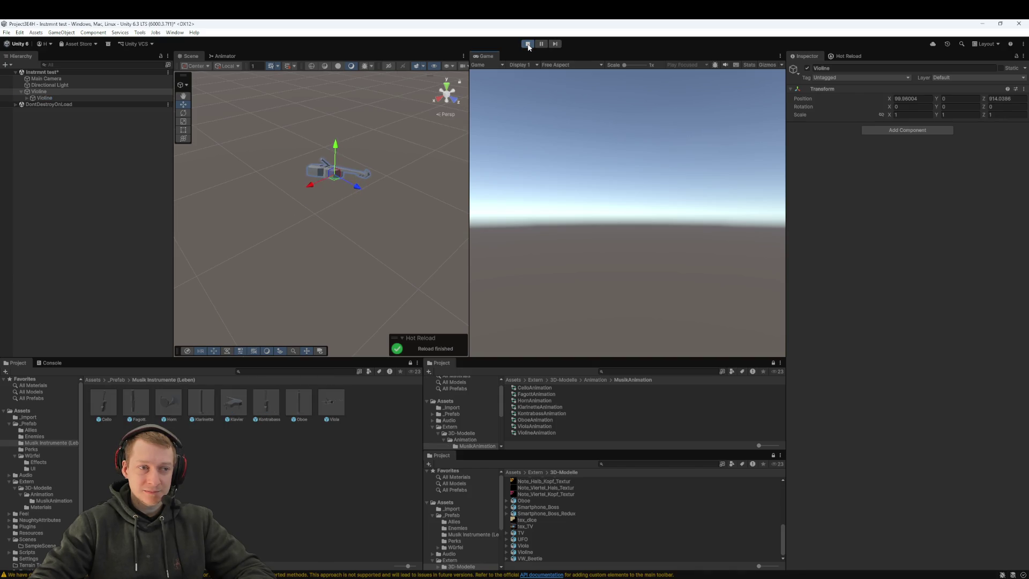
# - Tilt the parent Violine on its X rotation while test-running in Play mode
pyautogui.click(527, 45)
pyautogui.click(98, 98)
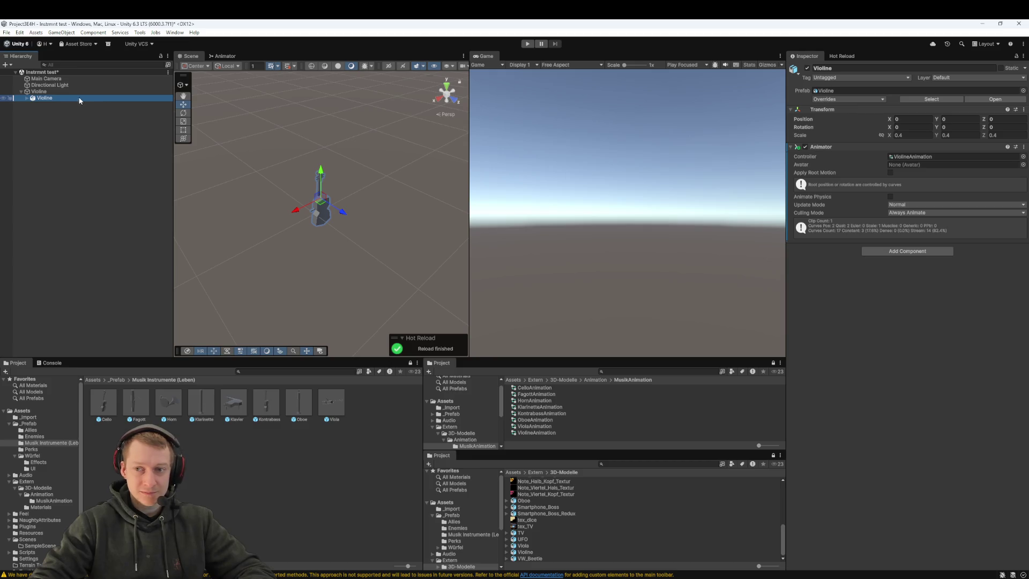
pyautogui.click(75, 92)
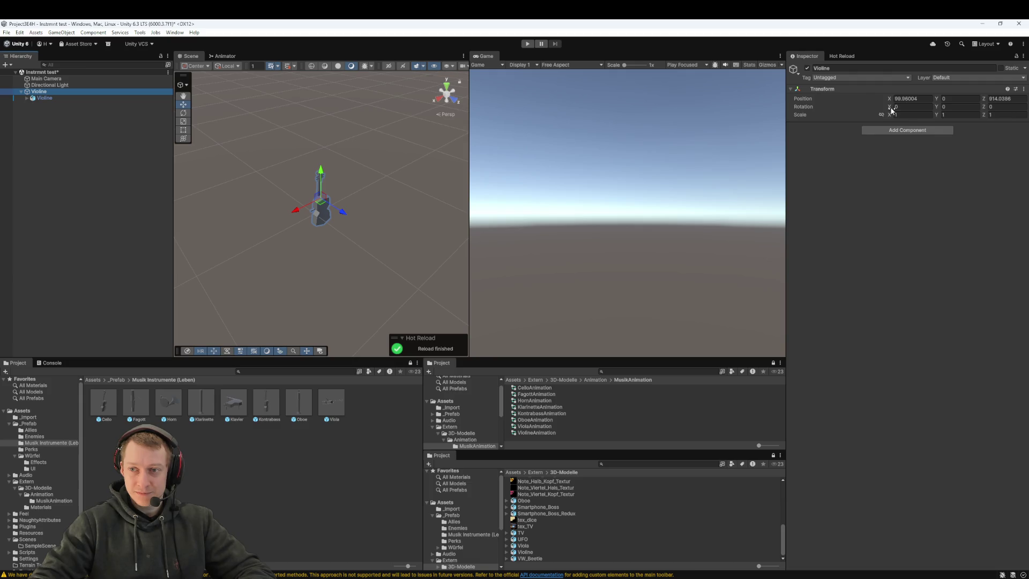
pyautogui.click(527, 43)
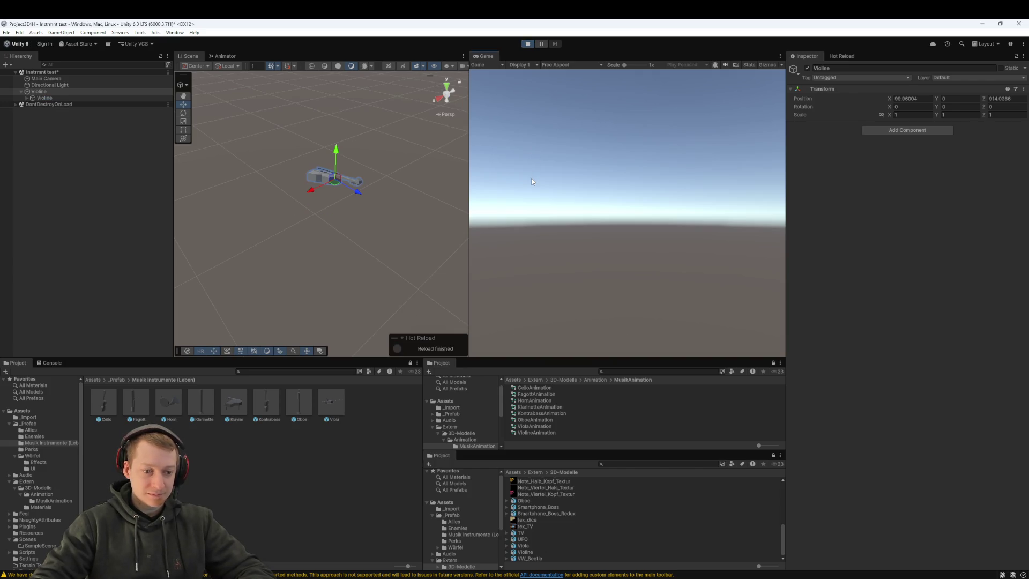
pyautogui.click(890, 108)
pyautogui.moveTo(891, 108)
pyautogui.mouseDown()
pyautogui.moveTo(718, 113)
pyautogui.moveTo(1001, 170)
pyautogui.moveTo(9, 174)
pyautogui.moveTo(55, 164)
pyautogui.mouseUp()
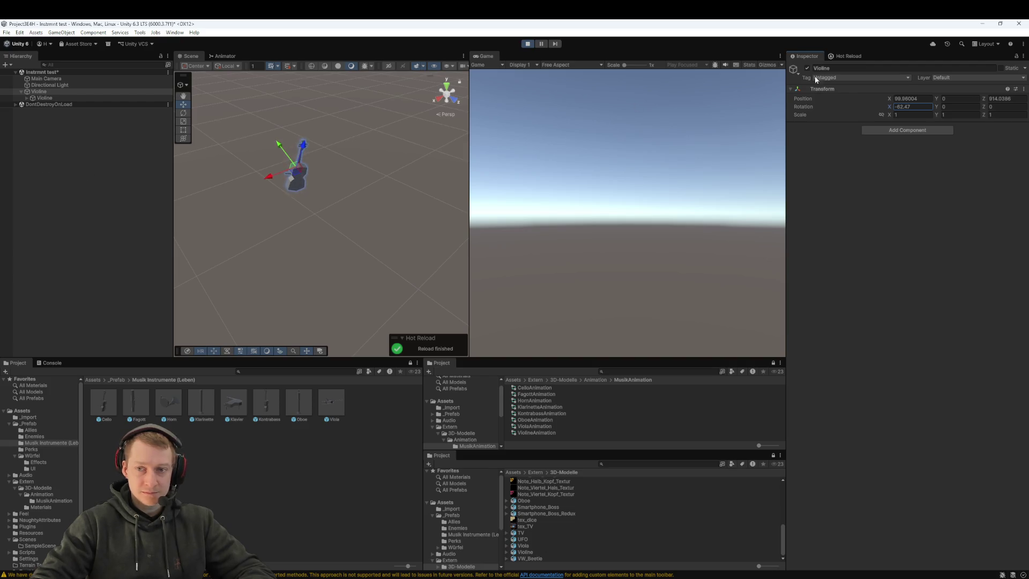
# - Set the Violine's X rotation to about -66.57, test it, and save it as a prefab
pyautogui.click(529, 47)
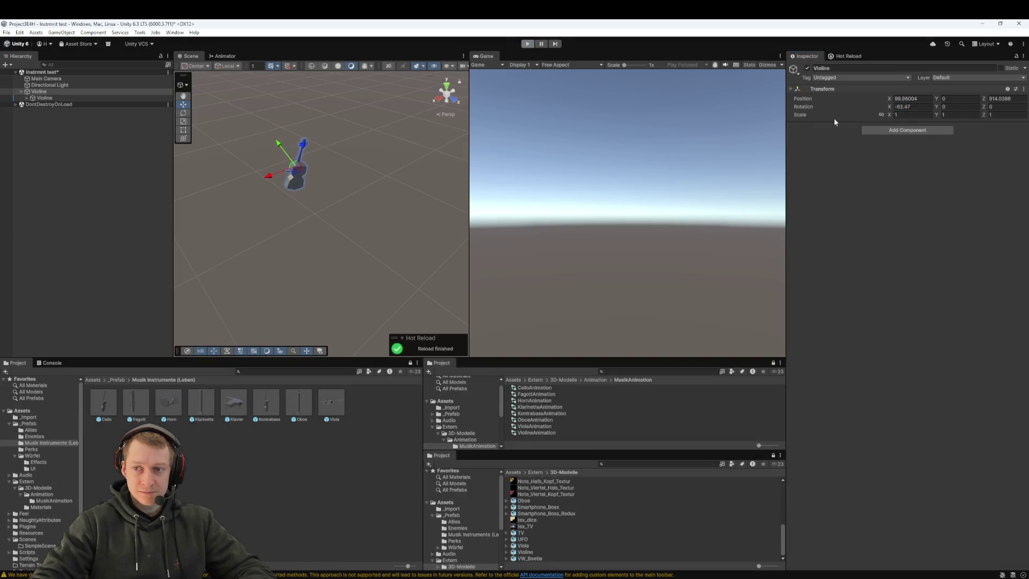
pyautogui.write('0-62')
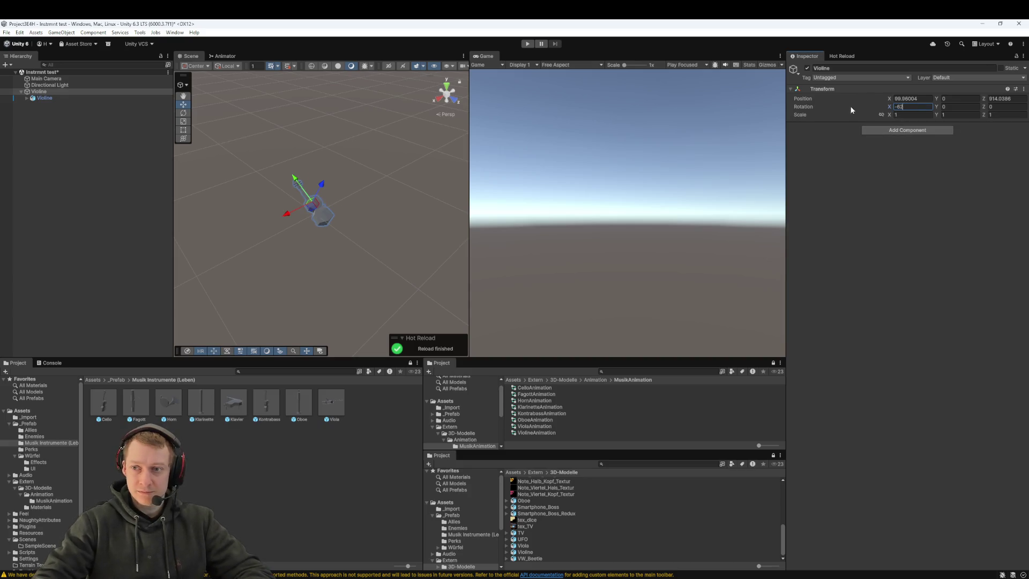
pyautogui.moveTo(909, 105)
pyautogui.mouseDown()
pyautogui.moveTo(213, 116)
pyautogui.moveTo(845, 214)
pyautogui.moveTo(30, 247)
pyautogui.moveTo(824, 255)
pyautogui.mouseUp()
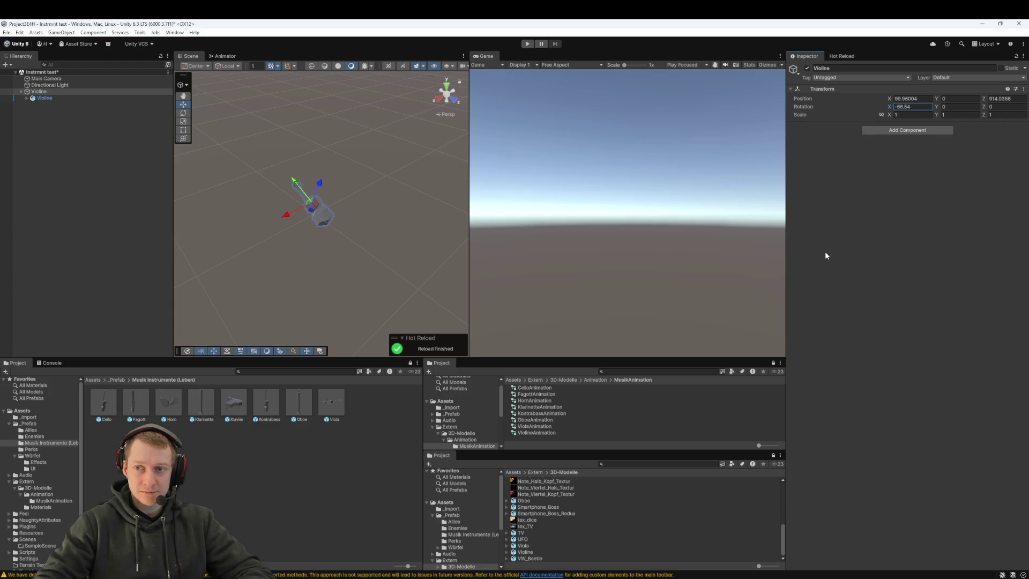
pyautogui.click(528, 45)
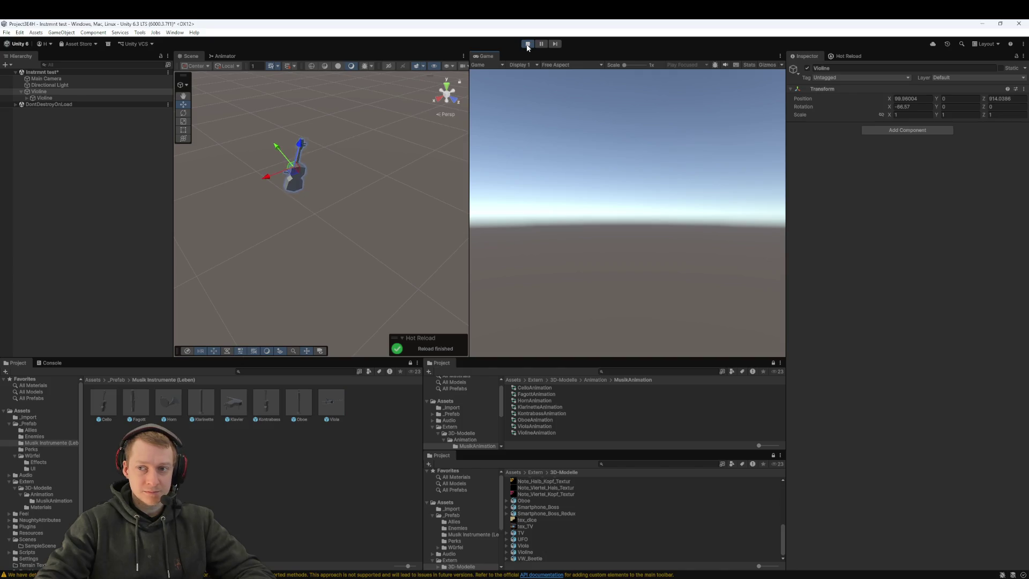
pyautogui.click(527, 45)
pyautogui.click(40, 92)
pyautogui.moveTo(48, 91)
pyautogui.mouseDown()
pyautogui.moveTo(285, 476)
pyautogui.moveTo(355, 442)
pyautogui.mouseUp()
# - Compare the new Violine prefab with the Viola prefab in Musik Instrumente (Leben)
pyautogui.click(331, 408)
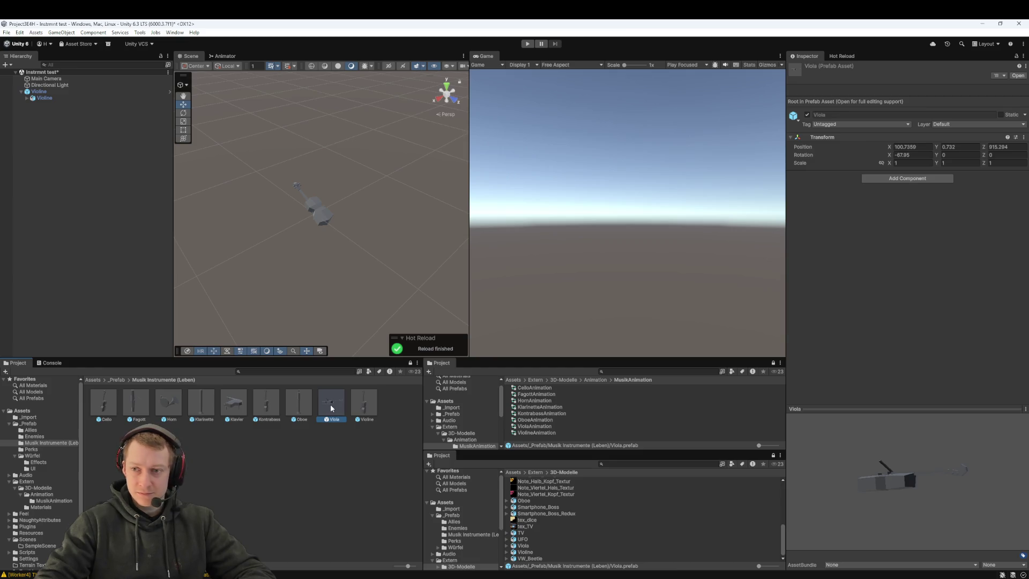
pyautogui.click(366, 410)
pyautogui.click(343, 403)
pyautogui.click(368, 405)
# - Delete Violine from the scene and return to the _Prefab folder
pyautogui.click(343, 407)
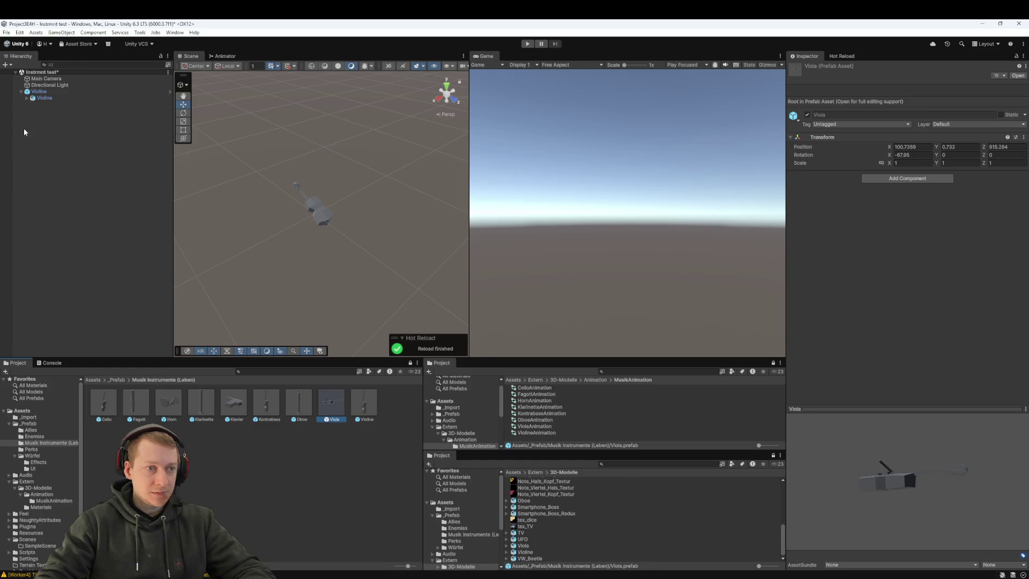
pyautogui.click(24, 128)
pyautogui.click(50, 92)
pyautogui.press('Delete')
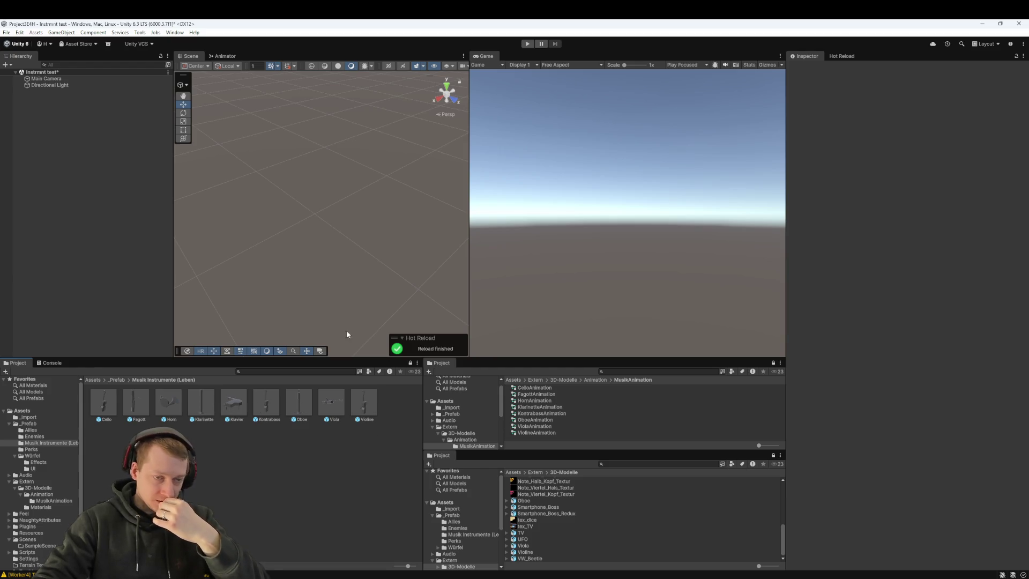
pyautogui.click(97, 380)
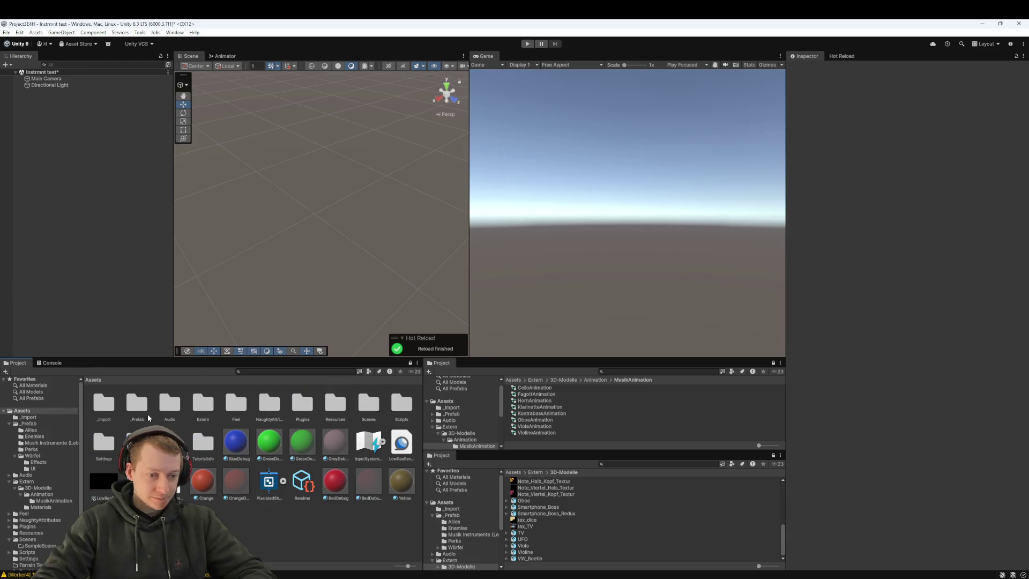
# - Load MainScene without saving the Instrmnt test scene, then switch to Fork
pyautogui.doubleClick(369, 405)
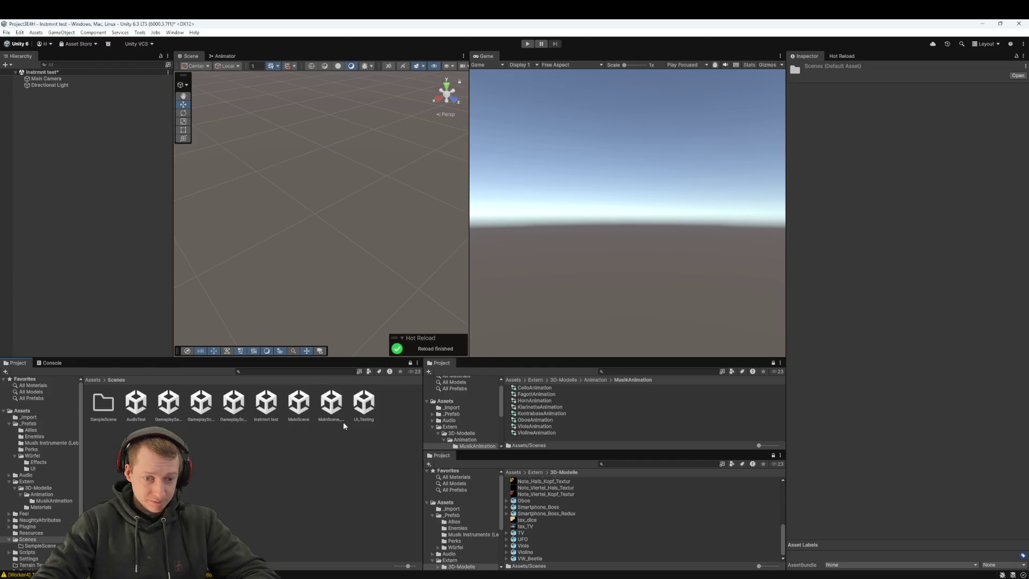
pyautogui.doubleClick(302, 406)
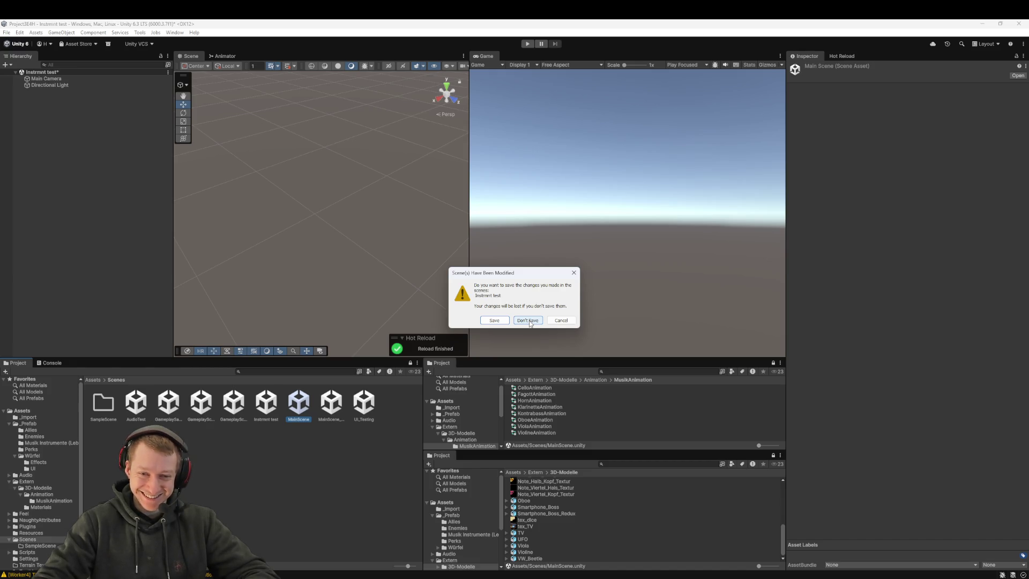
pyautogui.click(528, 320)
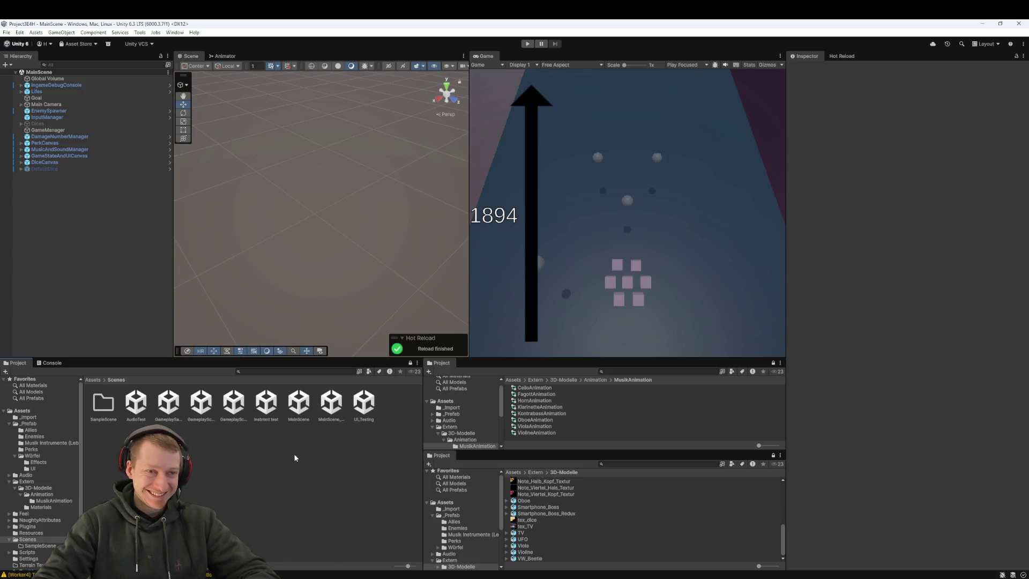
pyautogui.hotkey('alt', 'Tab')
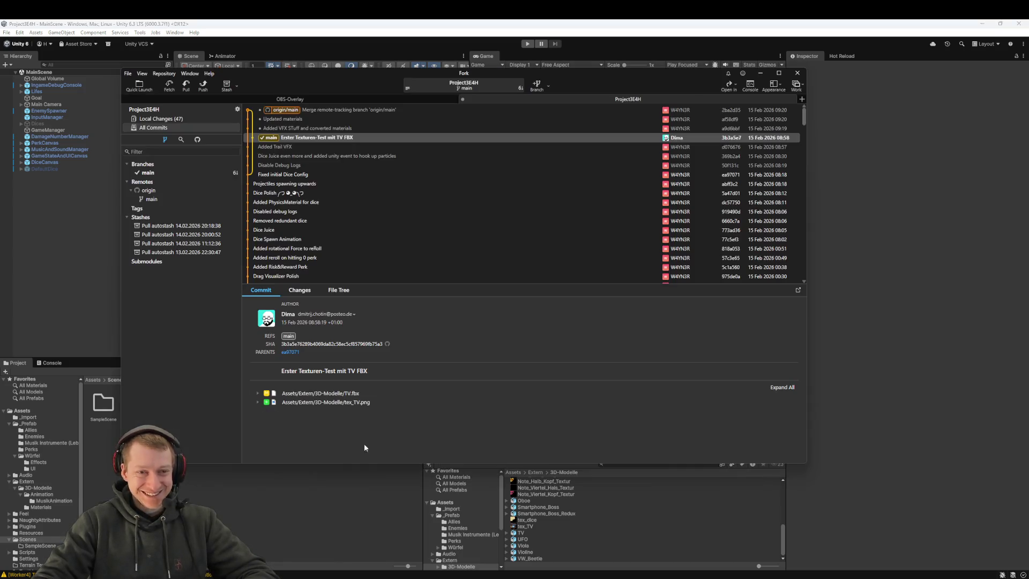
# - Discard the changes to Instrmnt test.unity and its .meta file
pyautogui.click(167, 120)
pyautogui.scroll(-10, 290, 177)
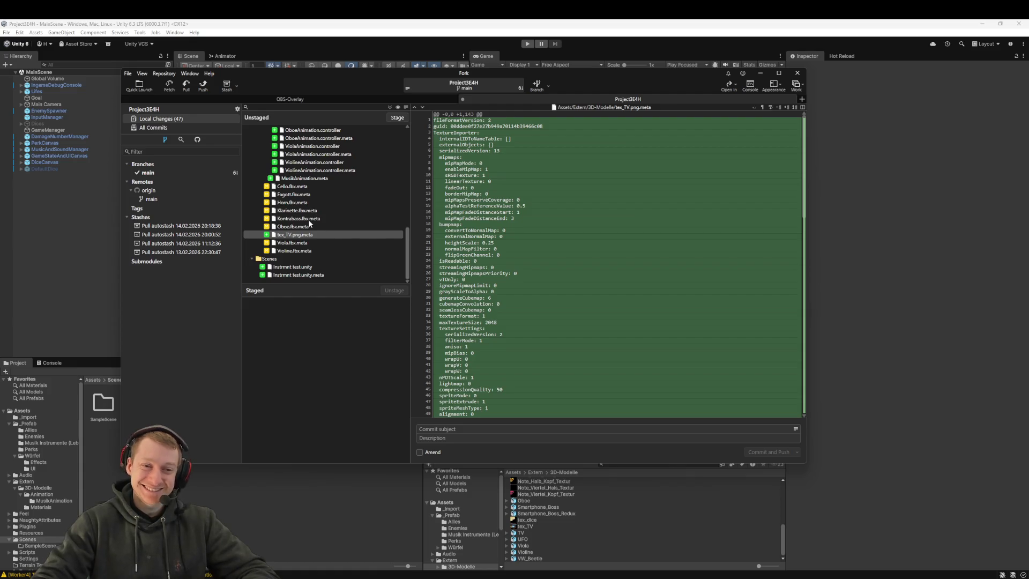
pyautogui.click(290, 266)
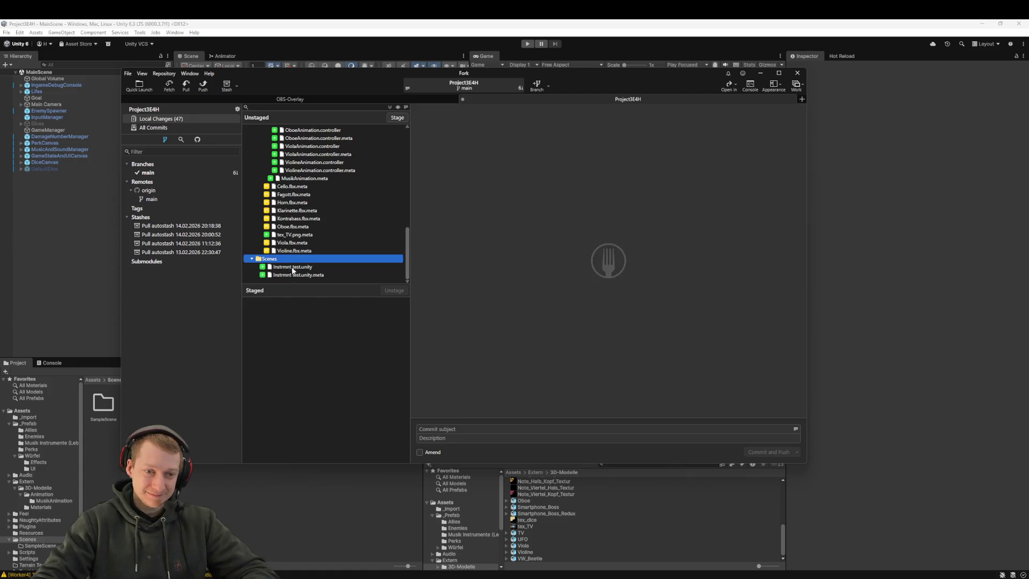
pyautogui.keyDown('shift'); pyautogui.click(292, 274); pyautogui.keyUp('shift')
pyautogui.rightClick(308, 271)
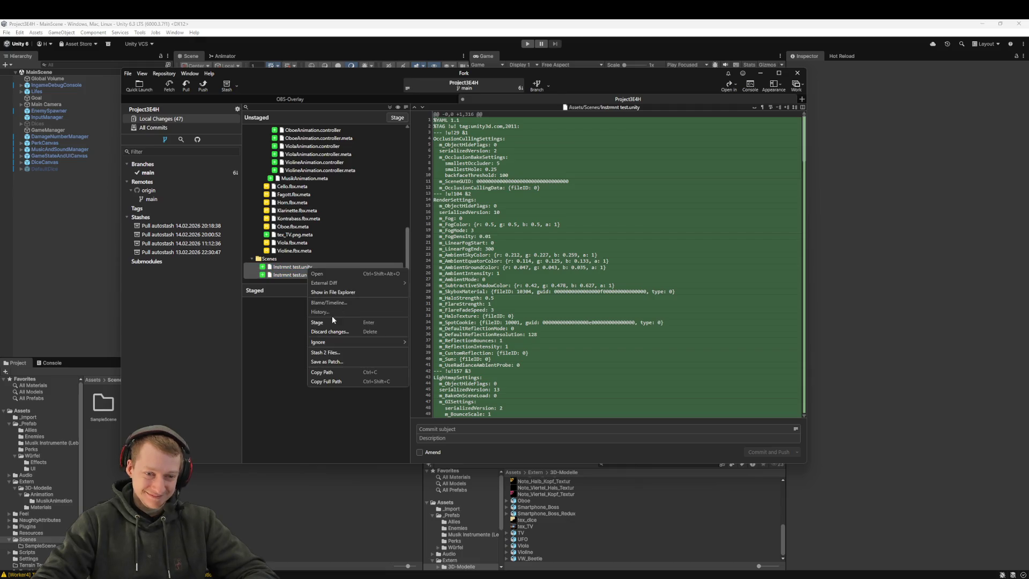
pyautogui.click(328, 332)
pyautogui.click(517, 274)
pyautogui.scroll(10, 309, 242)
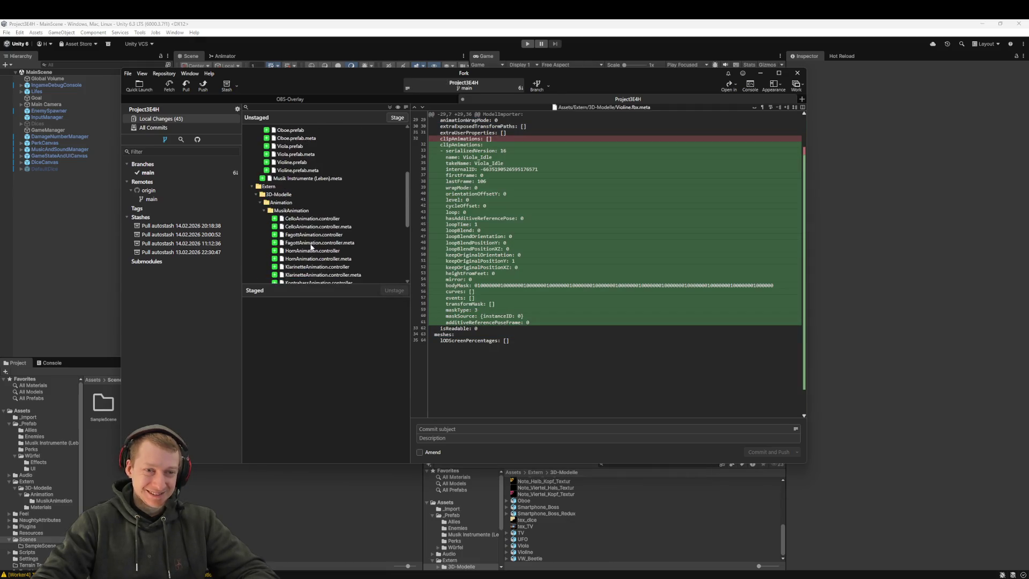
# - Fetch from origin and bring up the pull options
pyautogui.click(169, 85)
pyautogui.click(515, 283)
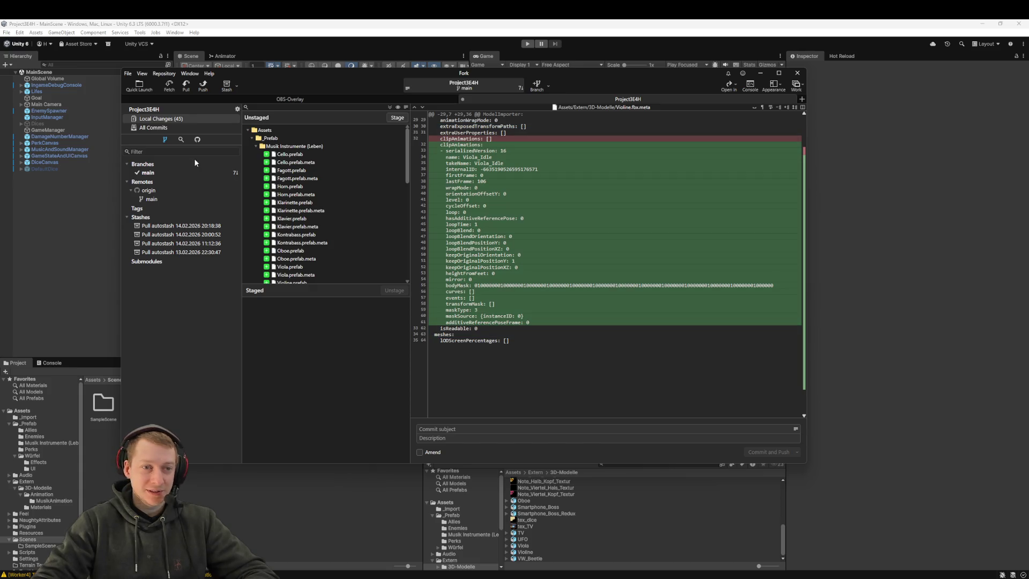
pyautogui.click(186, 86)
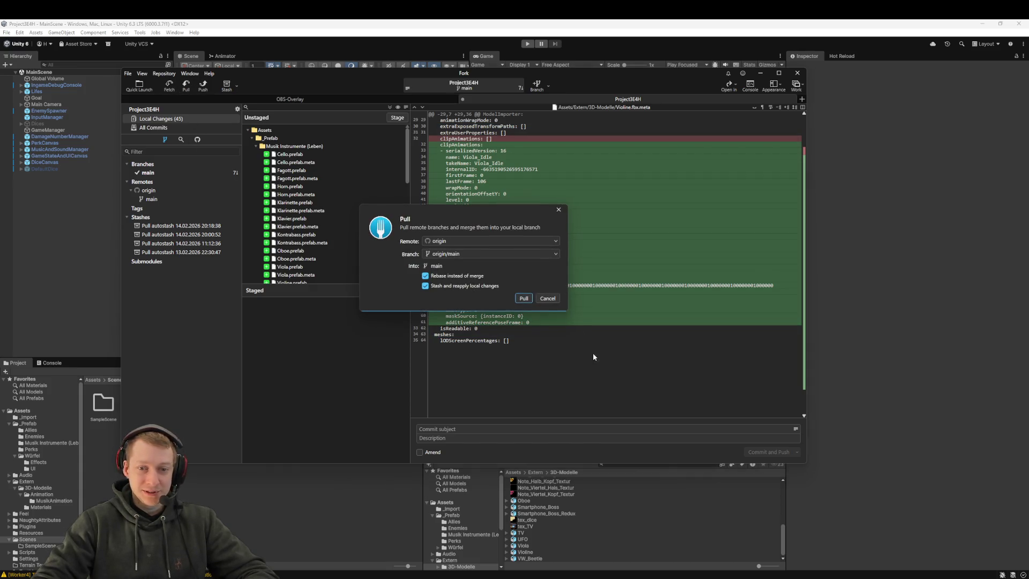
# - Pull origin/main into main, fetch again and pull once more until up to date
pyautogui.click(523, 298)
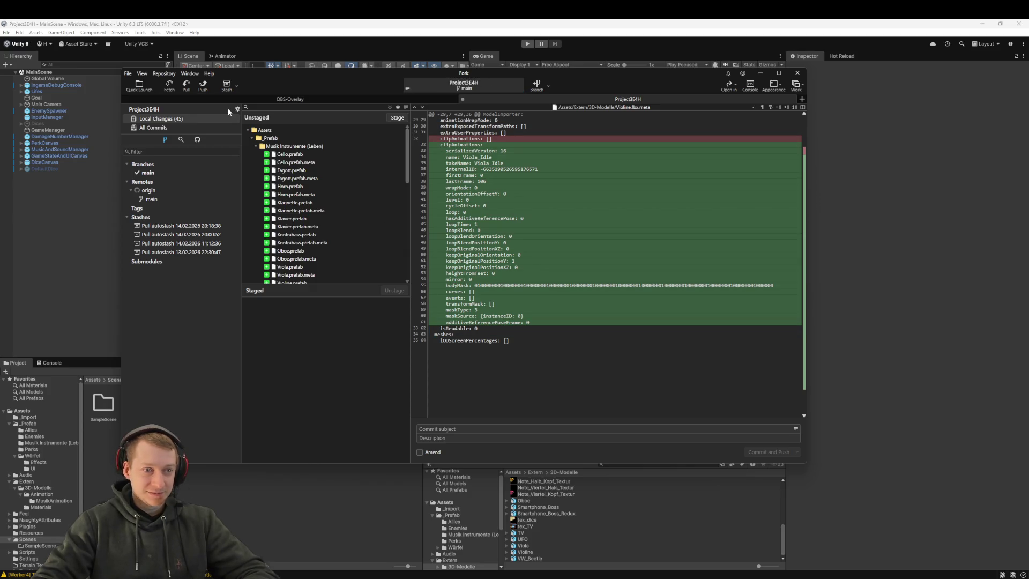
pyautogui.click(169, 88)
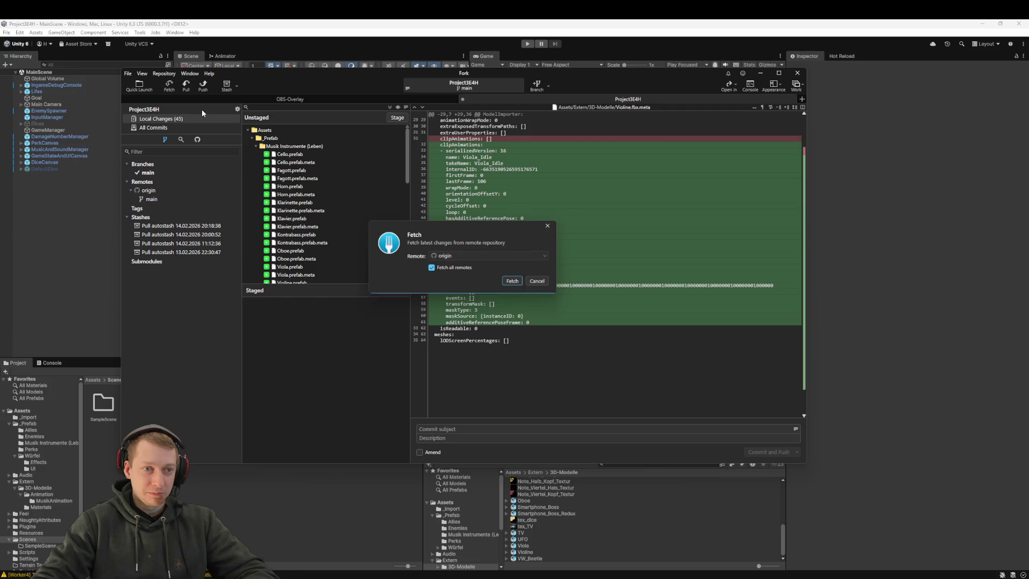
pyautogui.click(520, 287)
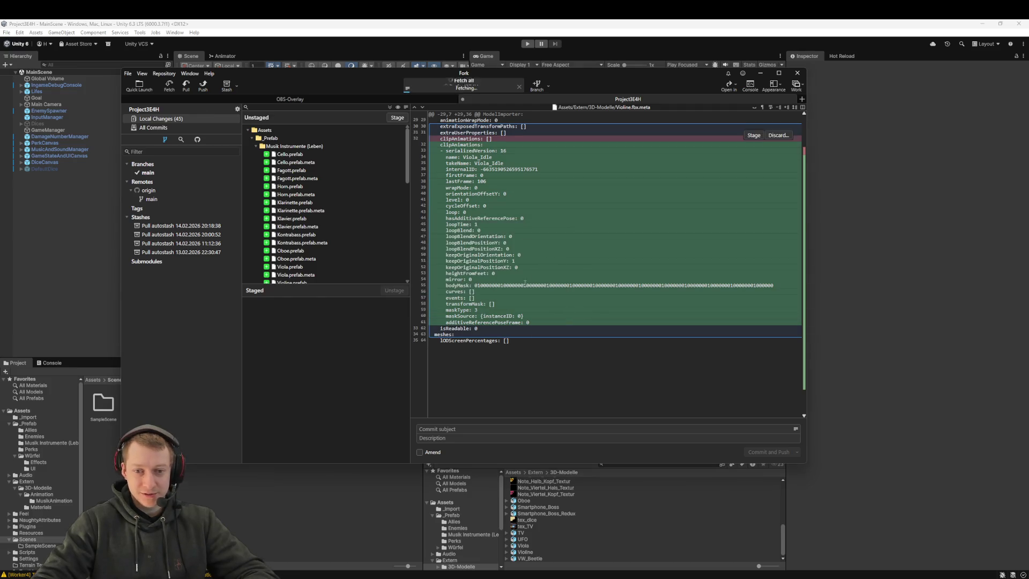
pyautogui.click(185, 86)
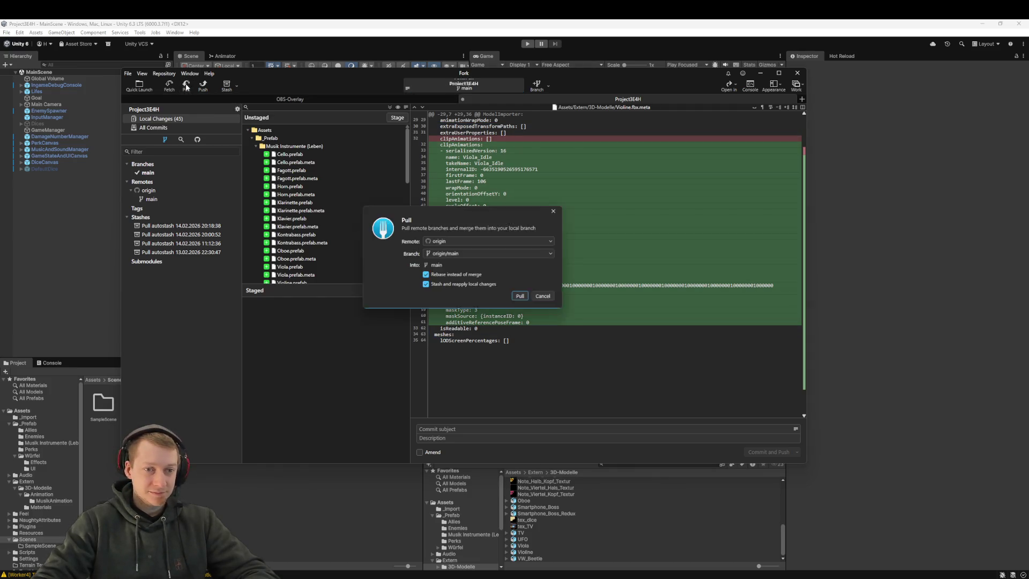
pyautogui.click(524, 298)
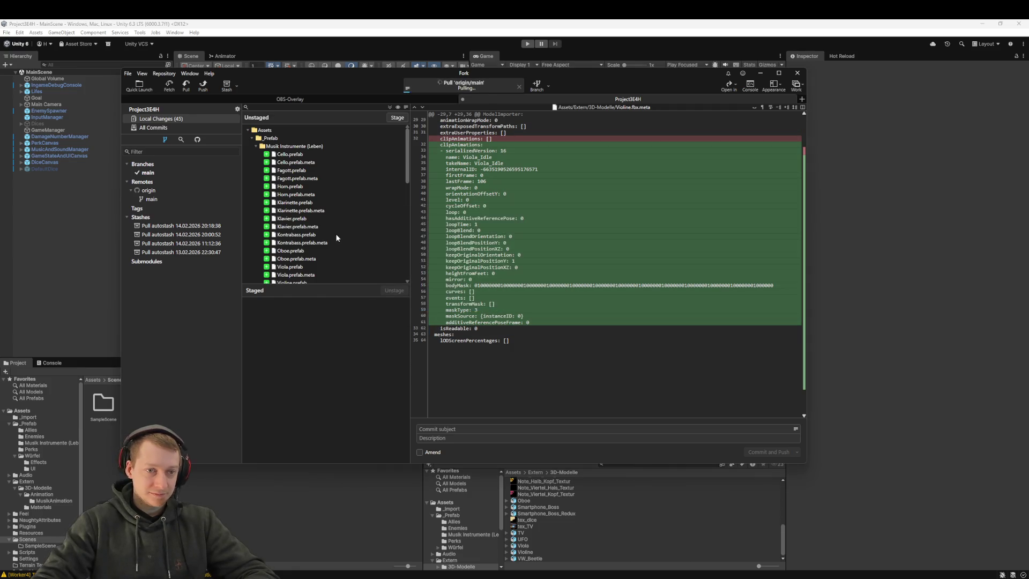
# - Stage all 45 changed files for commit
pyautogui.scroll(10, 321, 230)
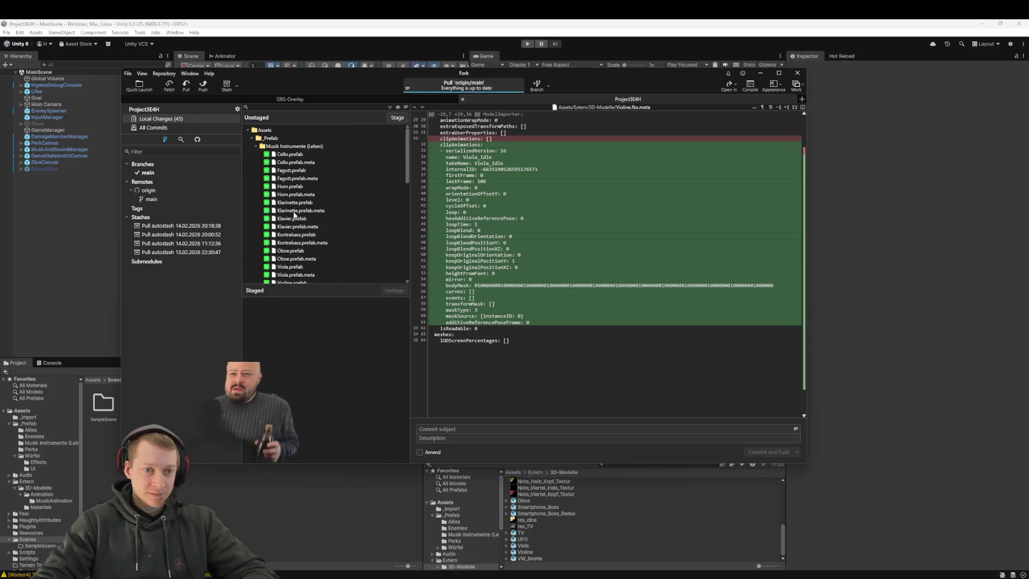
pyautogui.hotkey('ctrl', 'a')
pyautogui.moveTo(321, 206)
pyautogui.mouseDown()
pyautogui.moveTo(333, 375)
pyautogui.moveTo(332, 343)
pyautogui.mouseUp()
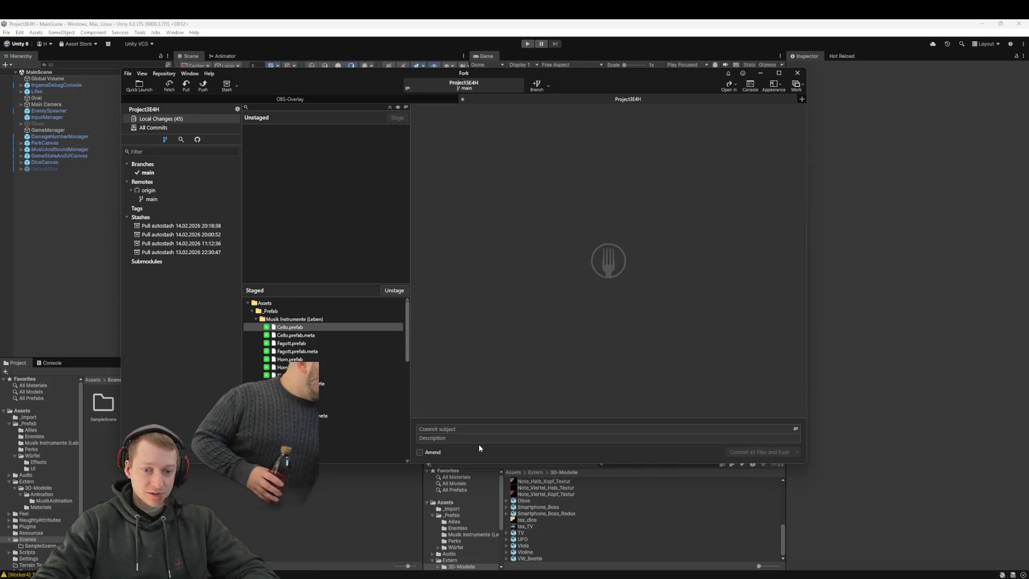
# - Commit the 45 files as 'feat: add music instrument prefab objects', push, and return to Unity
pyautogui.click(460, 428)
pyautogui.write('feat: a')
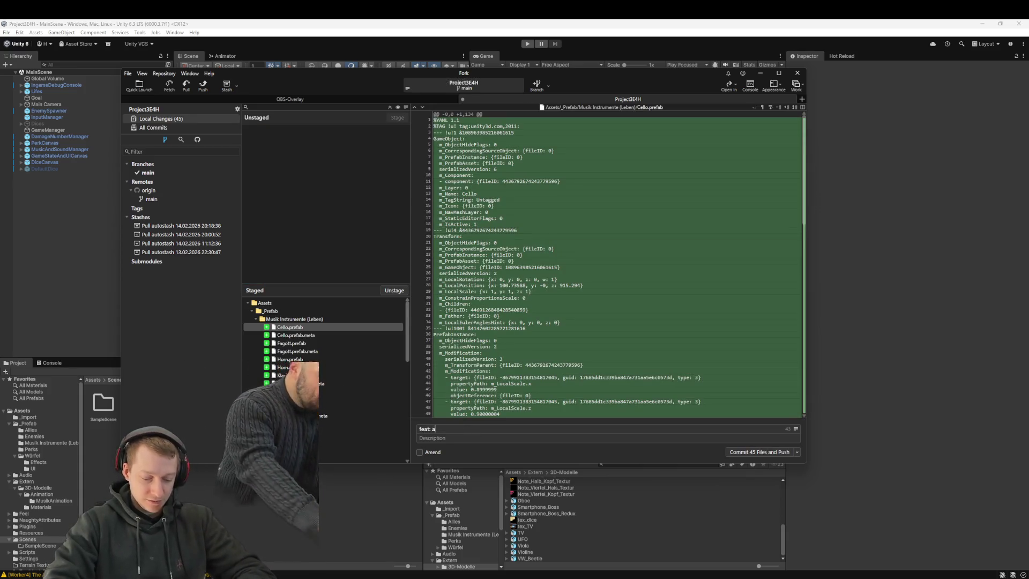
pyautogui.write('dd music instrume')
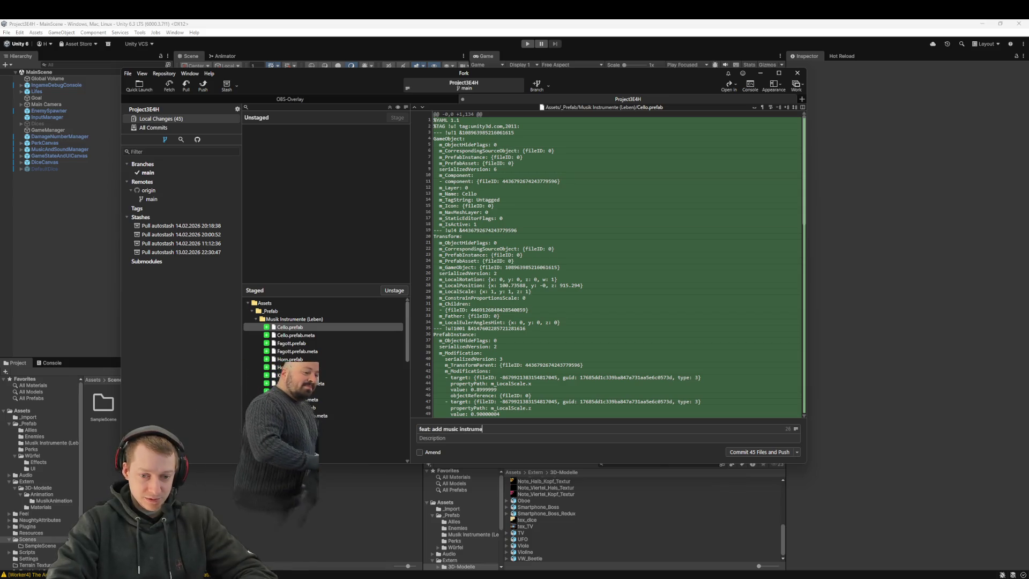
pyautogui.write('nt prefab objects')
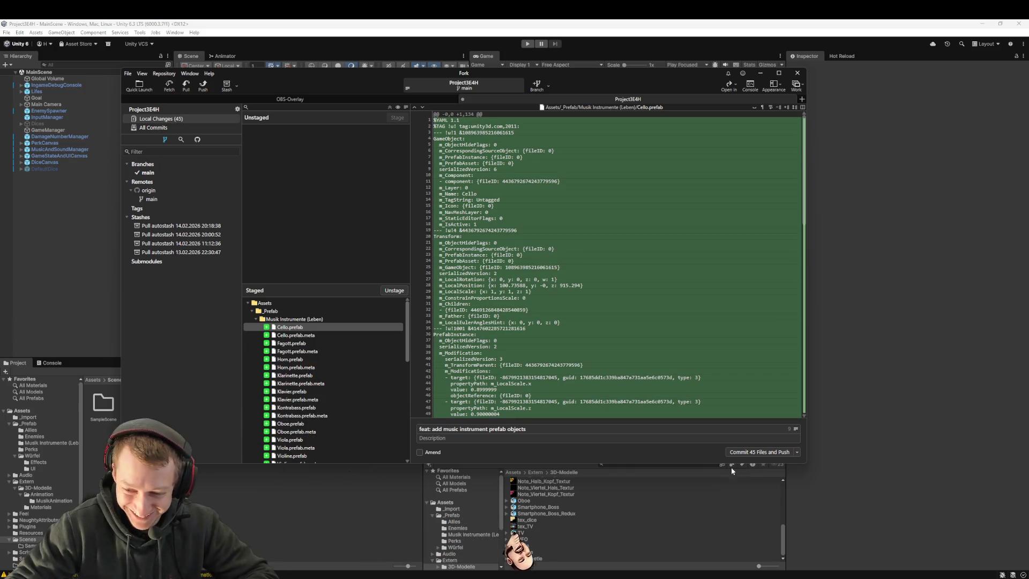
pyautogui.click(740, 453)
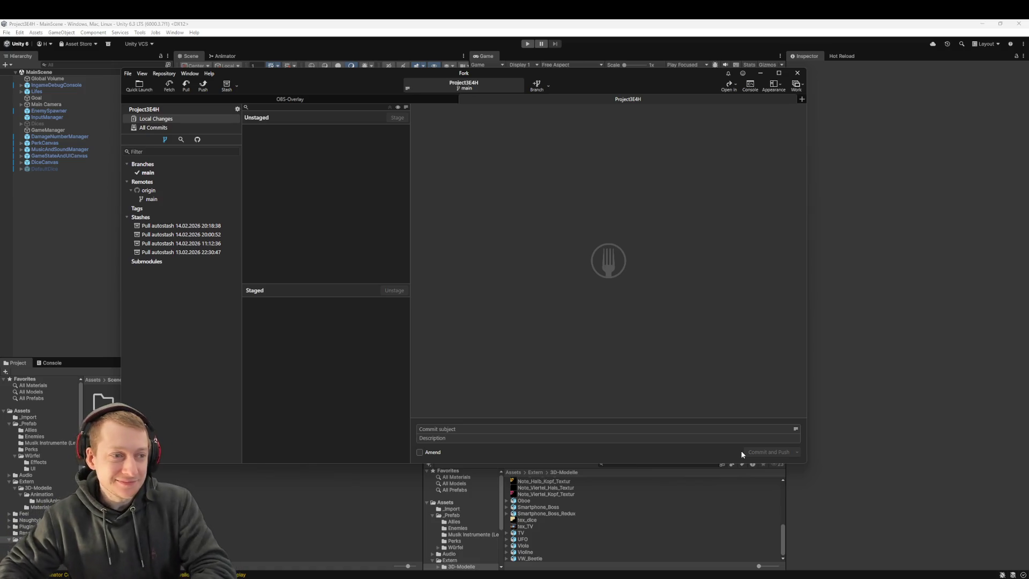
pyautogui.click(88, 259)
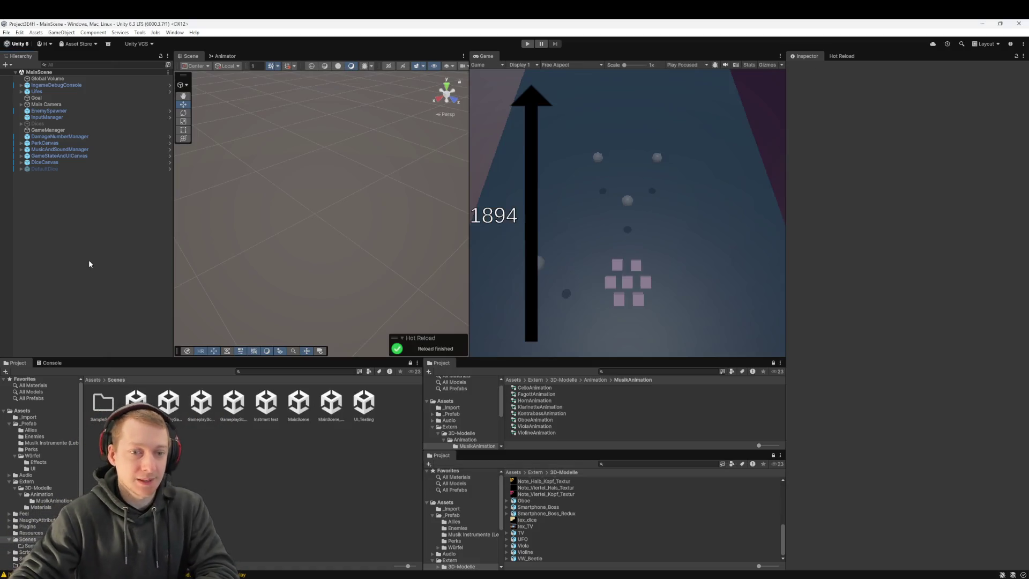
# - Inspect the grey Lifes bar among the enemy cubes, then switch to the 3E4H GDD document
pyautogui.moveTo(280, 270)
pyautogui.mouseDown()
pyautogui.moveTo(371, 237)
pyautogui.moveTo(356, 278)
pyautogui.moveTo(317, 191)
pyautogui.moveTo(346, 214)
pyautogui.moveTo(374, 202)
pyautogui.moveTo(368, 226)
pyautogui.moveTo(278, 185)
pyautogui.moveTo(296, 197)
pyautogui.moveTo(519, 213)
pyautogui.moveTo(526, 145)
pyautogui.moveTo(556, 133)
pyautogui.mouseUp()
pyautogui.click(368, 220)
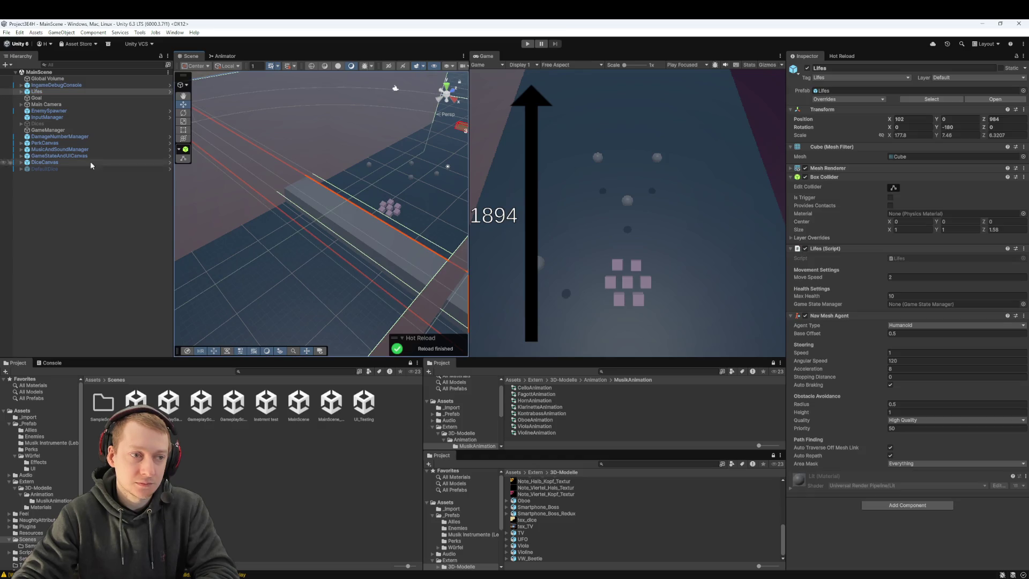
pyautogui.moveTo(384, 240); pyautogui.dragTo(378, 237)
pyautogui.scroll(3, 371, 239)
pyautogui.scroll(2, 388, 258)
pyautogui.scroll(2, 378, 236)
pyautogui.scroll(-5, 377, 239)
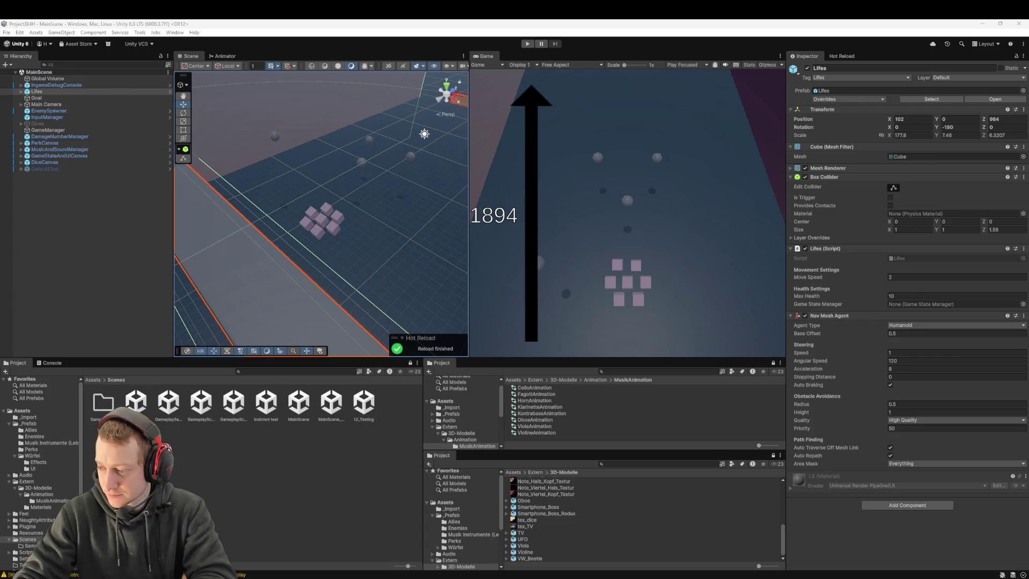
pyautogui.hotkey('alt', 'Tab')
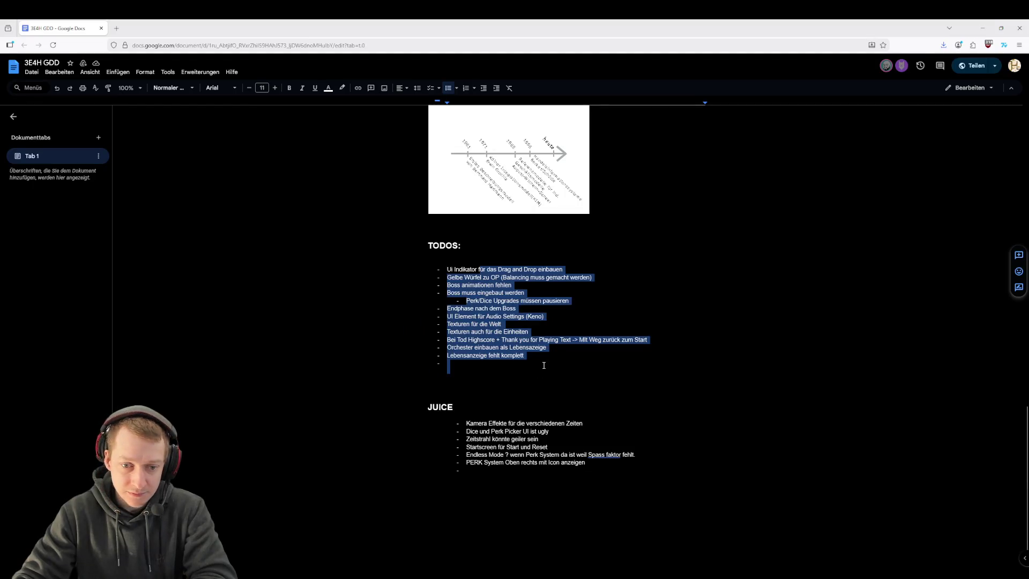
# - Highlight the Orchester line in the TODO list to read it, then minimize the browser
pyautogui.press('Right')
pyautogui.moveTo(558, 349)
pyautogui.mouseDown()
pyautogui.moveTo(622, 356)
pyautogui.moveTo(682, 342)
pyautogui.mouseUp()
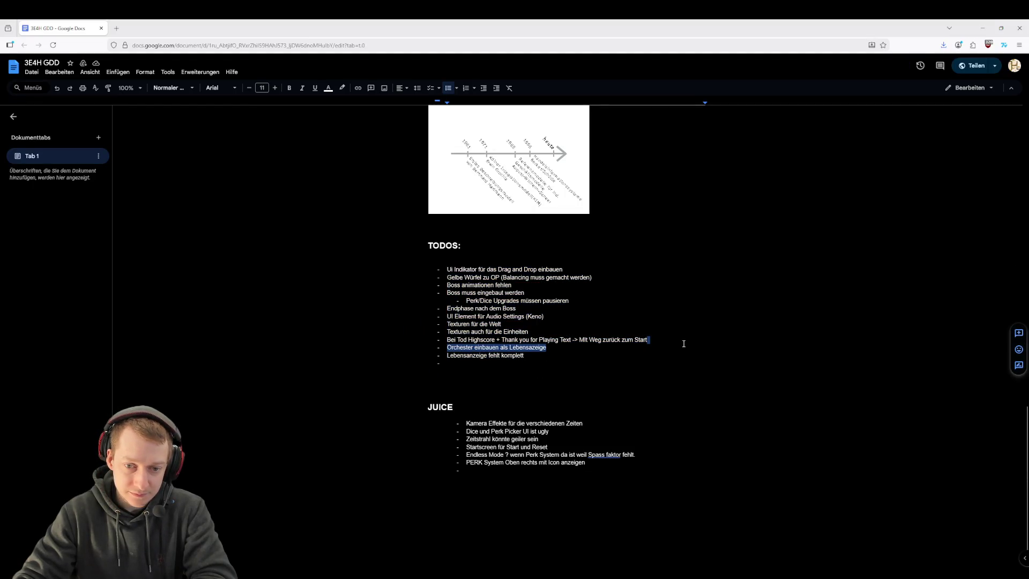
pyautogui.click(641, 352)
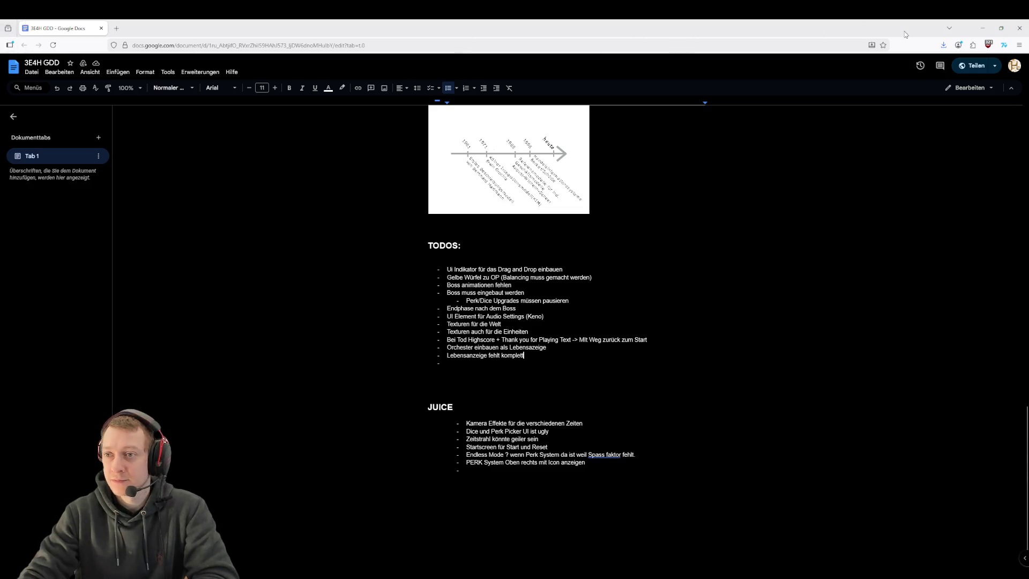
pyautogui.click(976, 32)
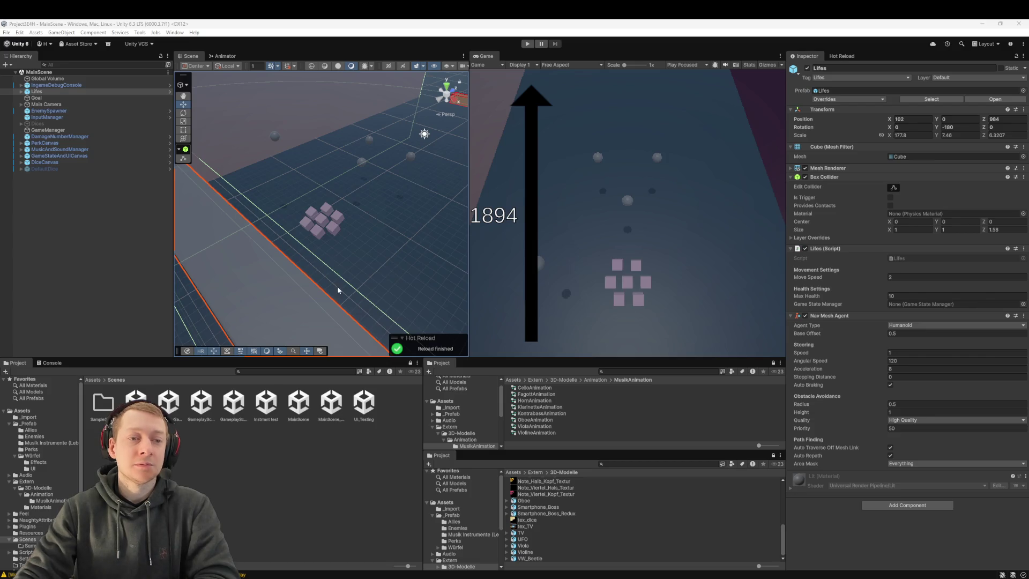
pyautogui.scroll(10, 338, 284)
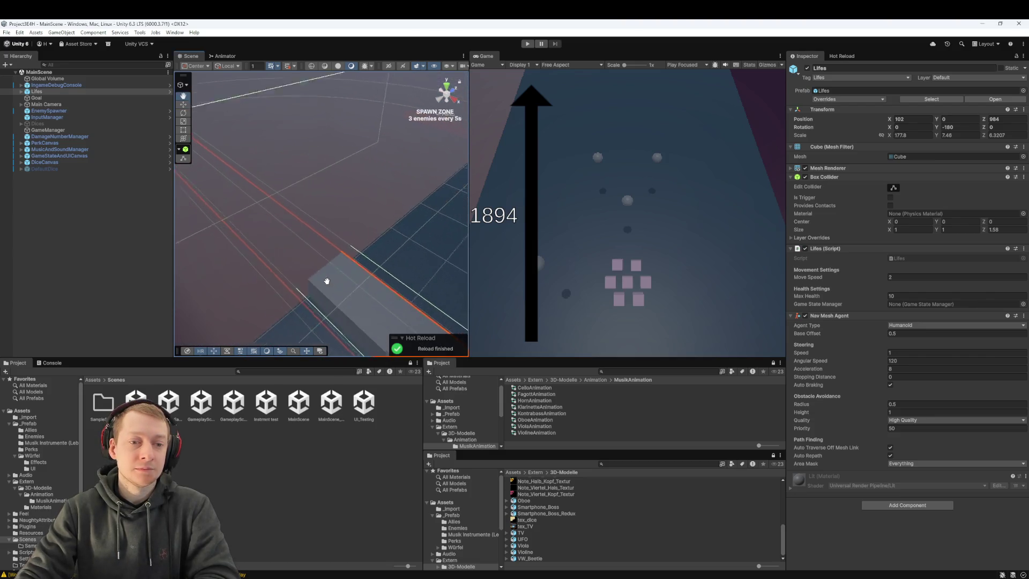
pyautogui.scroll(-10, 327, 281)
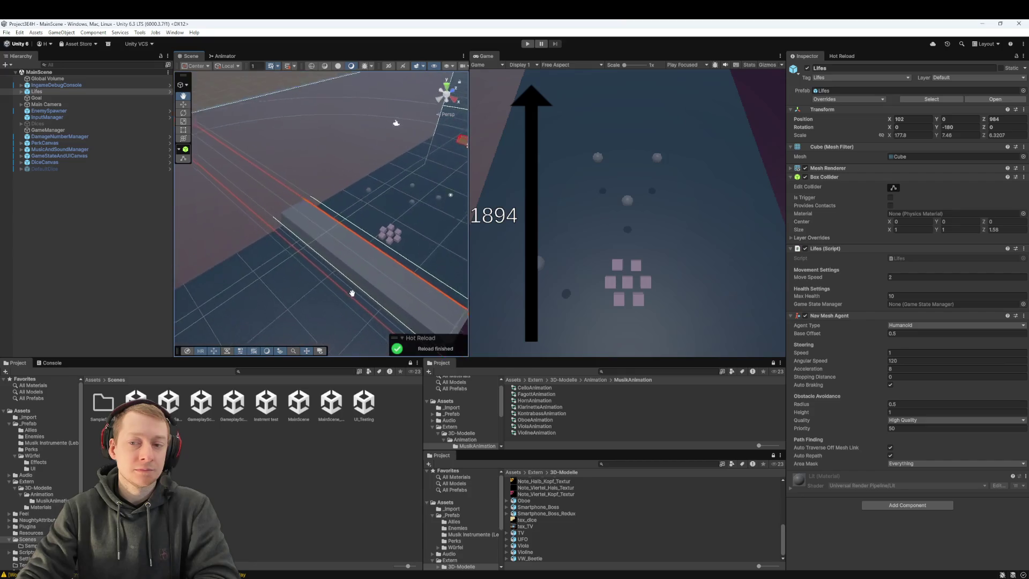
pyautogui.moveTo(352, 293)
pyautogui.mouseDown()
pyautogui.moveTo(344, 284)
pyautogui.moveTo(355, 288)
pyautogui.mouseUp()
pyautogui.scroll(4, 355, 287)
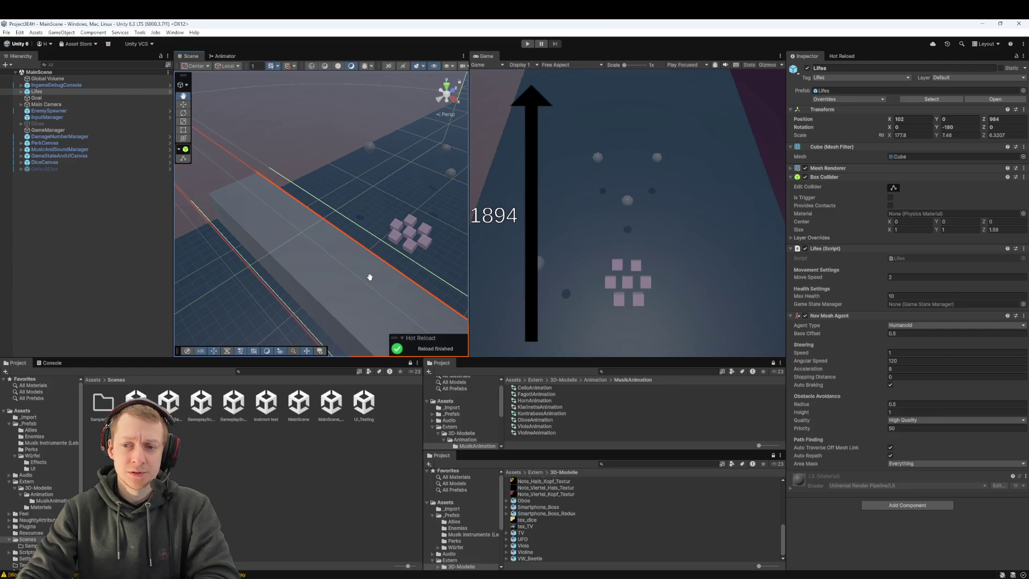
pyautogui.moveTo(370, 280); pyautogui.dragTo(361, 266)
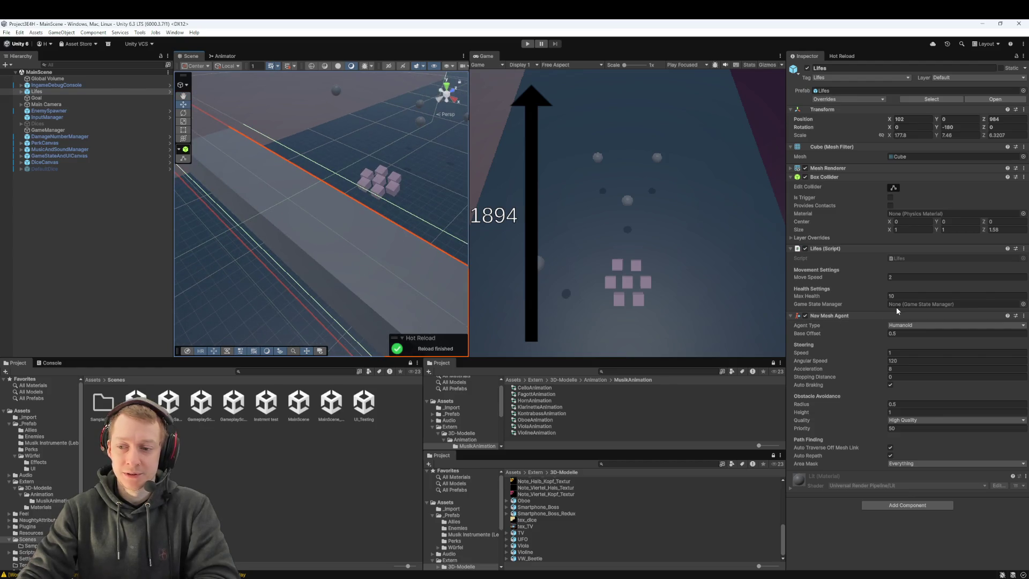
pyautogui.moveTo(356, 236)
pyautogui.mouseDown()
pyautogui.moveTo(332, 241)
pyautogui.moveTo(341, 243)
pyautogui.mouseUp()
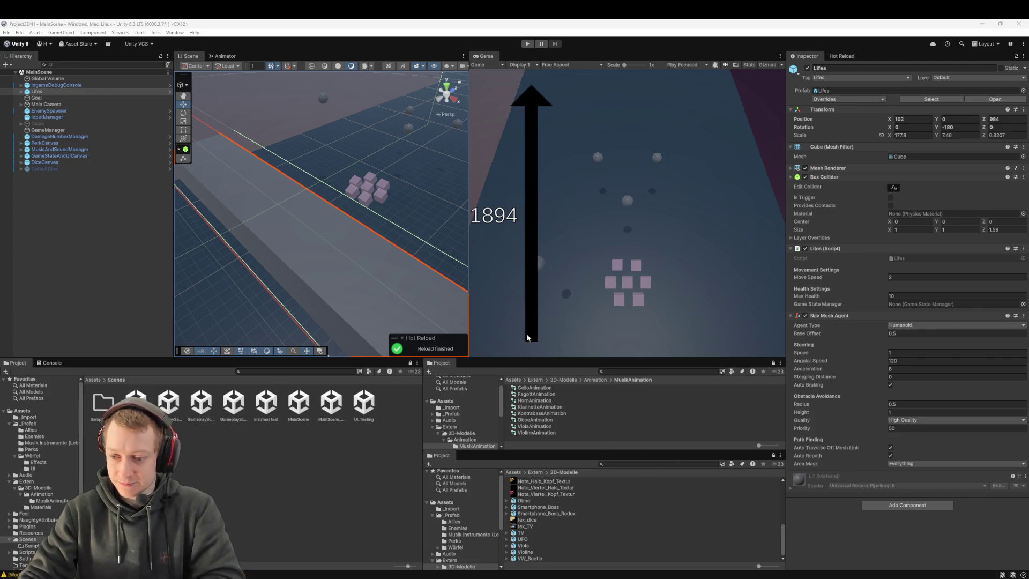
pyautogui.scroll(-3, 392, 270)
pyautogui.scroll(5, 392, 270)
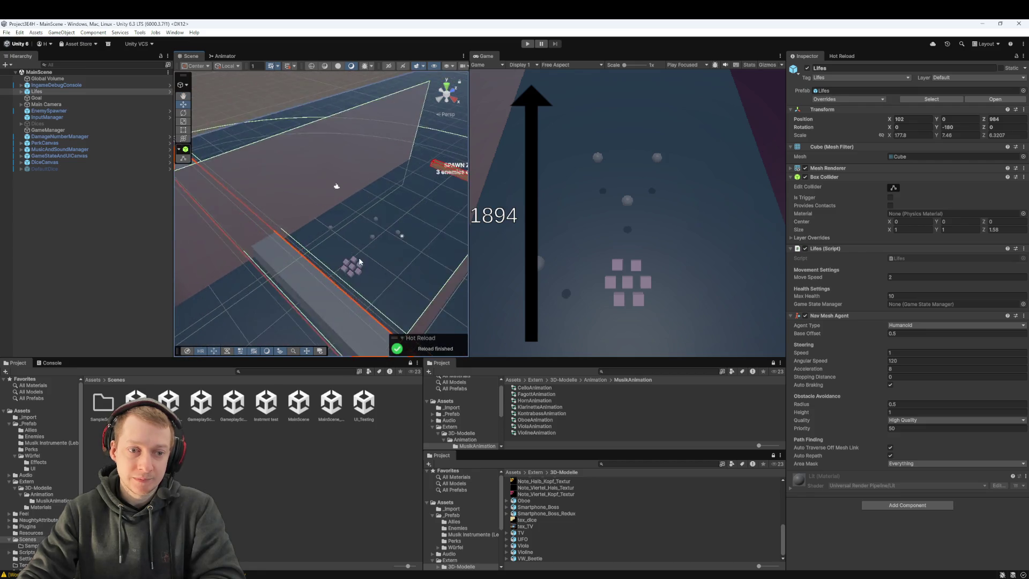
pyautogui.scroll(5, 358, 263)
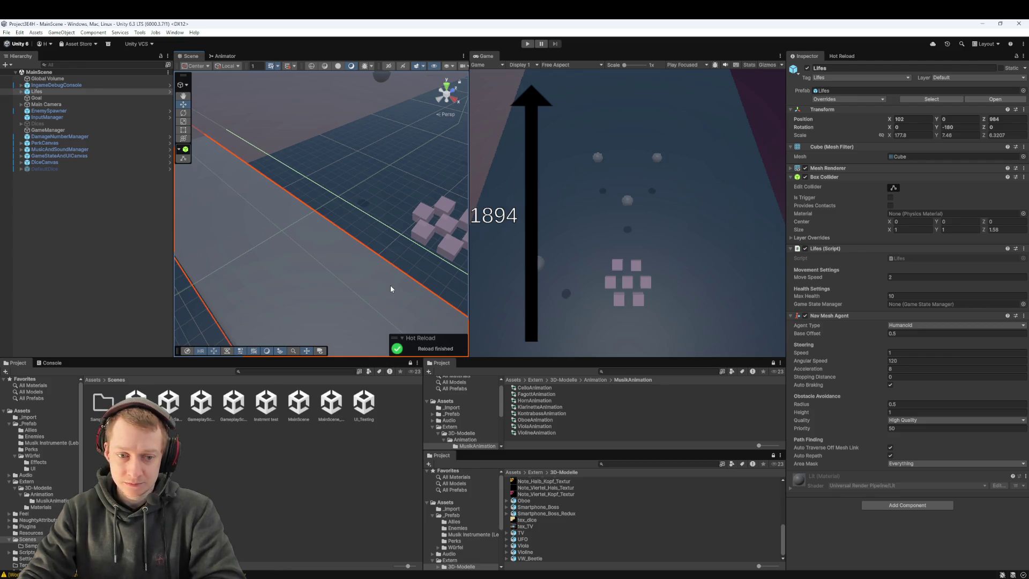
pyautogui.scroll(-5, 390, 287)
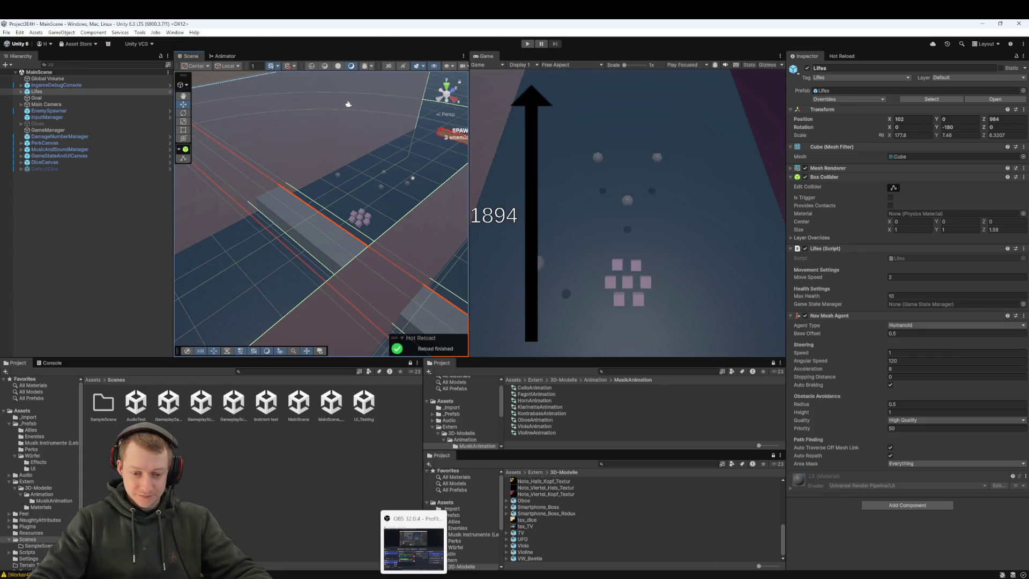
pyautogui.click(362, 541)
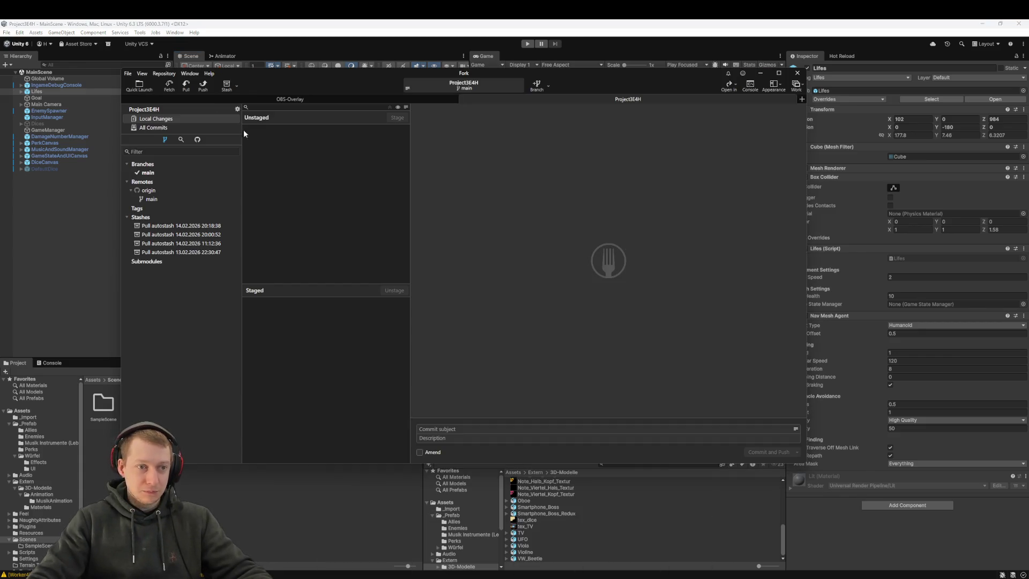
# - Fetch from origin twice, pull the new origin/main commits into main, and return to Unity
pyautogui.click(169, 86)
pyautogui.click(516, 282)
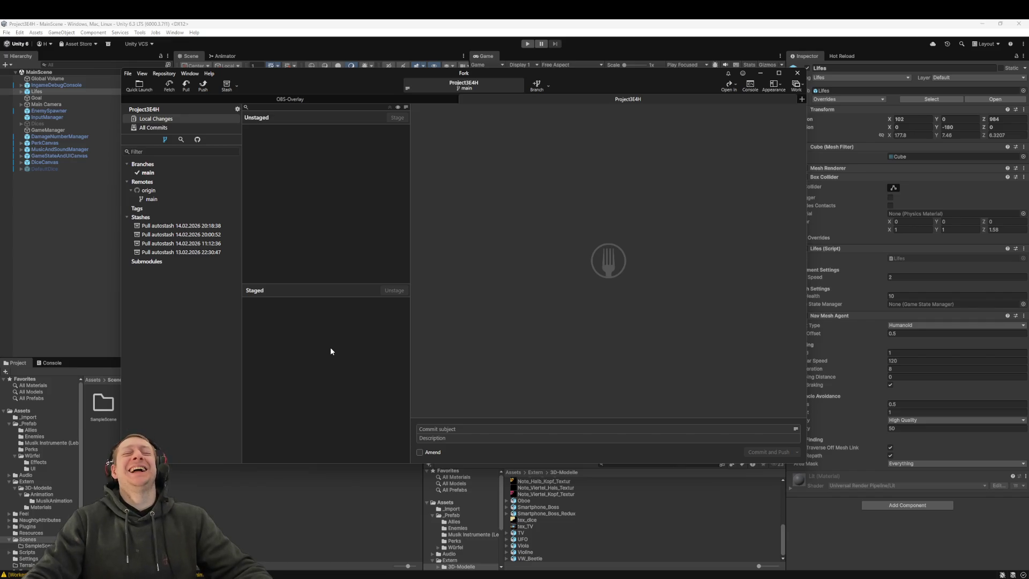
pyautogui.click(170, 90)
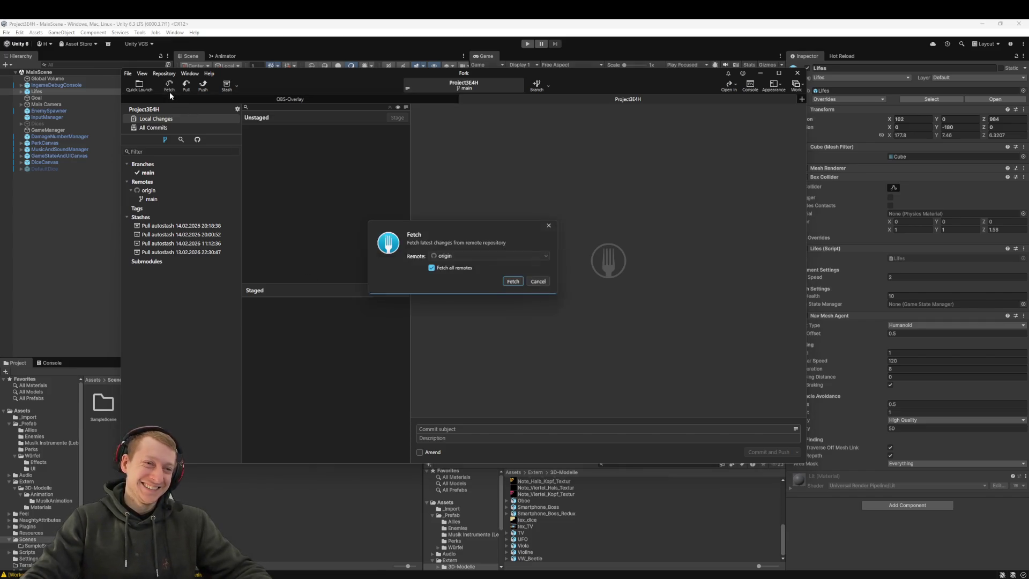
pyautogui.click(515, 282)
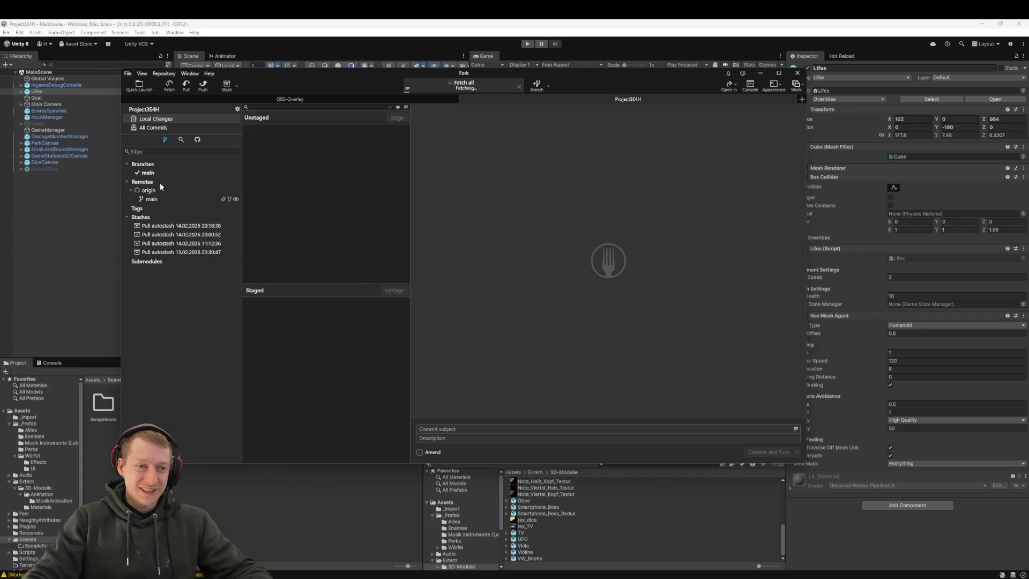
pyautogui.click(186, 86)
pyautogui.click(545, 298)
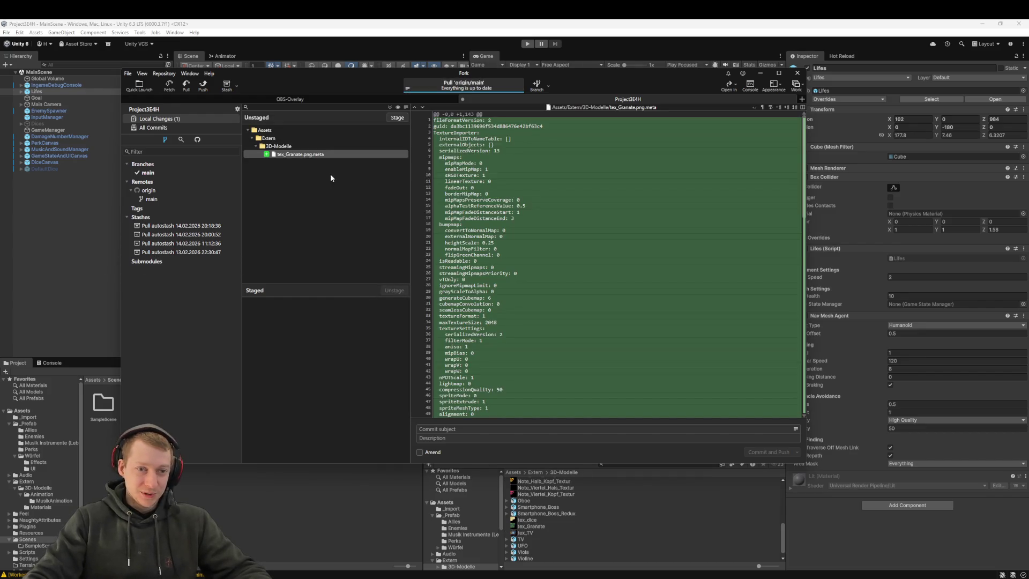
pyautogui.click(78, 226)
pyautogui.scroll(5, 370, 277)
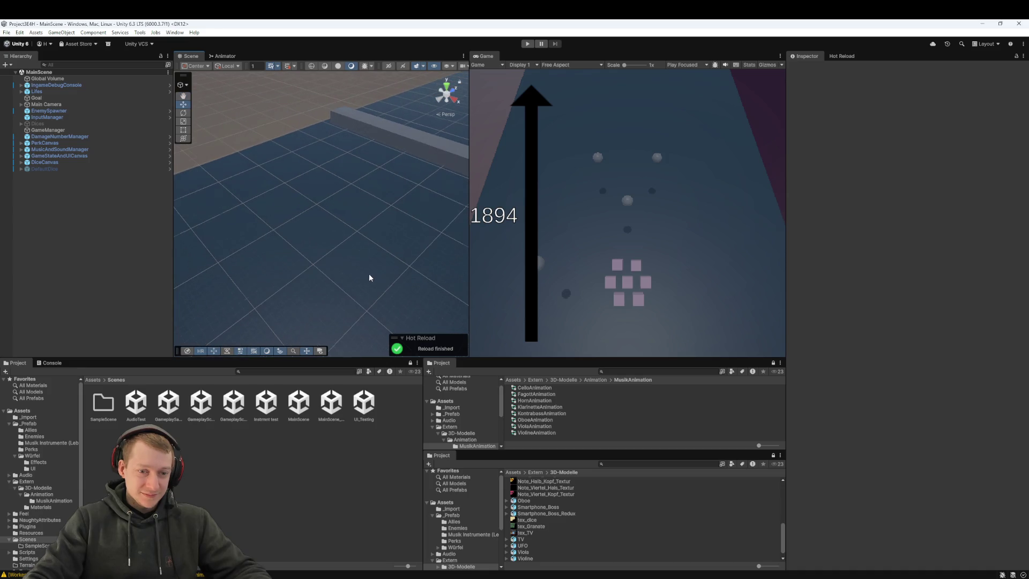
# - Browse to Assets > _Prefab > Enemies and inspect the Granate and VW_Beetle prefabs
pyautogui.click(95, 379)
pyautogui.doubleClick(135, 403)
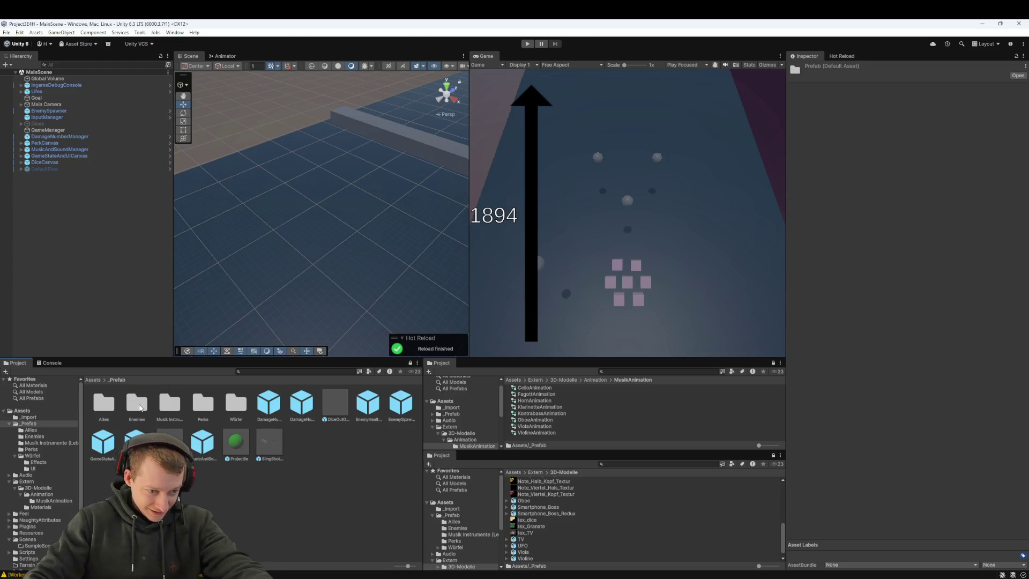
pyautogui.doubleClick(138, 403)
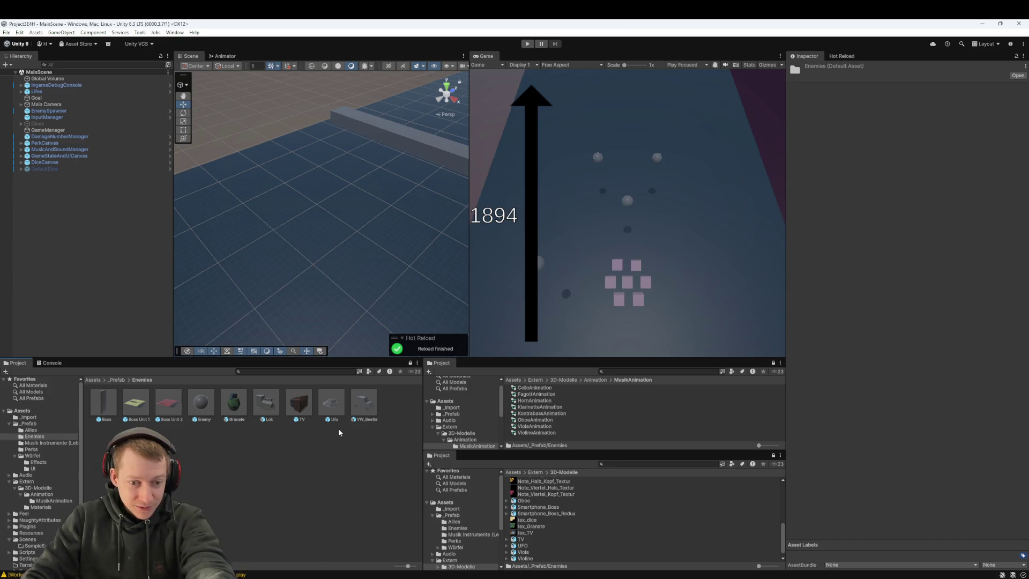
pyautogui.click(240, 405)
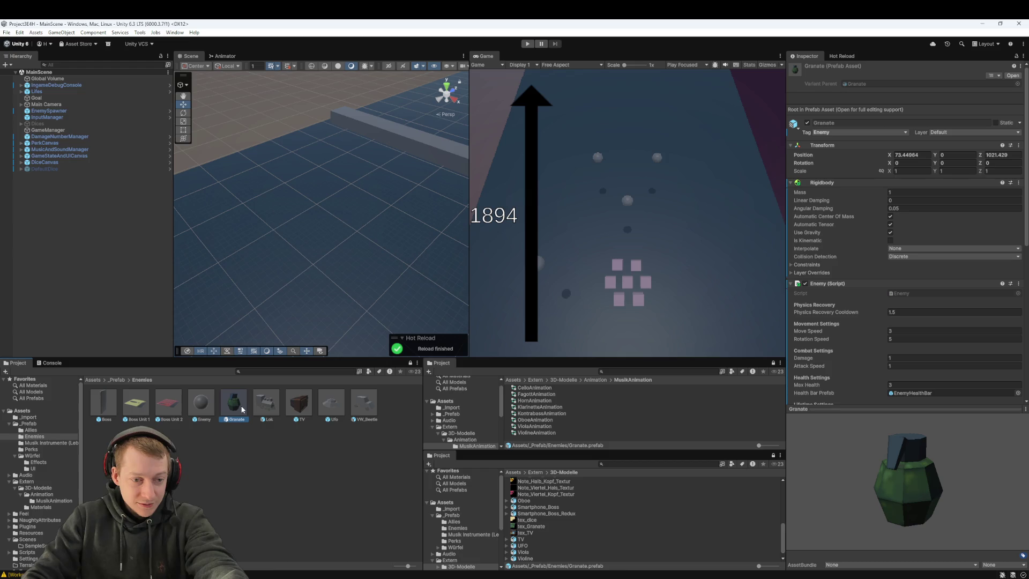
pyautogui.press('End')
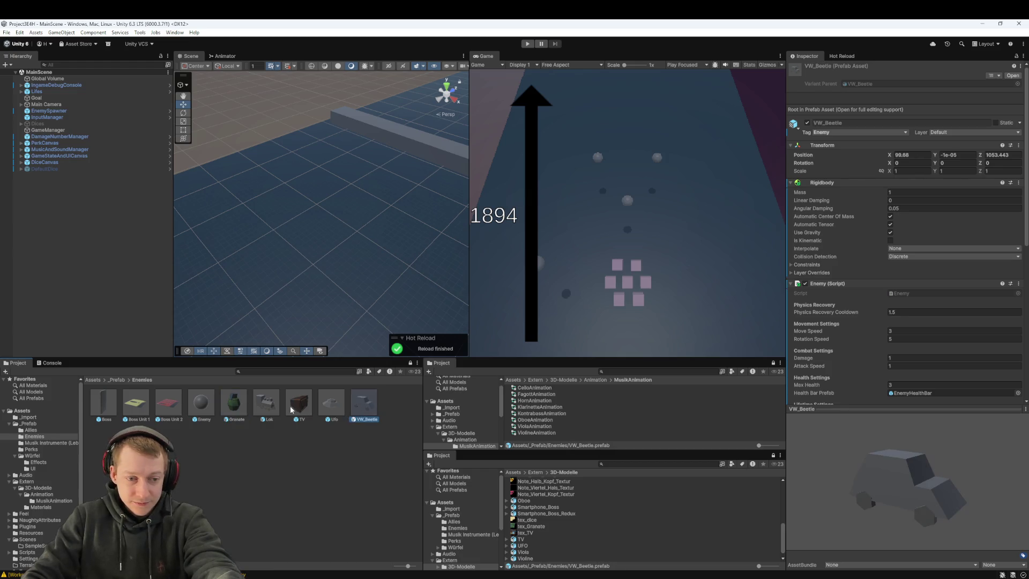
pyautogui.click(238, 403)
pyautogui.hotkey('alt', 'Tab')
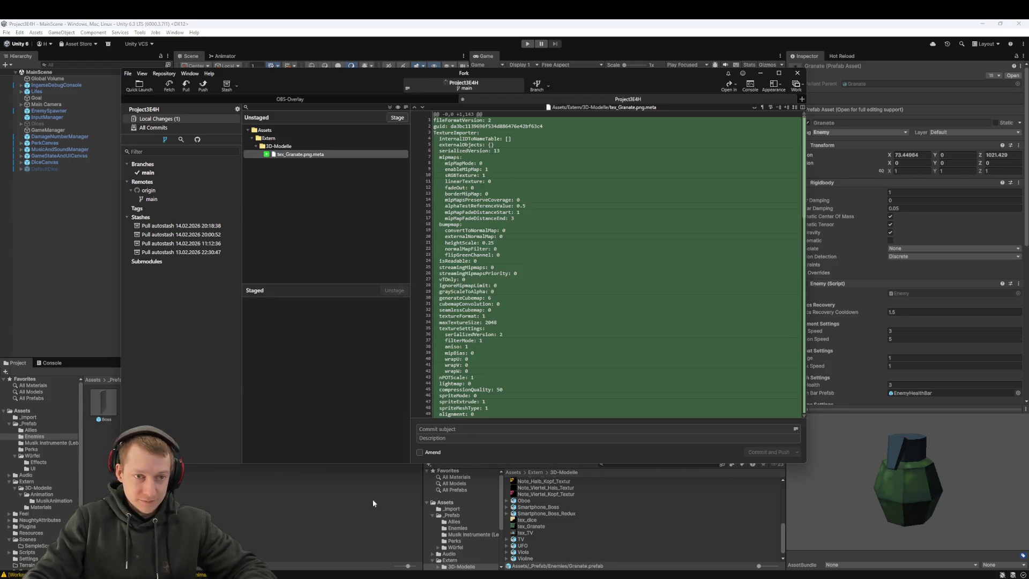
# - Review Fork's full commit history and the files in the 'Textur für VW Beetle hinzugefügt' commit
pyautogui.click(168, 129)
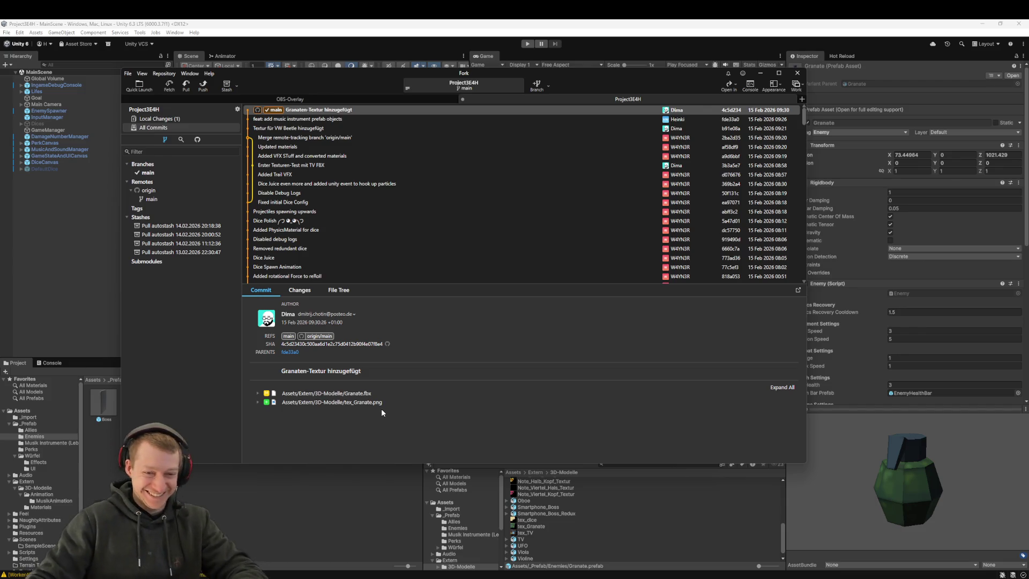
pyautogui.click(343, 129)
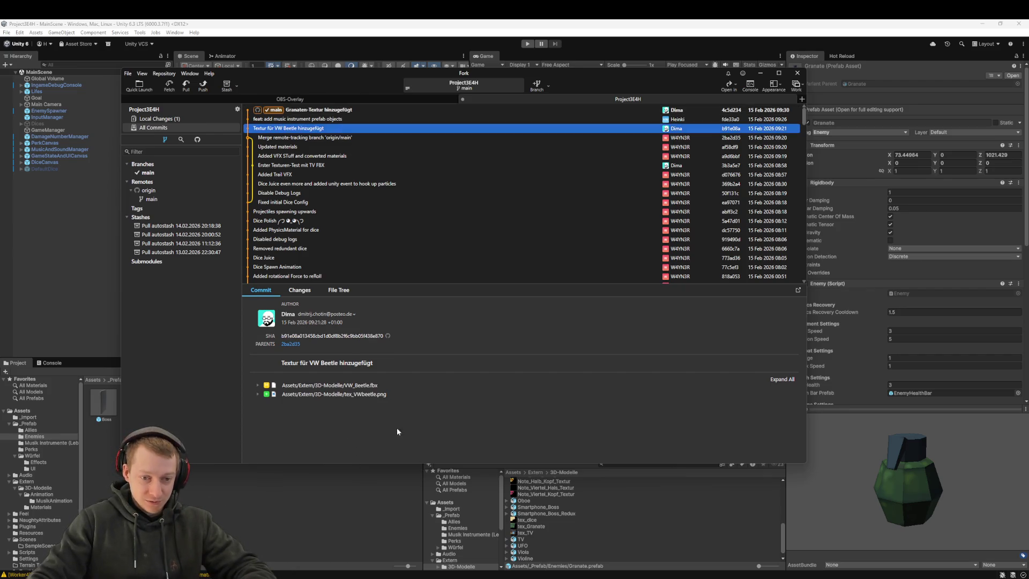
pyautogui.click(348, 520)
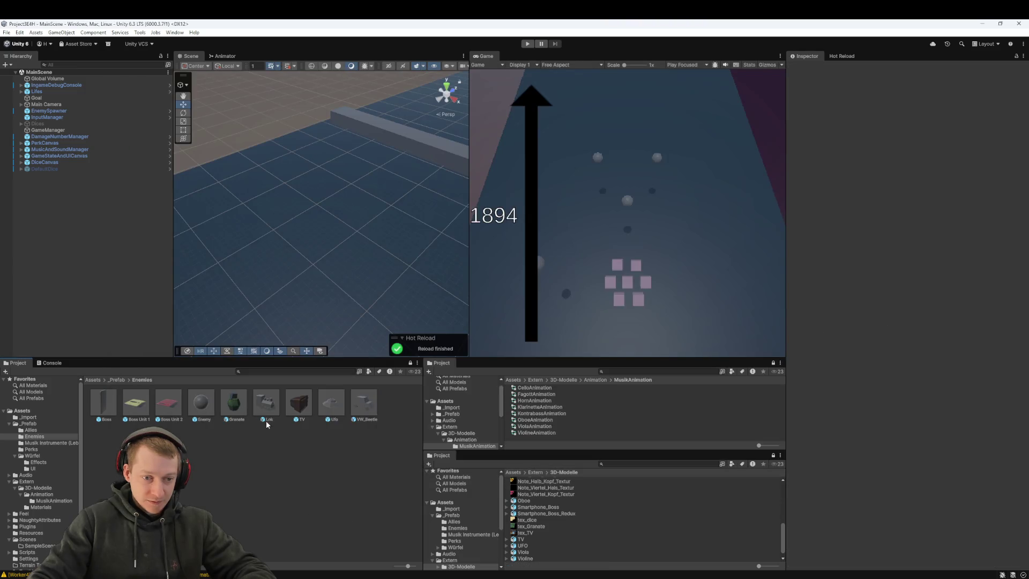
pyautogui.click(534, 472)
pyautogui.doubleClick(530, 480)
pyautogui.scroll(-5, 538, 490)
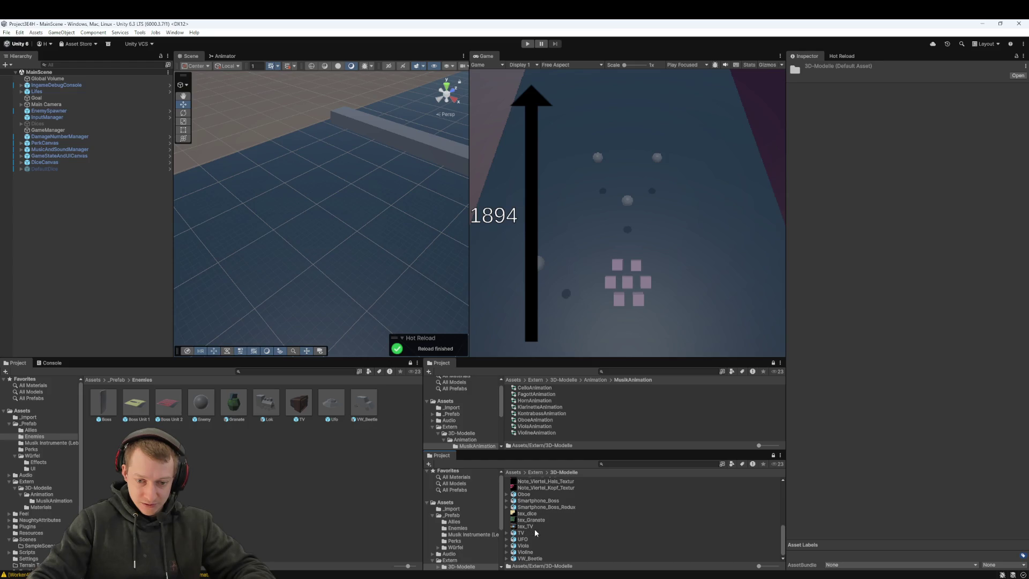
pyautogui.scroll(5, 535, 544)
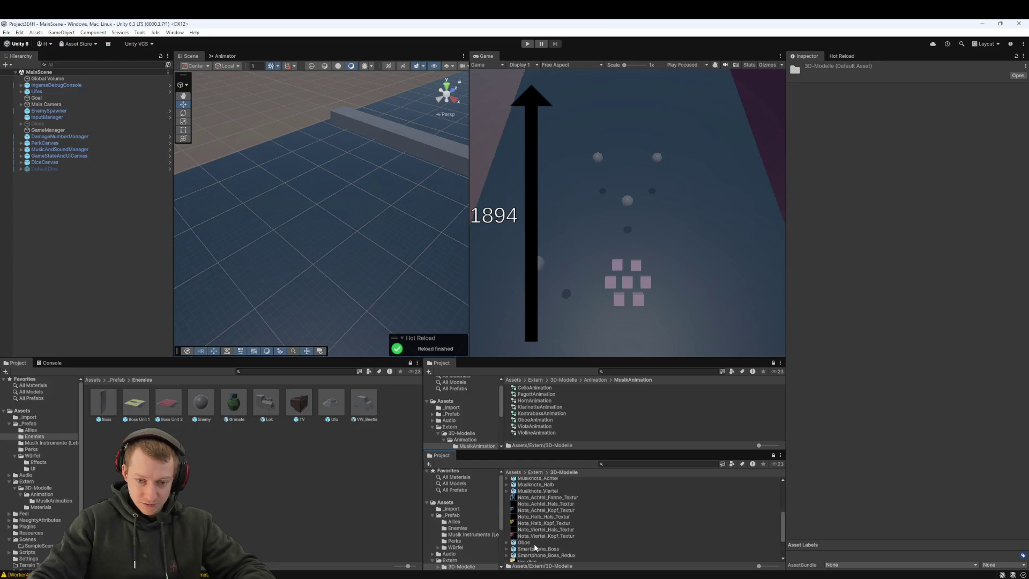
pyautogui.scroll(-5, 533, 543)
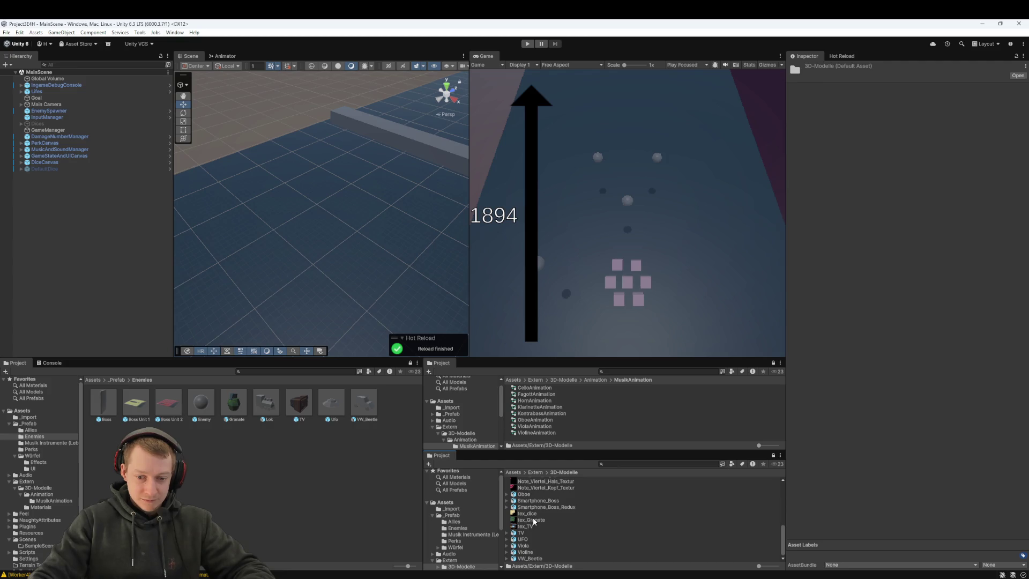
pyautogui.scroll(8, 532, 527)
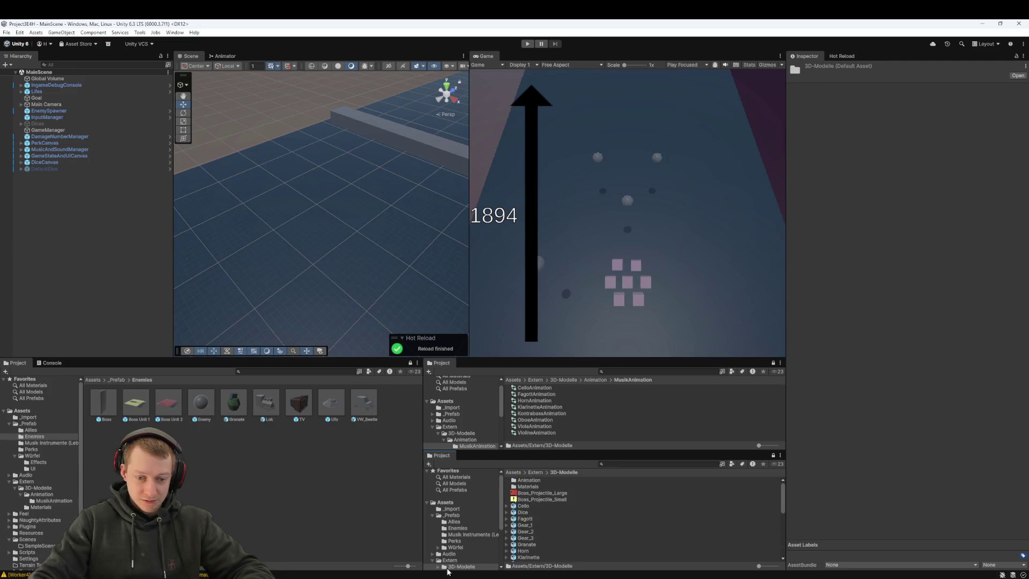
pyautogui.hotkey('alt', 'Tab')
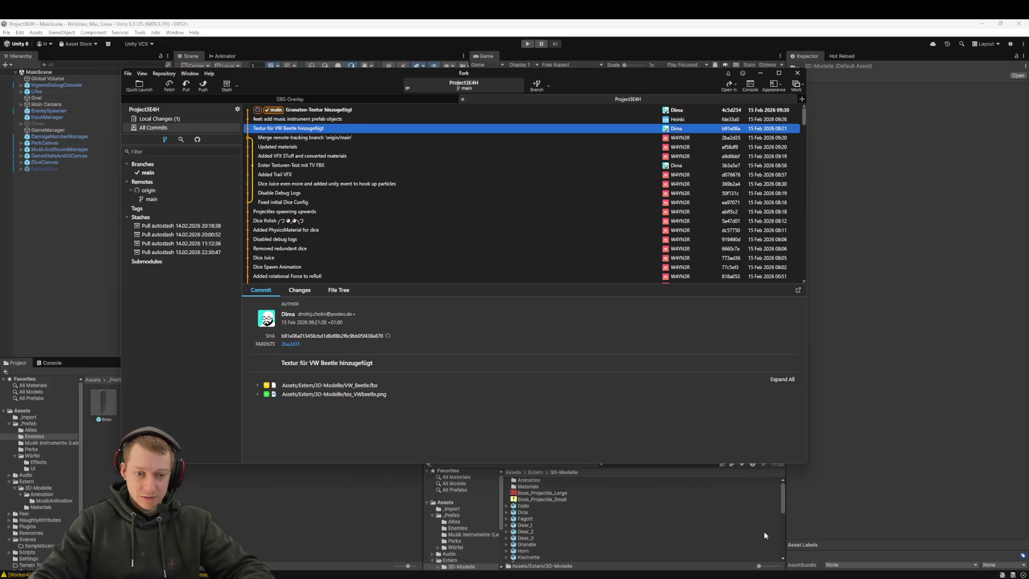
pyautogui.hotkey('alt', 'Tab')
pyautogui.scroll(-5, 625, 510)
pyautogui.scroll(-3, 600, 519)
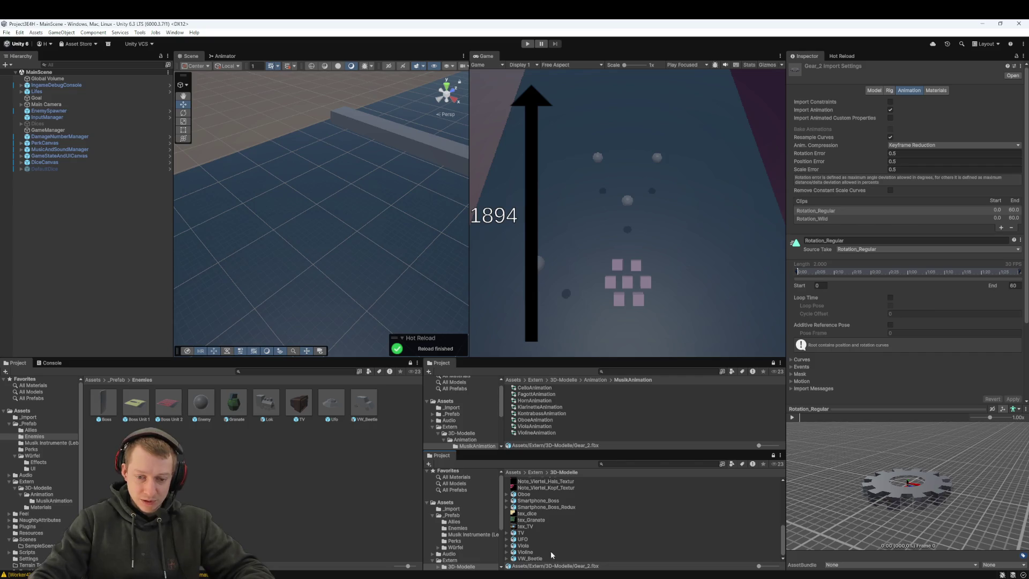
pyautogui.scroll(8, 540, 522)
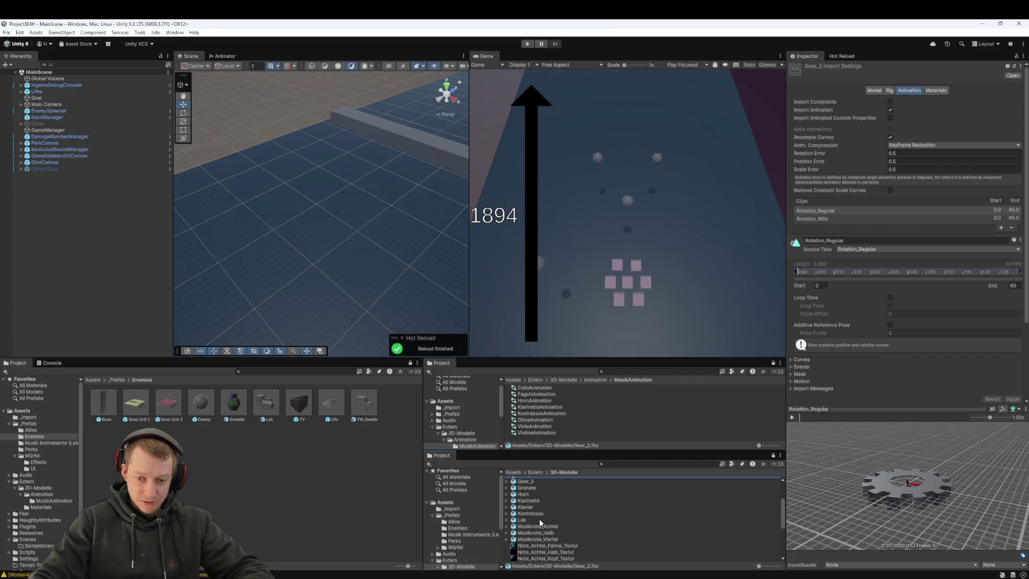
pyautogui.scroll(-8, 539, 518)
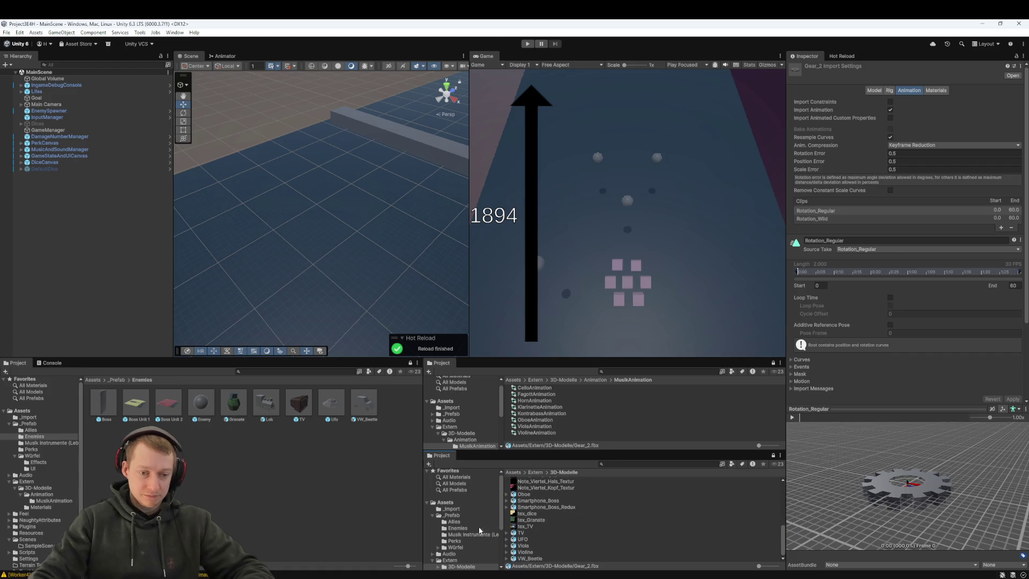
pyautogui.click(272, 496)
# - Delete a Granate dropped into the scene, select the EnemySpawner, and start Play mode
pyautogui.moveTo(242, 414)
pyautogui.mouseDown()
pyautogui.moveTo(275, 195)
pyautogui.moveTo(290, 245)
pyautogui.mouseUp()
pyautogui.scroll(5, 289, 245)
pyautogui.scroll(-8, 259, 199)
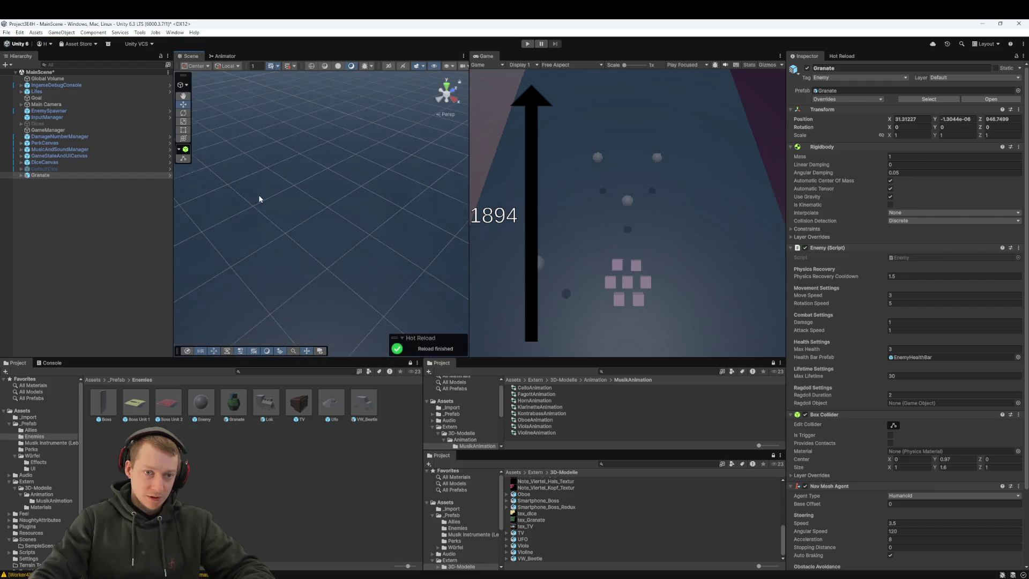
pyautogui.click(43, 175)
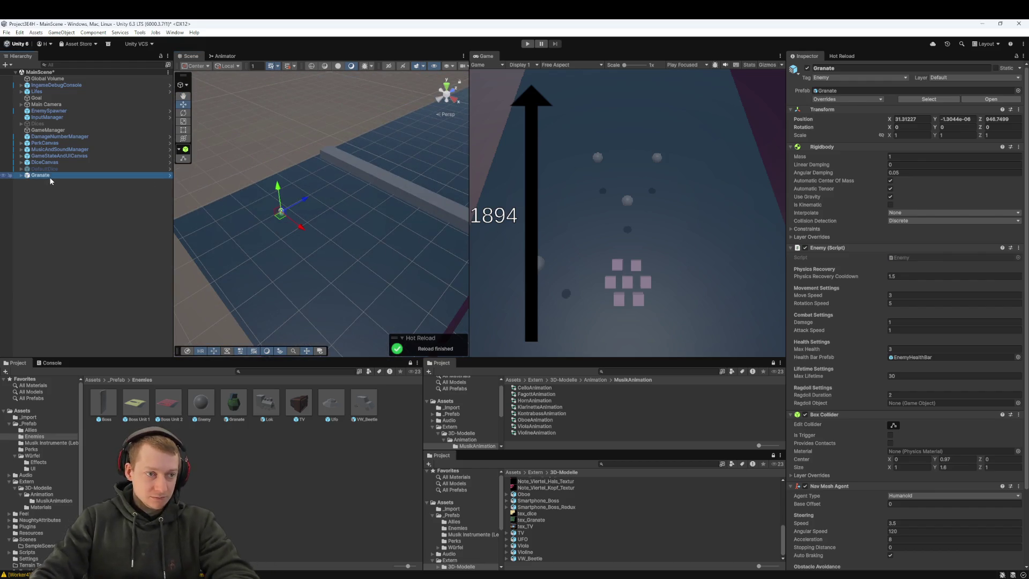
pyautogui.press('Delete')
pyautogui.click(68, 111)
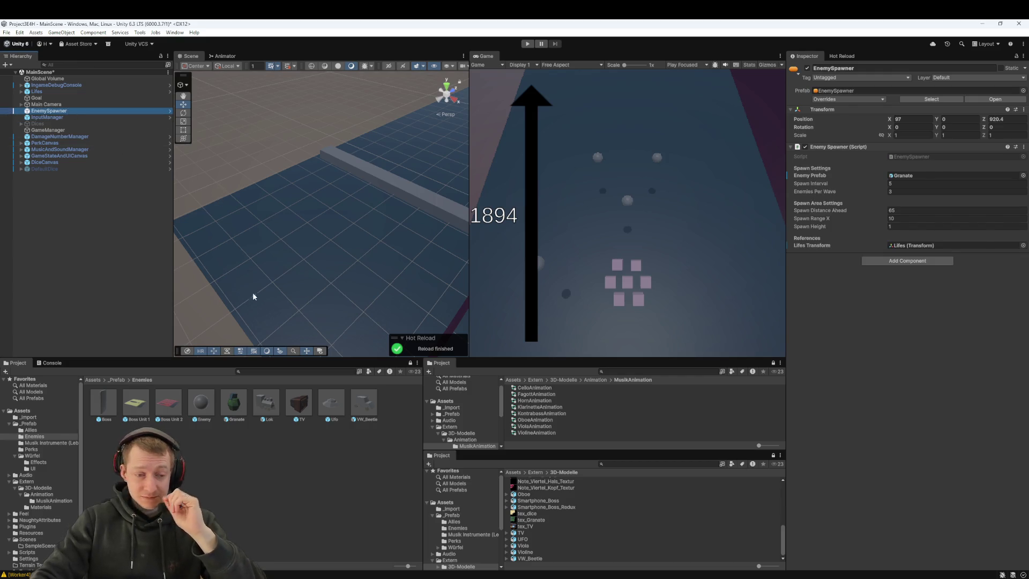
pyautogui.click(525, 46)
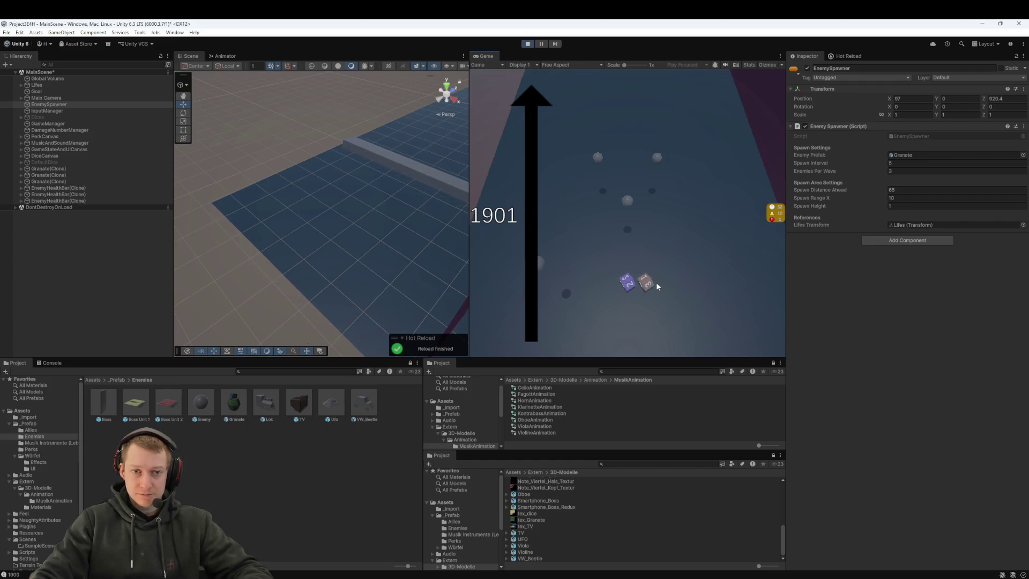
# - Watch the spawned Granate enemies in the Game view, then stop Play mode
pyautogui.scroll(-3, 367, 232)
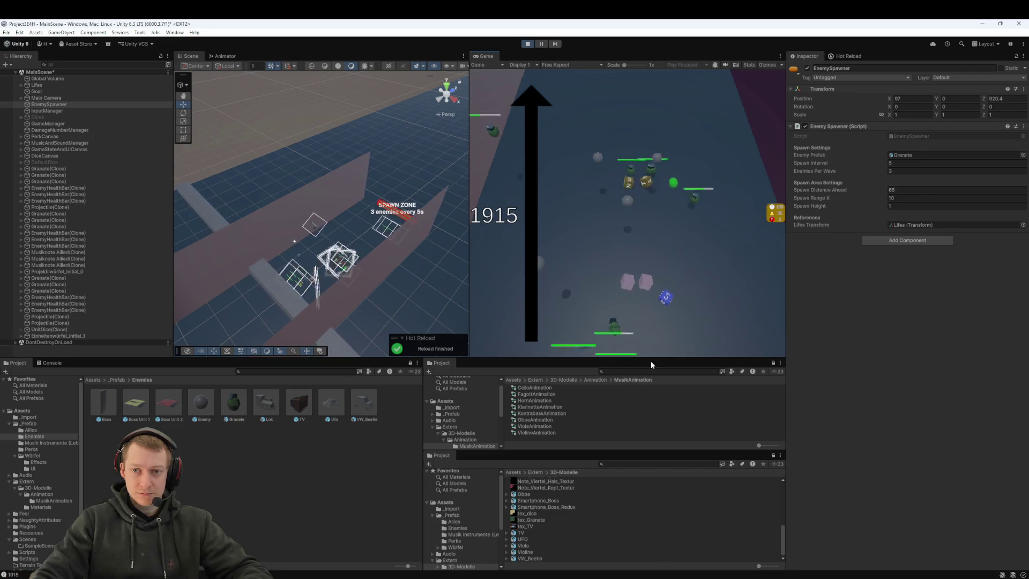
pyautogui.click(527, 44)
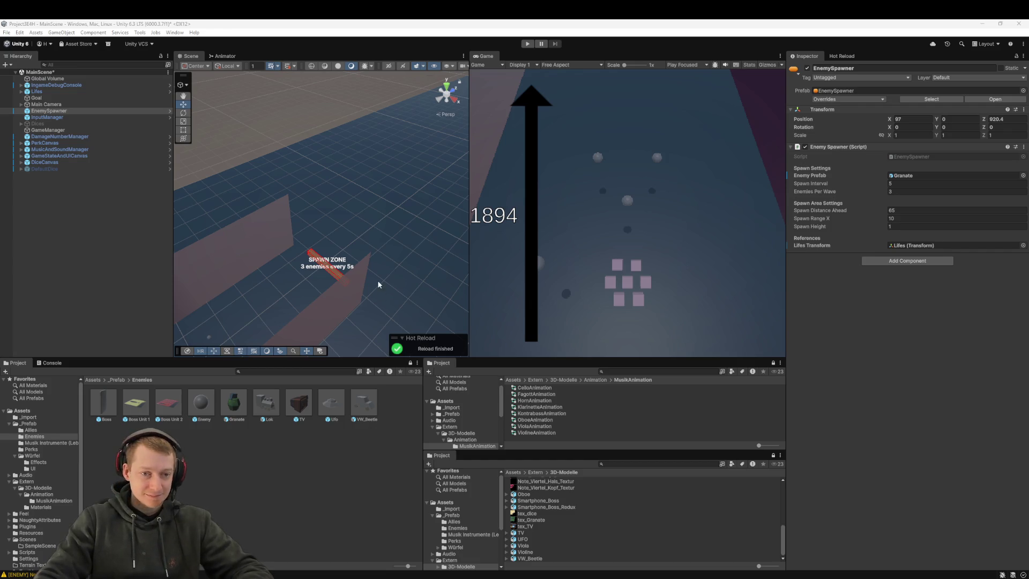
# - Set TV as the EnemySpawner's Enemy Prefab, start Play mode and pick a dice reward
pyautogui.press('Down')
pyautogui.press('Down')
pyautogui.press('Left')
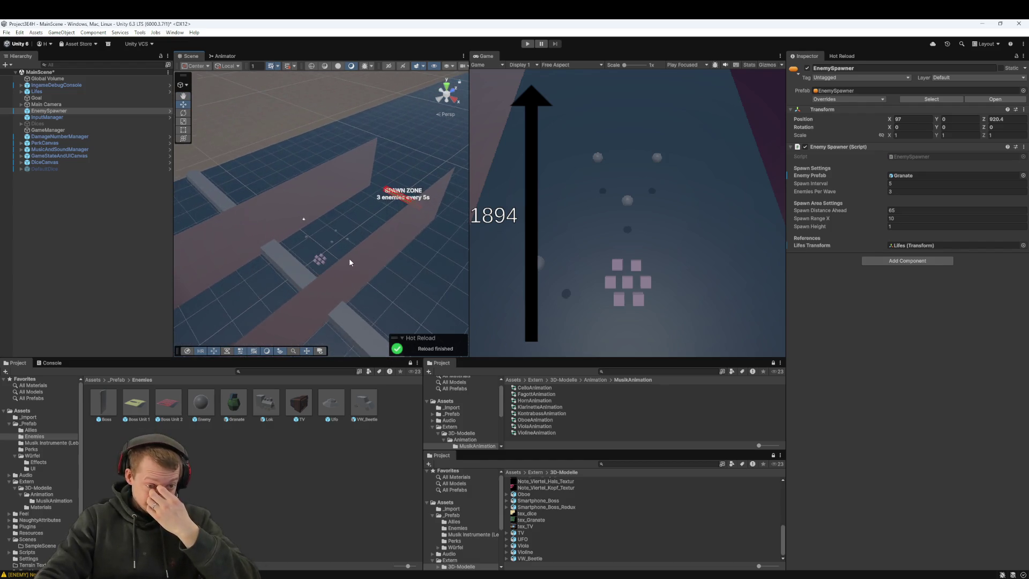
pyautogui.press('Up')
pyautogui.press('Up')
pyautogui.press('Down')
pyautogui.press('Down')
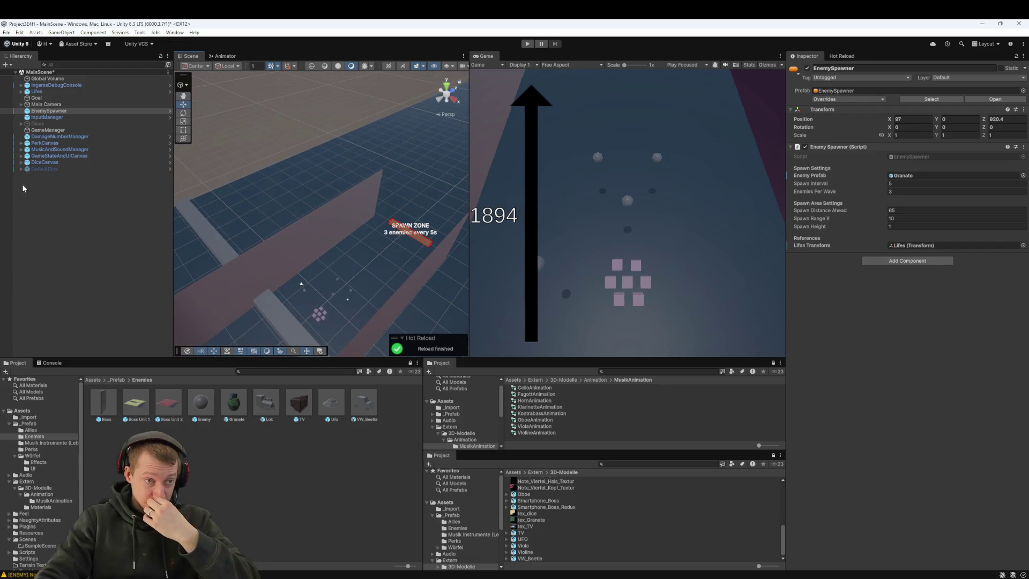
pyautogui.moveTo(832, 157); pyautogui.dragTo(902, 179)
pyautogui.click(527, 44)
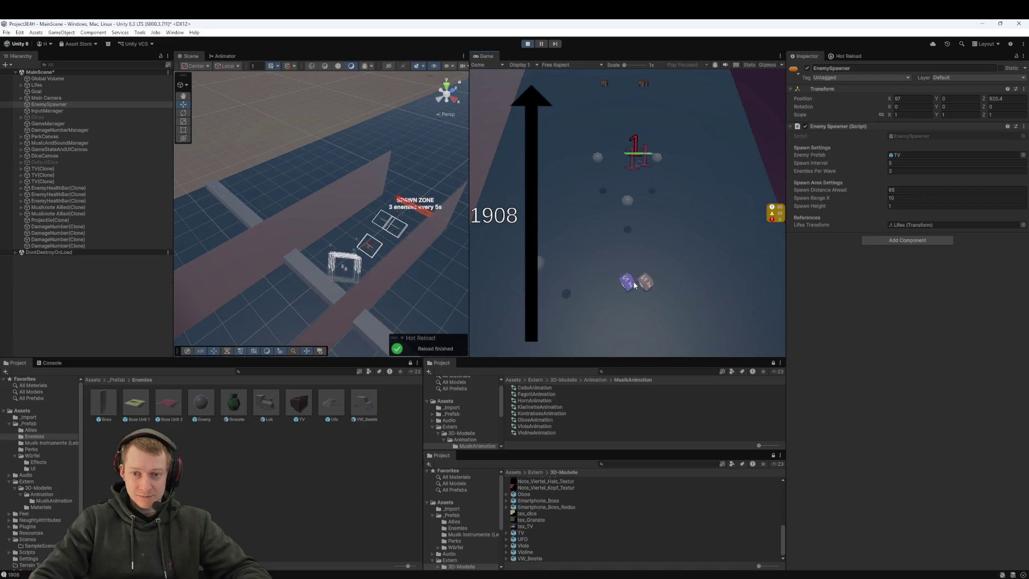
pyautogui.click(721, 255)
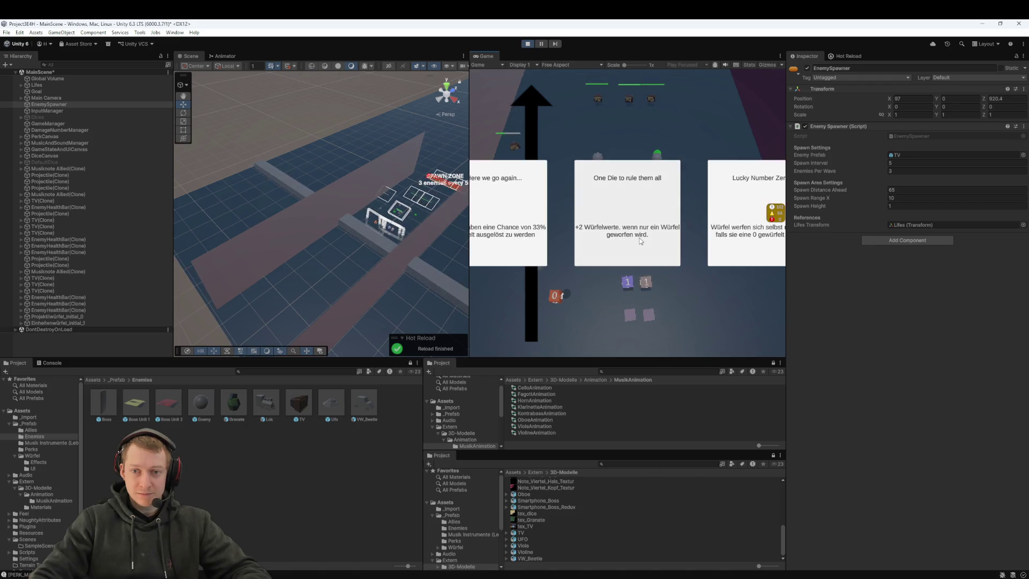
# - Choose the 'One Die to rule them all' perk, throw dice at the TV enemies, then stop Play mode
pyautogui.click(630, 254)
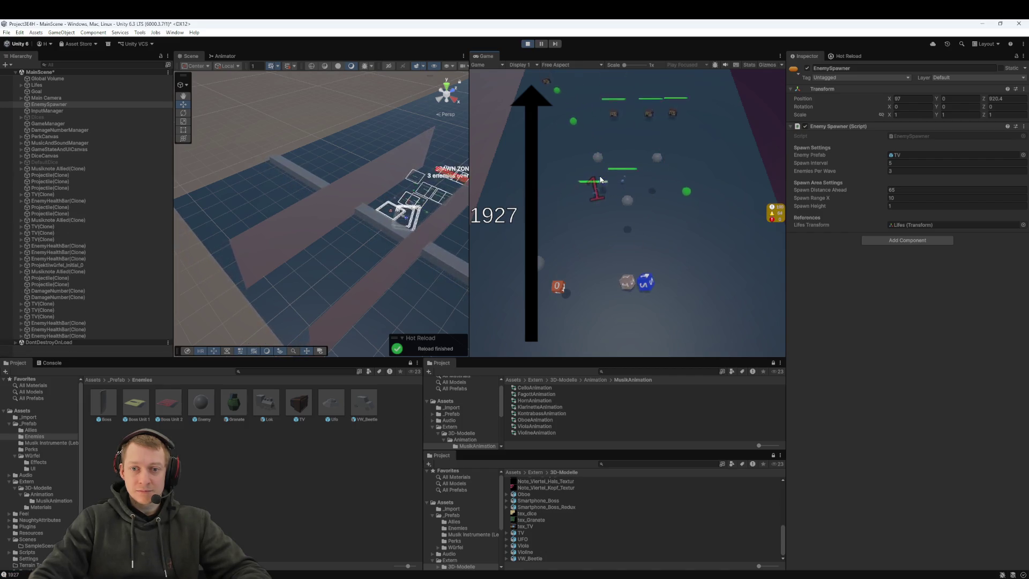
pyautogui.click(625, 287)
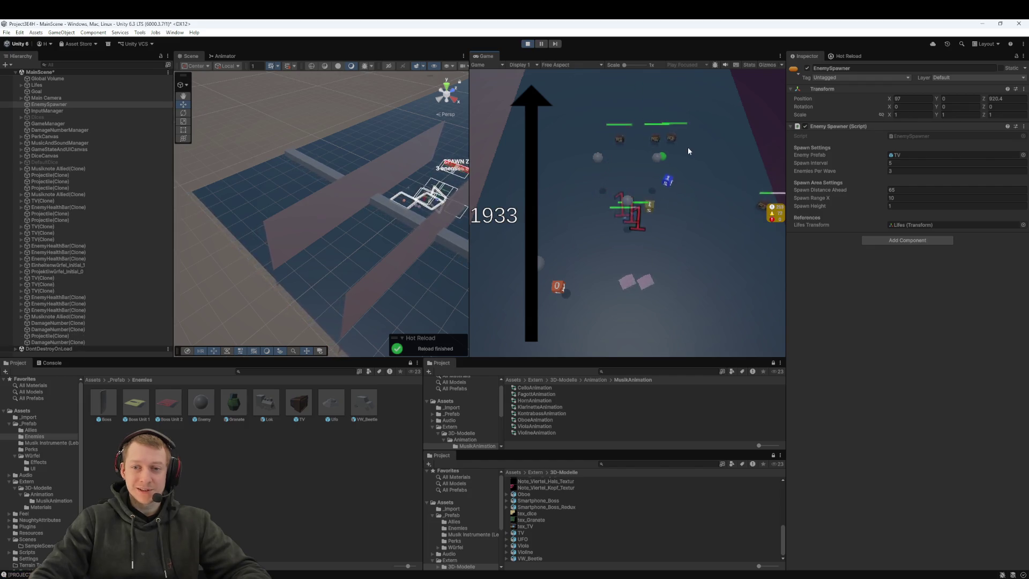
pyautogui.click(528, 43)
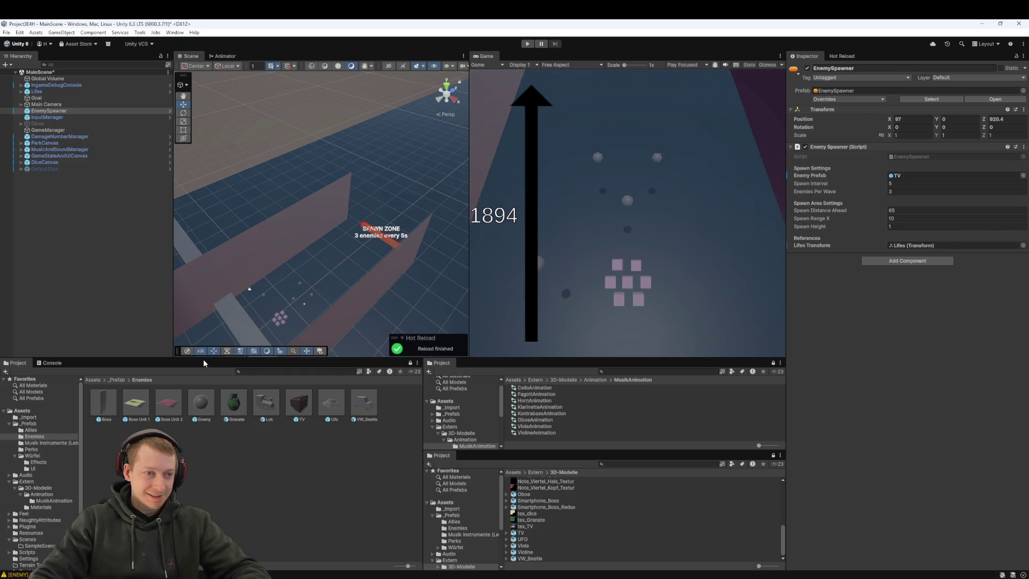
# - Pull origin/main into main in Fork and view the pulled Car Upgrade commit
pyautogui.click(413, 560)
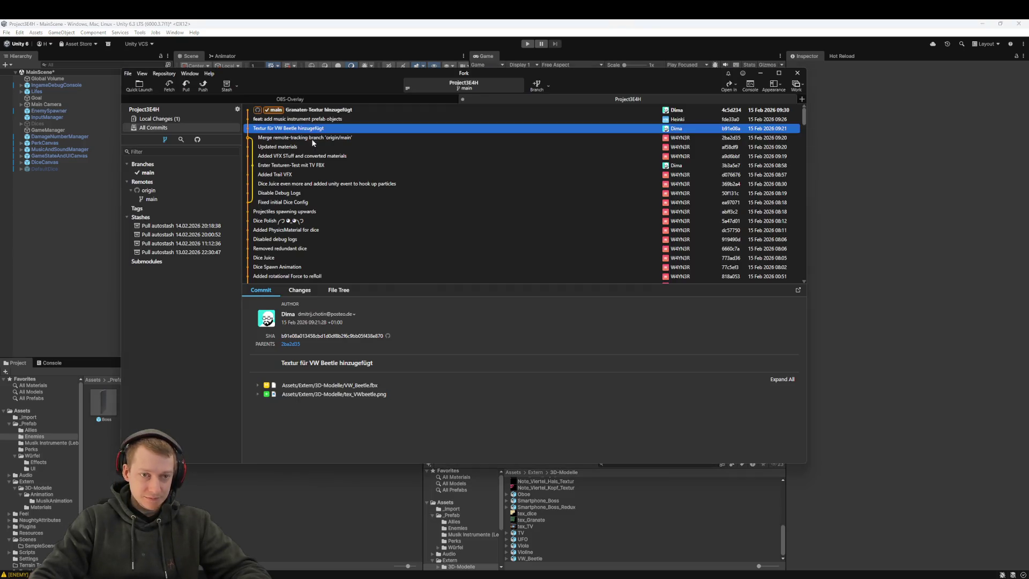
pyautogui.click(179, 89)
pyautogui.click(499, 282)
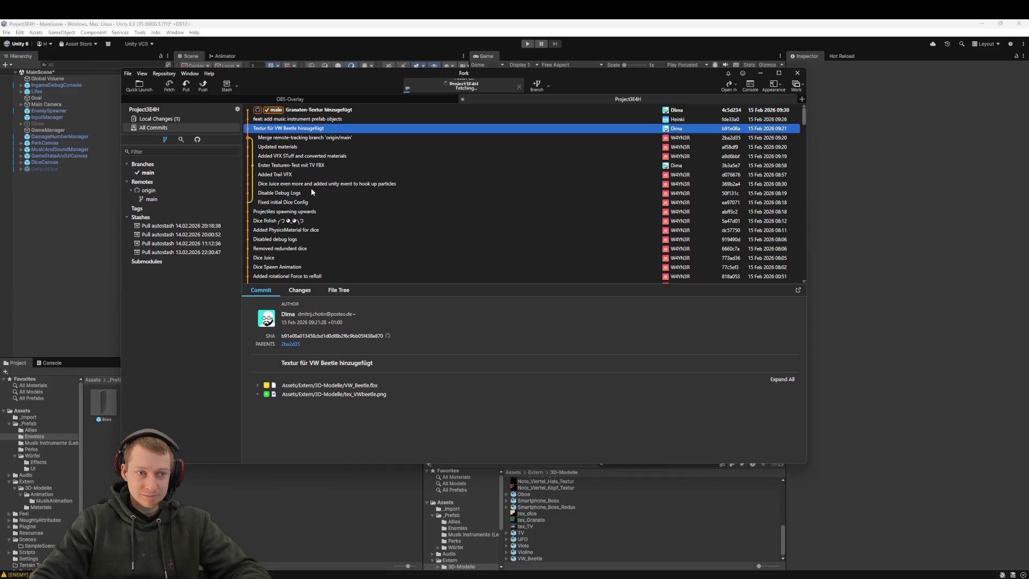
pyautogui.click(186, 86)
pyautogui.click(522, 297)
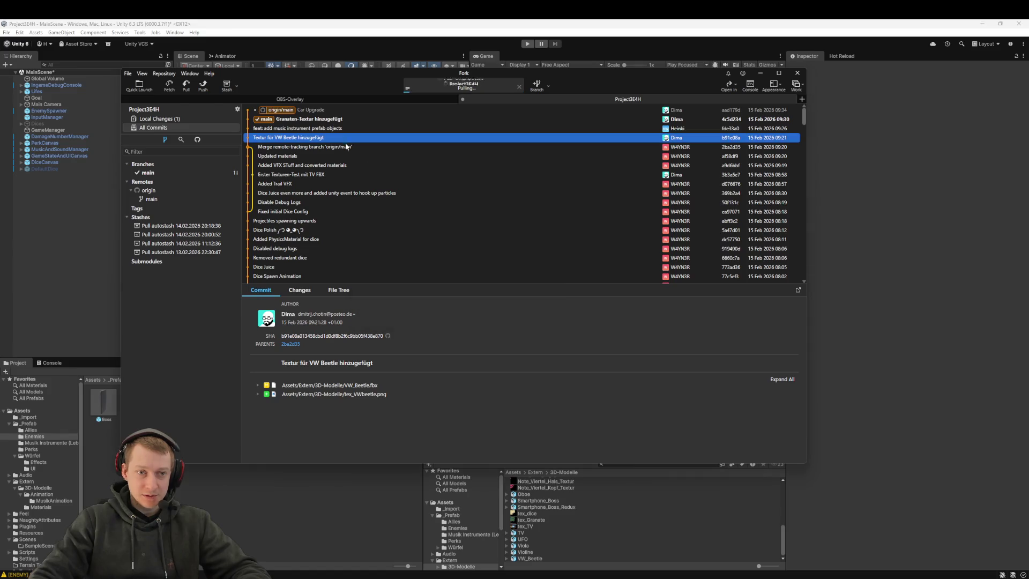
pyautogui.click(320, 111)
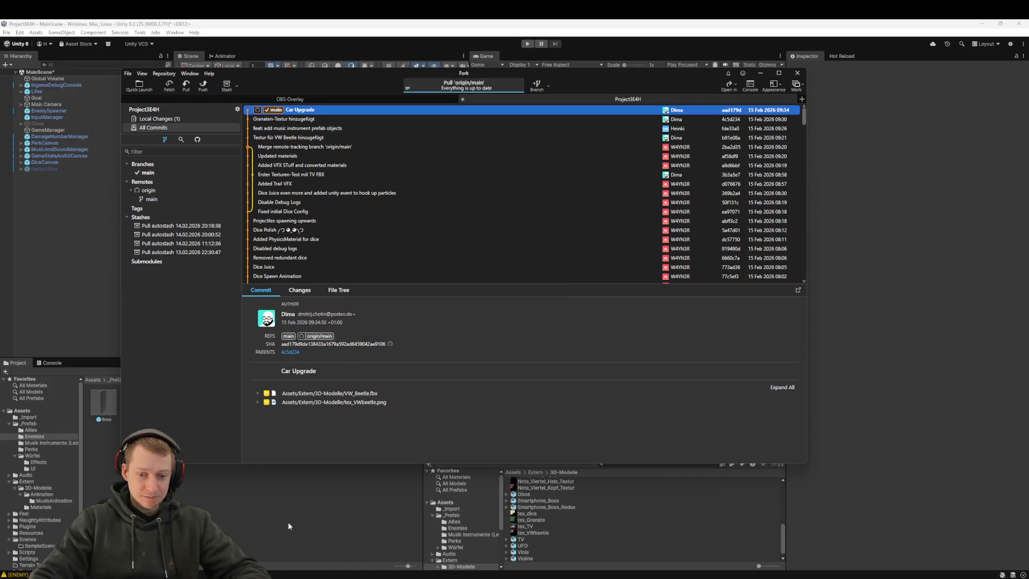
# - Back in Unity, inspect the updated VW_Beetle prefab and select the EnemySpawner
pyautogui.click(288, 521)
pyautogui.click(369, 404)
pyautogui.click(66, 111)
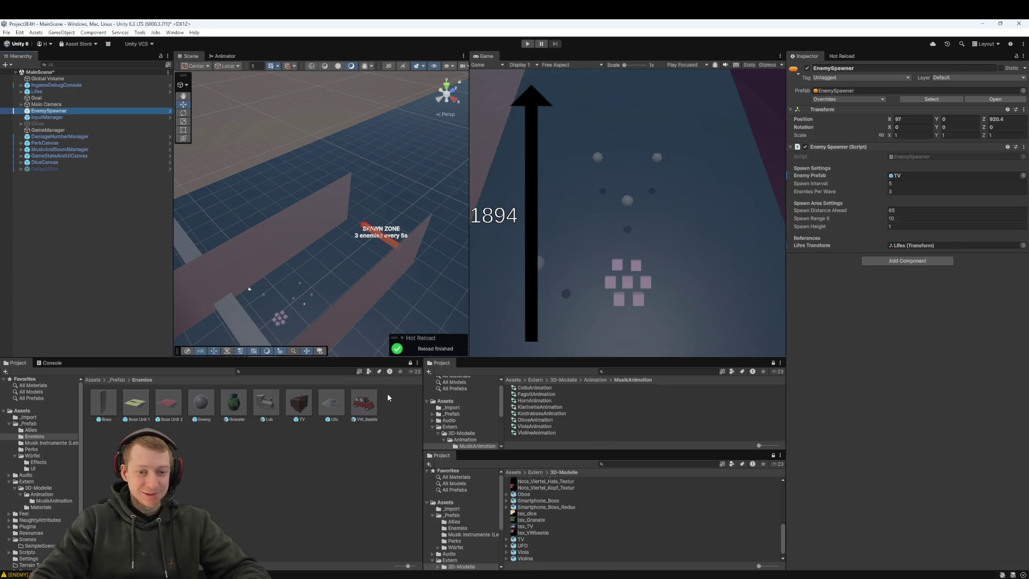
# - Make VW_Beetle the Enemy Prefab, start Play mode and frame a spawned beetle car
pyautogui.moveTo(409, 398); pyautogui.dragTo(907, 178)
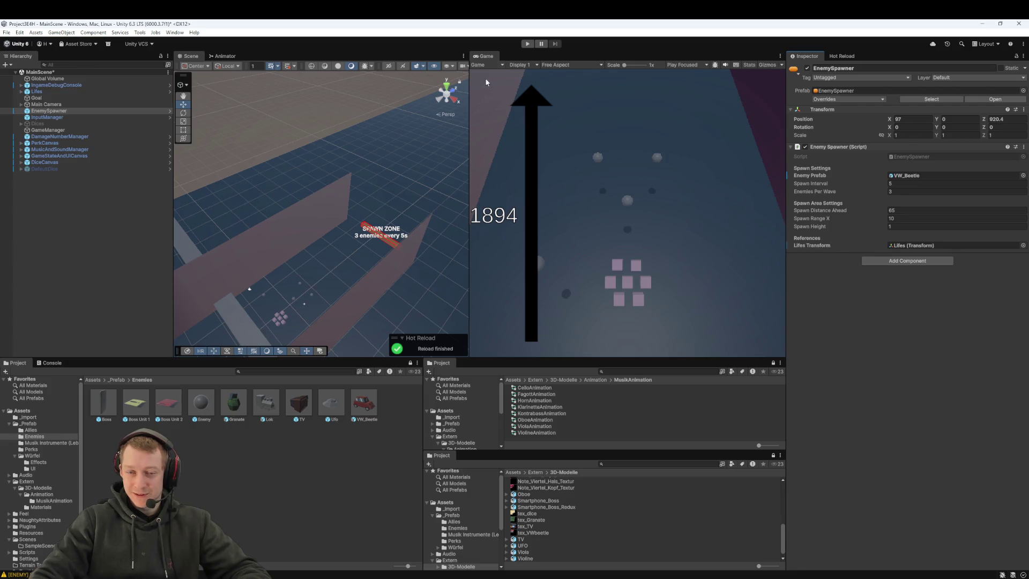
pyautogui.click(527, 43)
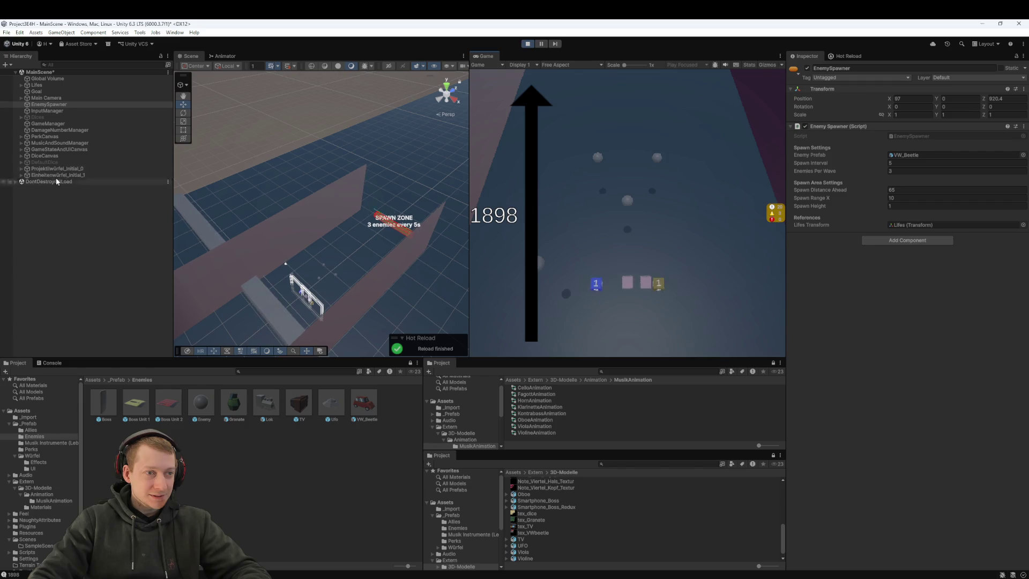
pyautogui.doubleClick(59, 201)
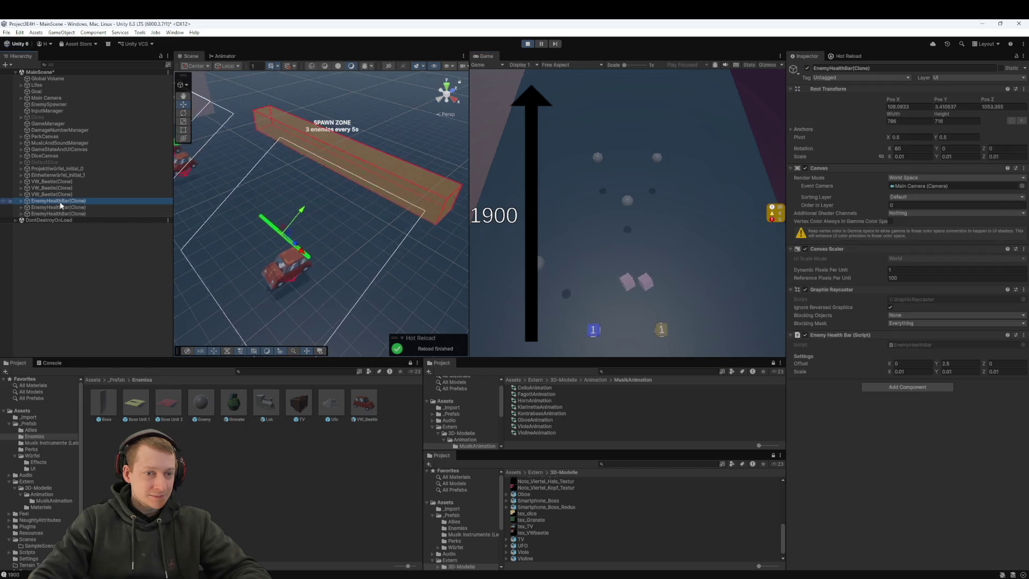
pyautogui.moveTo(328, 222)
pyautogui.mouseDown()
pyautogui.moveTo(293, 220)
pyautogui.moveTo(377, 173)
pyautogui.mouseUp()
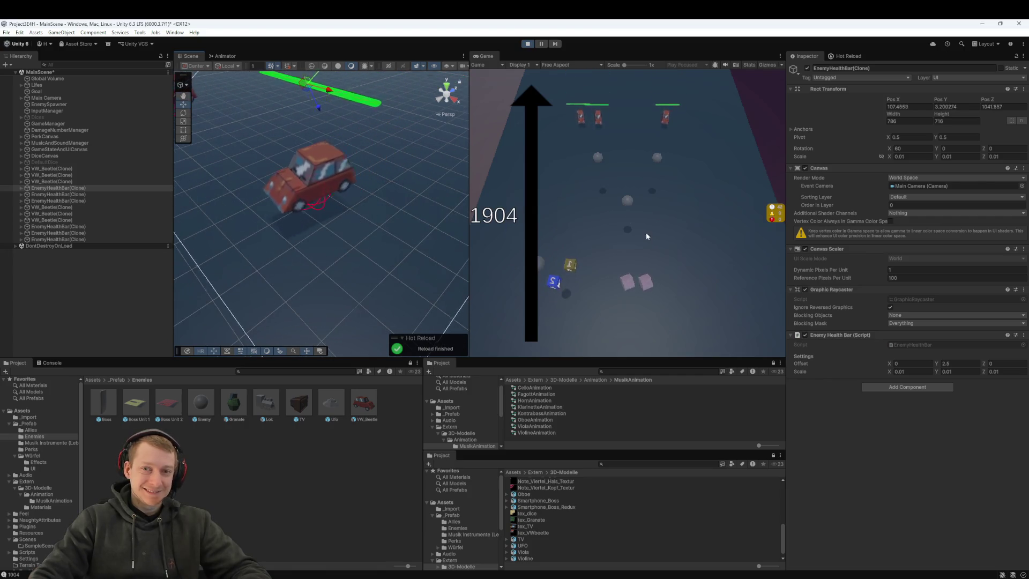
# - Place the 1 and 5 dice, pick a dice reward, then stop Play mode
pyautogui.click(557, 278)
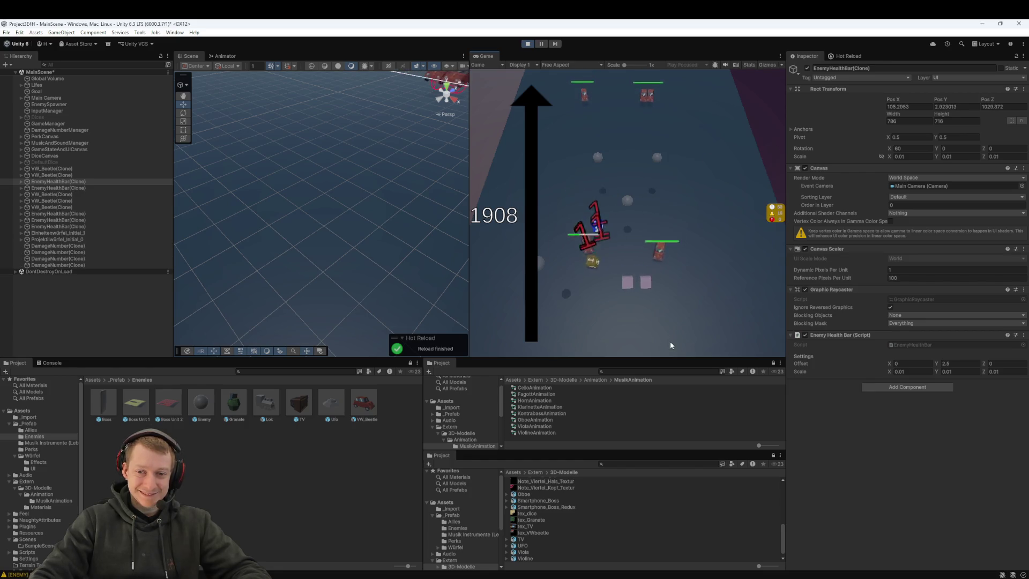
pyautogui.click(628, 251)
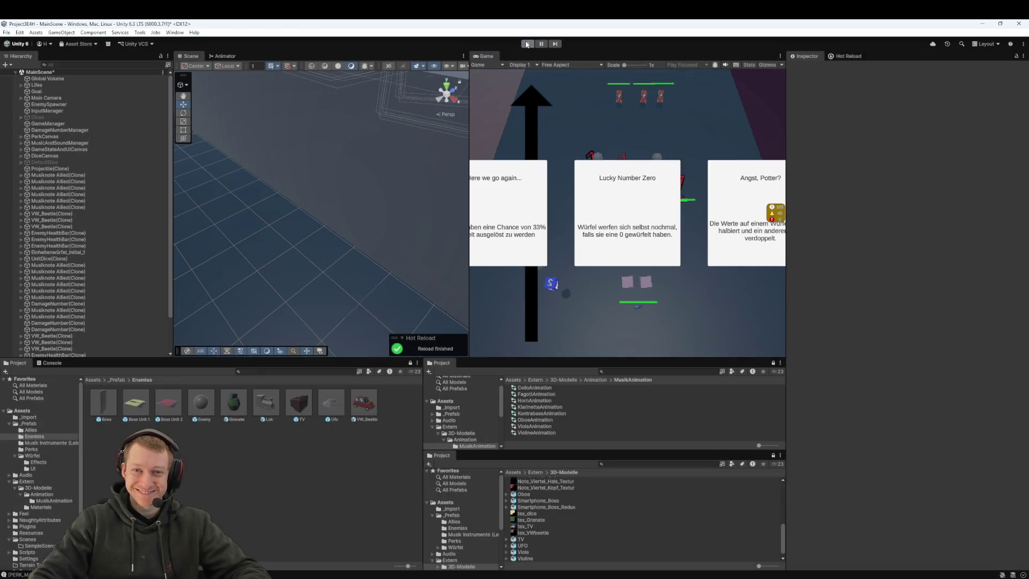
pyautogui.click(527, 44)
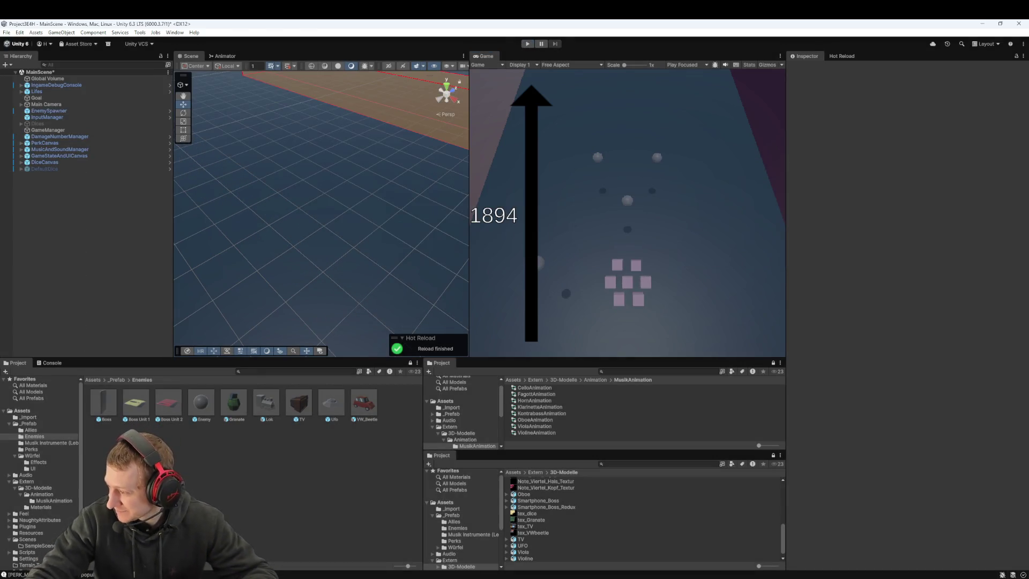
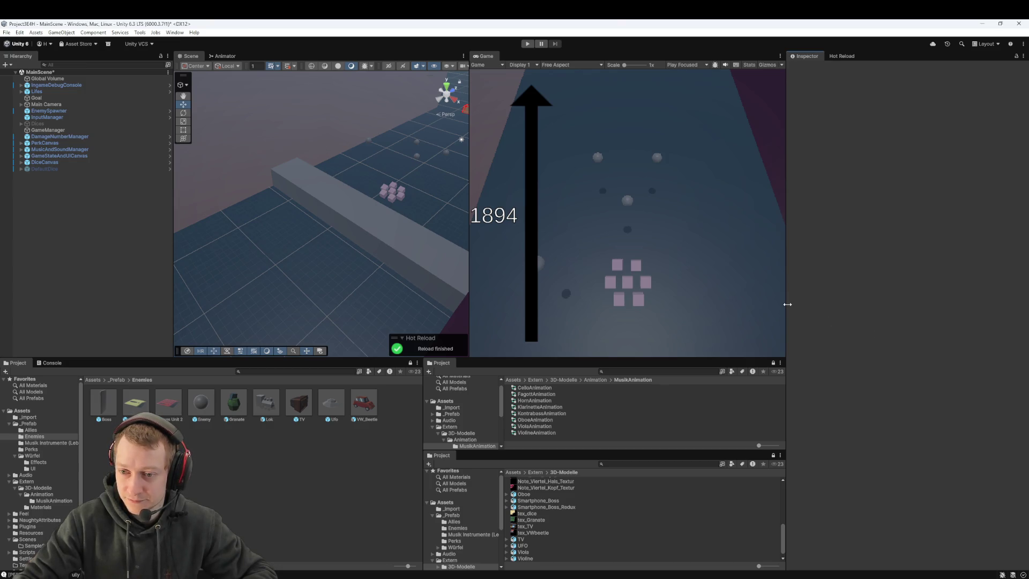
# - Widen the Game view pane and select EnemySpawner to review its spawn settings
pyautogui.moveTo(787, 304); pyautogui.dragTo(810, 304)
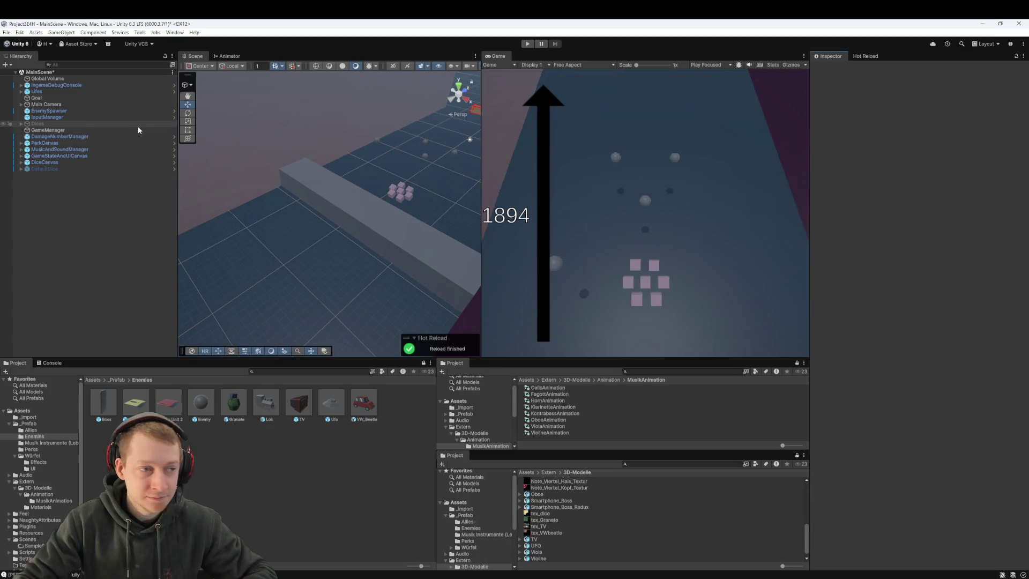
pyautogui.click(75, 111)
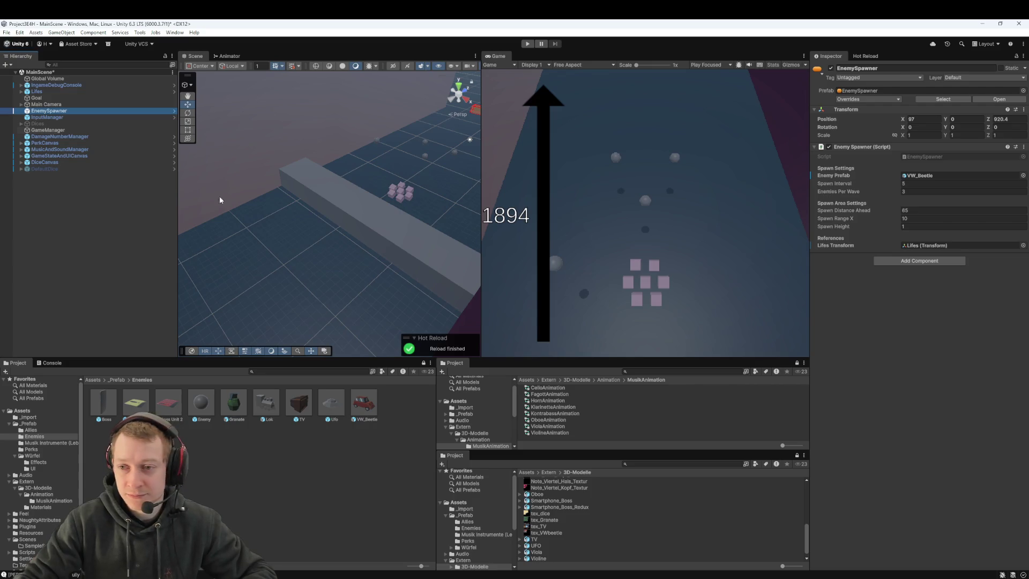
pyautogui.click(909, 392)
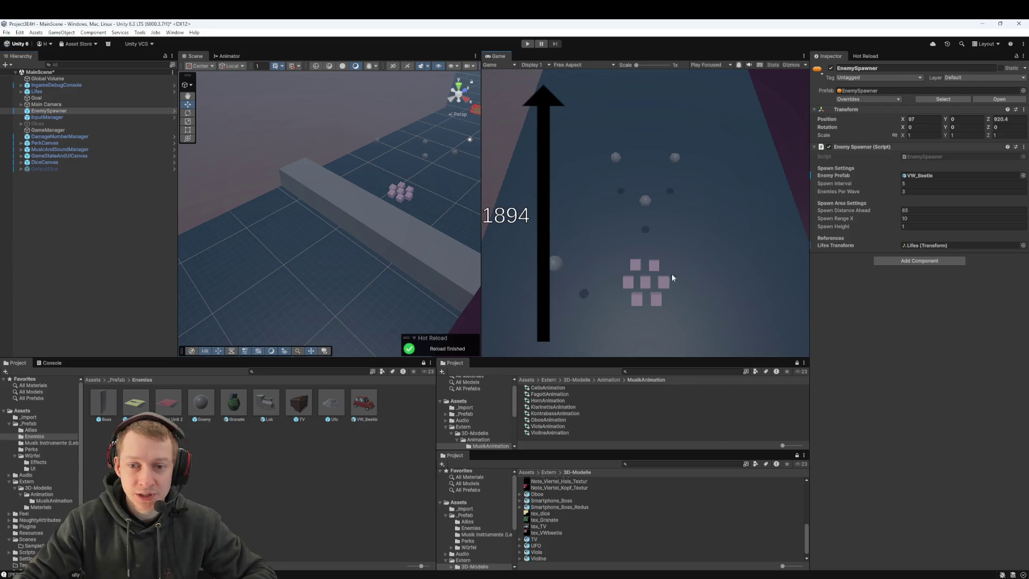
# - Frame the Scene view over the dice and spawn zone, then reinspect EnemySpawner's settings
pyautogui.moveTo(380, 227)
pyautogui.mouseDown()
pyautogui.moveTo(351, 230)
pyautogui.moveTo(388, 232)
pyautogui.moveTo(375, 243)
pyautogui.mouseUp()
pyautogui.scroll(2, 375, 248)
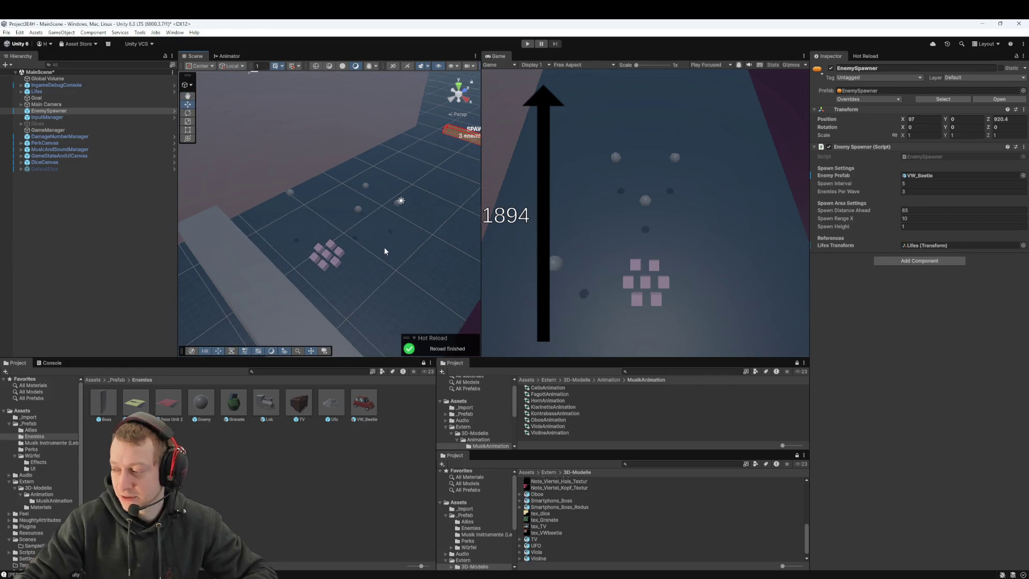
pyautogui.moveTo(386, 244)
pyautogui.mouseDown()
pyautogui.moveTo(374, 232)
pyautogui.moveTo(395, 259)
pyautogui.moveTo(379, 246)
pyautogui.moveTo(356, 263)
pyautogui.mouseUp()
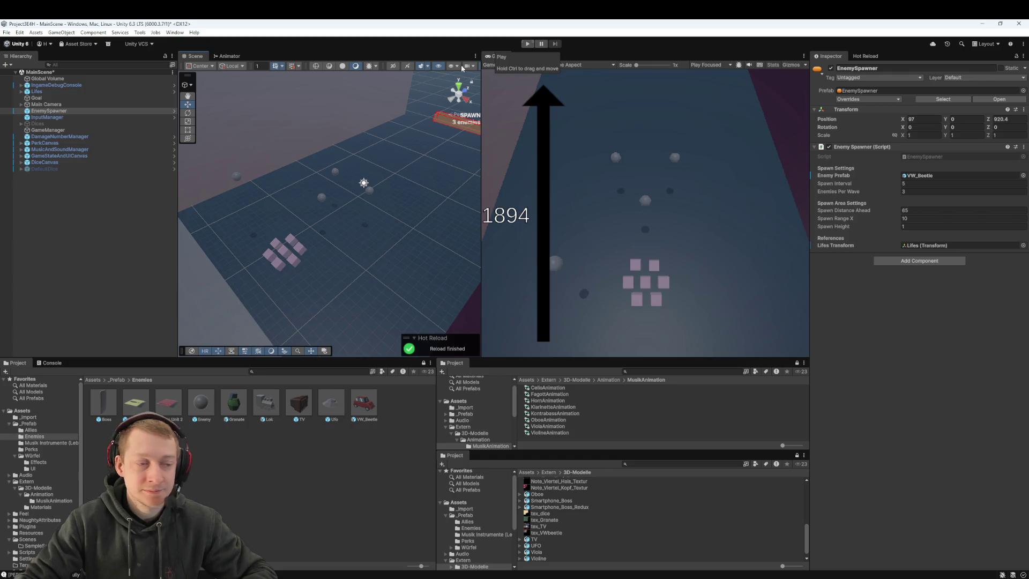
pyautogui.click(64, 111)
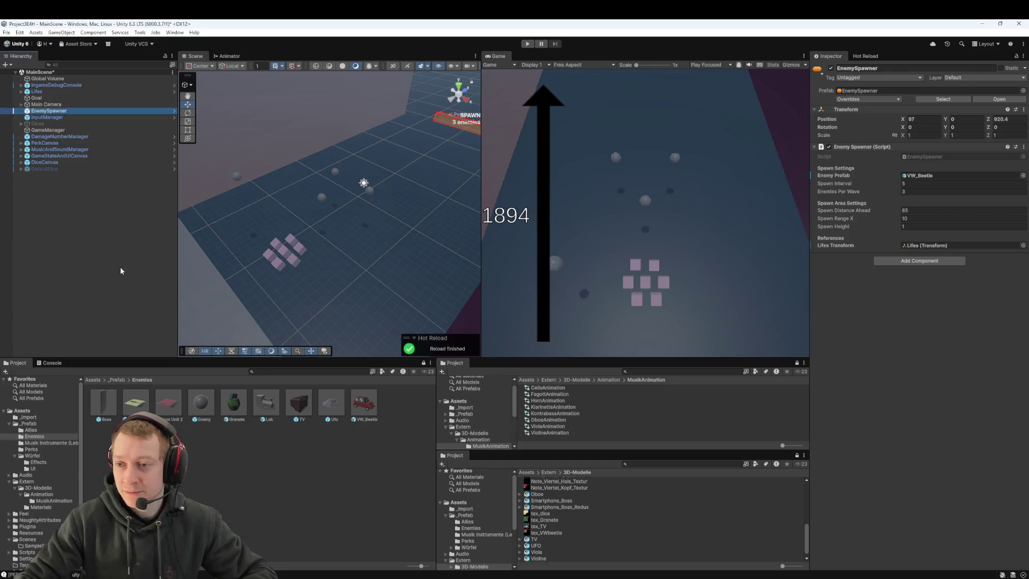
pyautogui.click(949, 407)
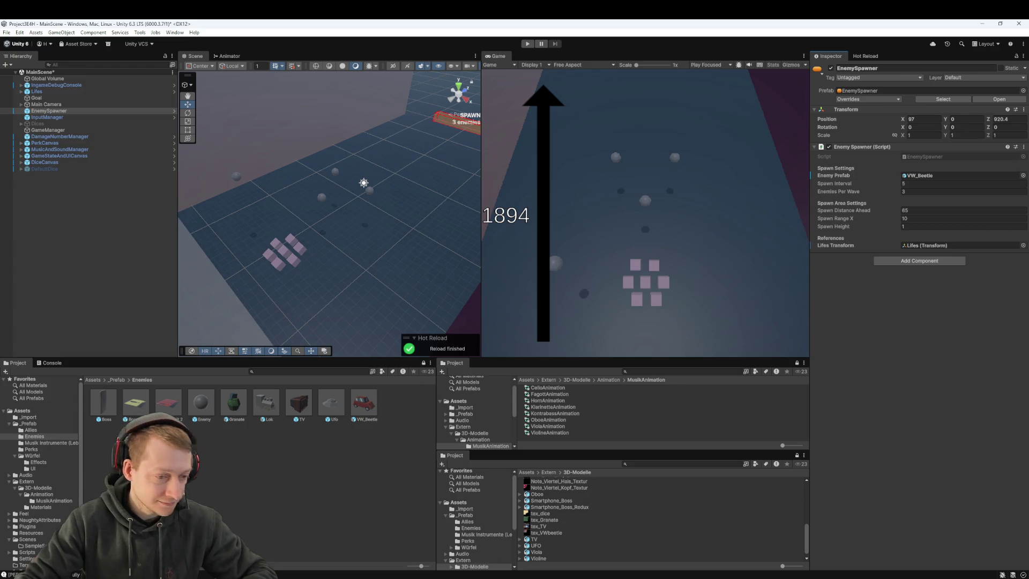
# - Browse the Perks prefabs, inspecting PerkButton and PerkCanvas, then return to the _Prefab folder
pyautogui.click(138, 395)
pyautogui.click(116, 380)
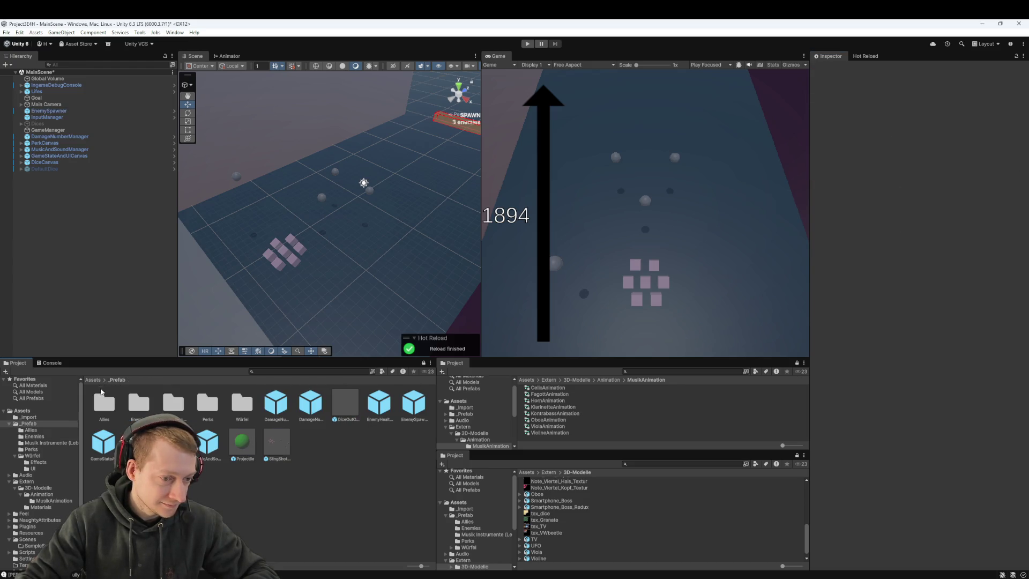
pyautogui.doubleClick(214, 404)
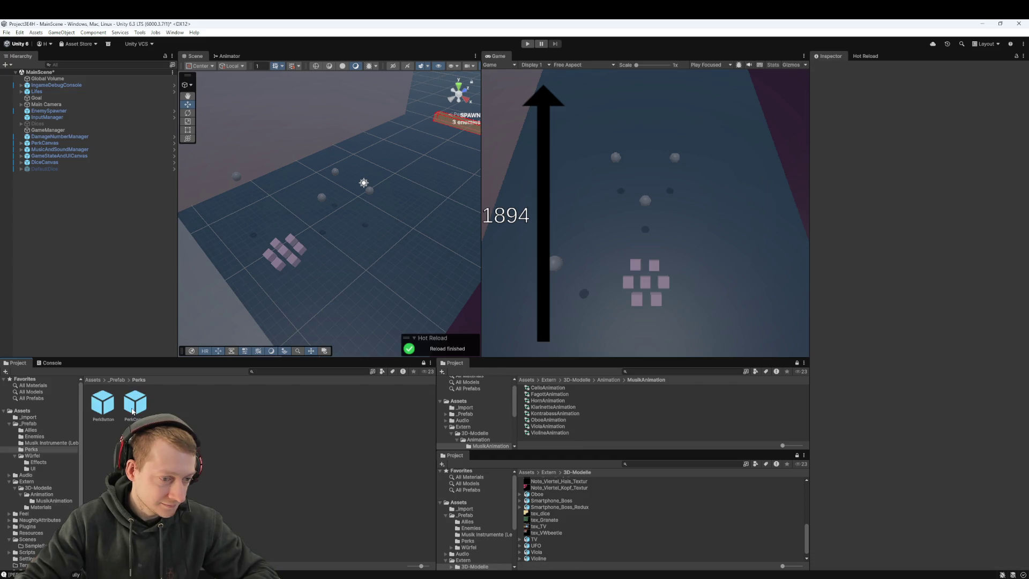
pyautogui.click(101, 409)
pyautogui.click(135, 402)
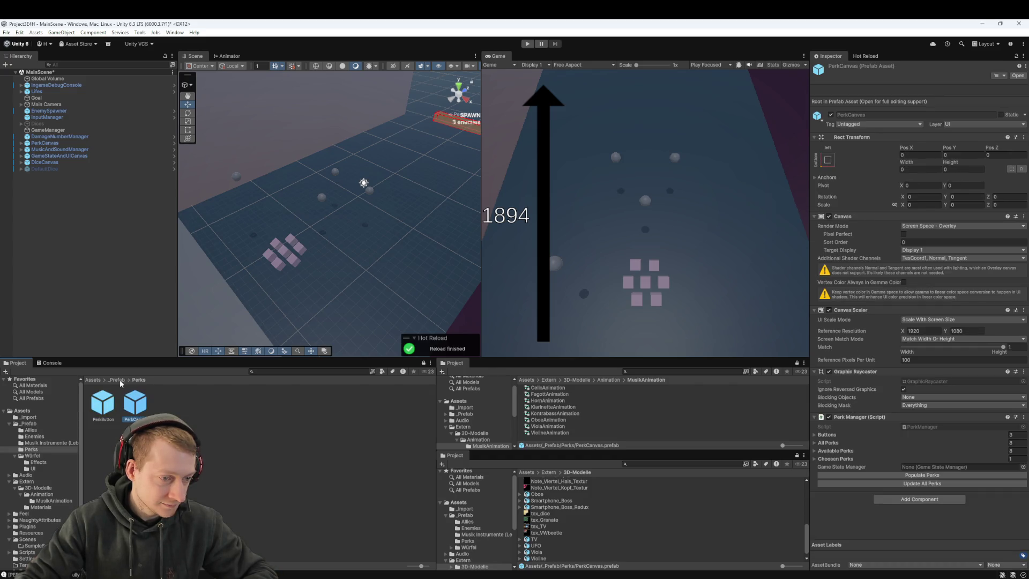
pyautogui.click(117, 379)
pyautogui.click(363, 471)
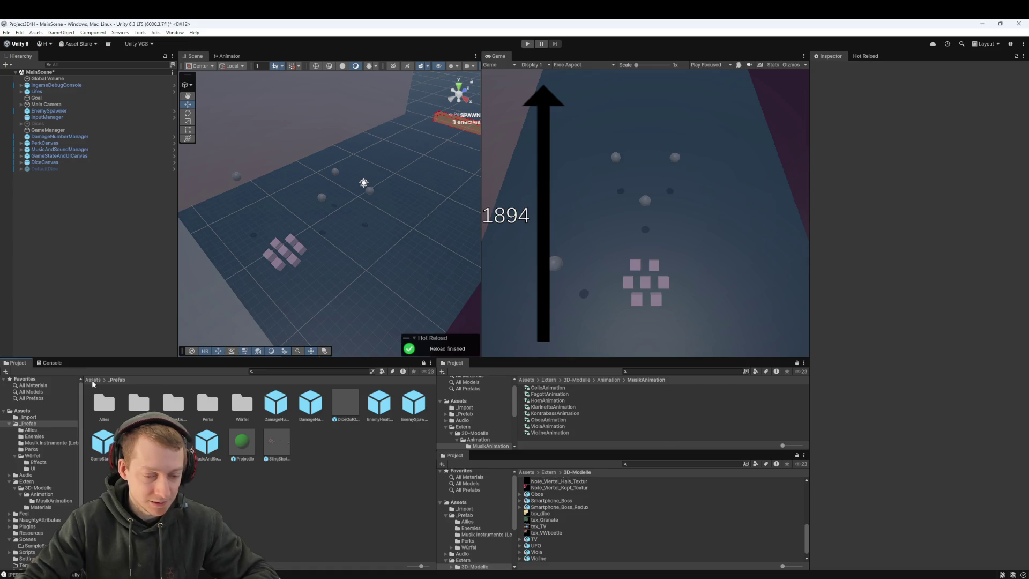
# - Inspect IngameDebugConsole and the Dices group's children, panning the Scene view across the play area
pyautogui.click(57, 84)
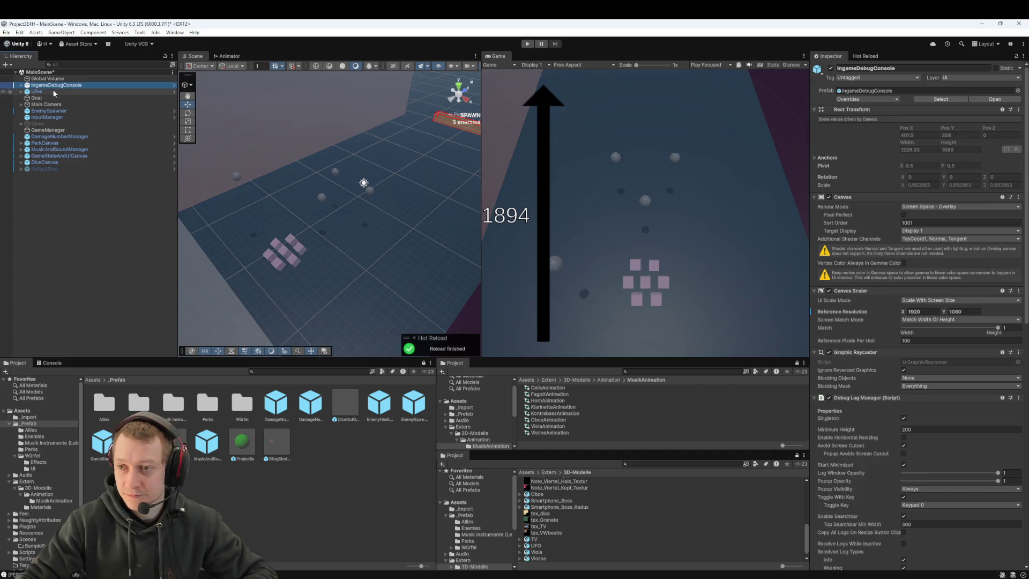
pyautogui.click(62, 237)
pyautogui.moveTo(284, 218)
pyautogui.mouseDown()
pyautogui.moveTo(337, 214)
pyautogui.moveTo(301, 223)
pyautogui.moveTo(291, 237)
pyautogui.moveTo(333, 230)
pyautogui.moveTo(294, 240)
pyautogui.mouseUp()
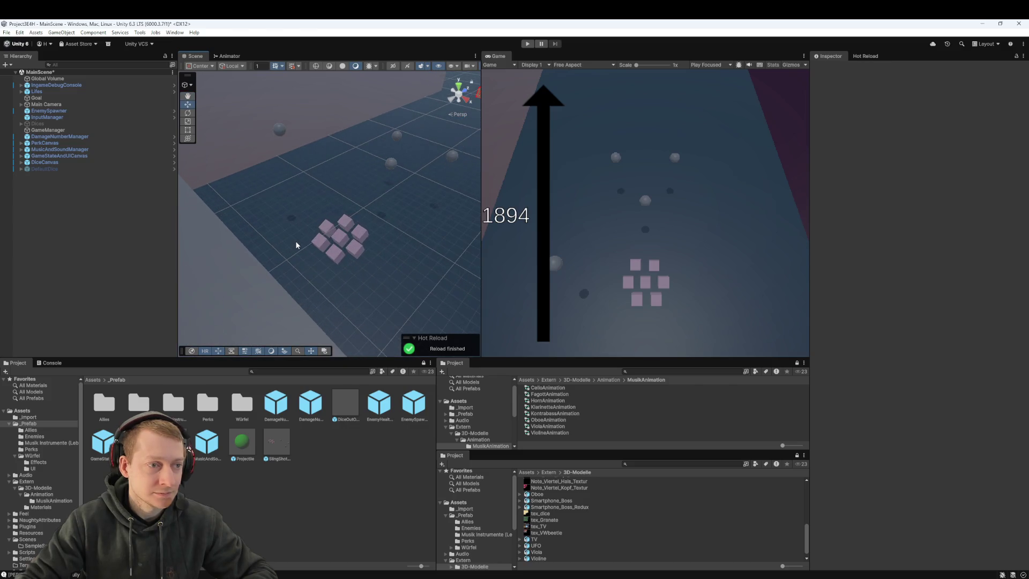
pyautogui.click(84, 123)
pyautogui.click(22, 123)
pyautogui.click(21, 124)
pyautogui.click(99, 221)
pyautogui.moveTo(309, 271)
pyautogui.mouseDown()
pyautogui.moveTo(362, 258)
pyautogui.moveTo(341, 252)
pyautogui.moveTo(315, 276)
pyautogui.mouseUp()
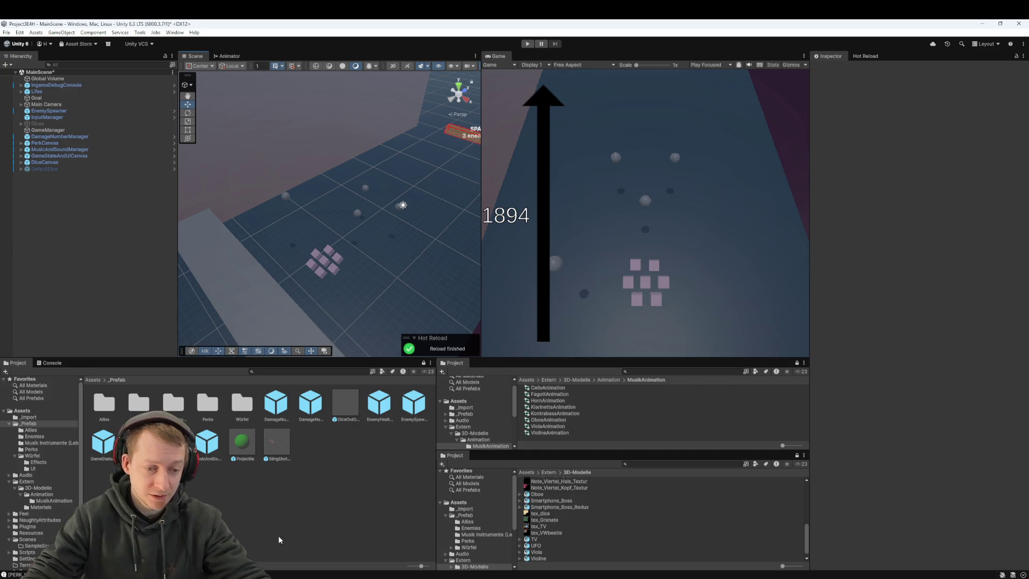
# - Fetch the latest changes from the remote in Fork and check the uncommitted local changes
pyautogui.click(287, 557)
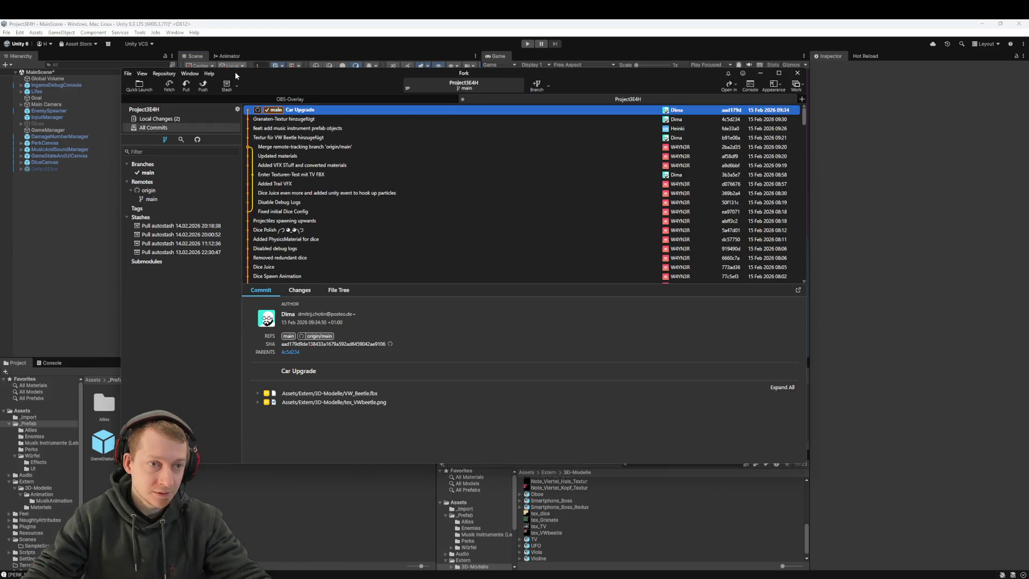
pyautogui.click(183, 86)
pyautogui.click(516, 280)
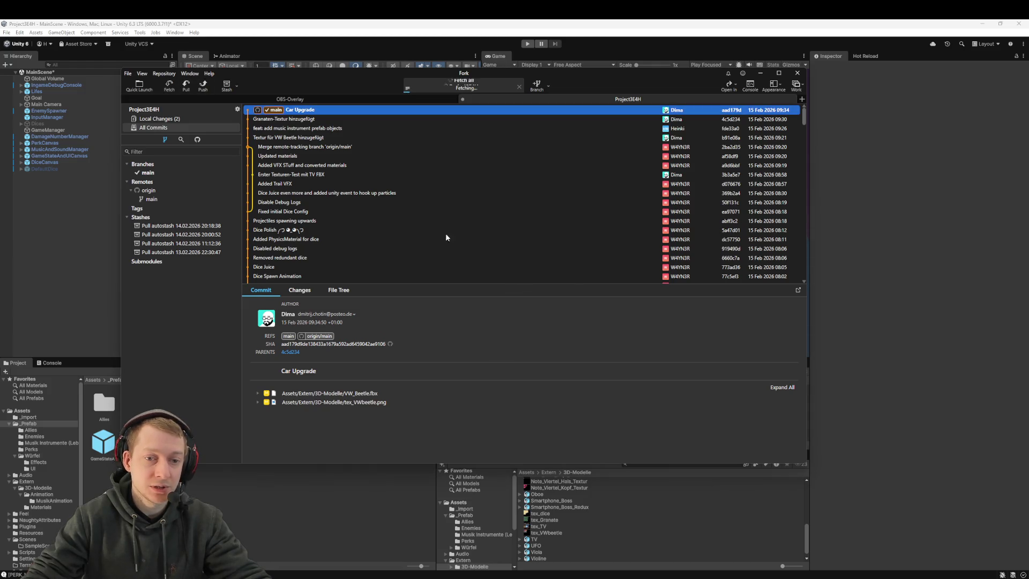
pyautogui.click(185, 120)
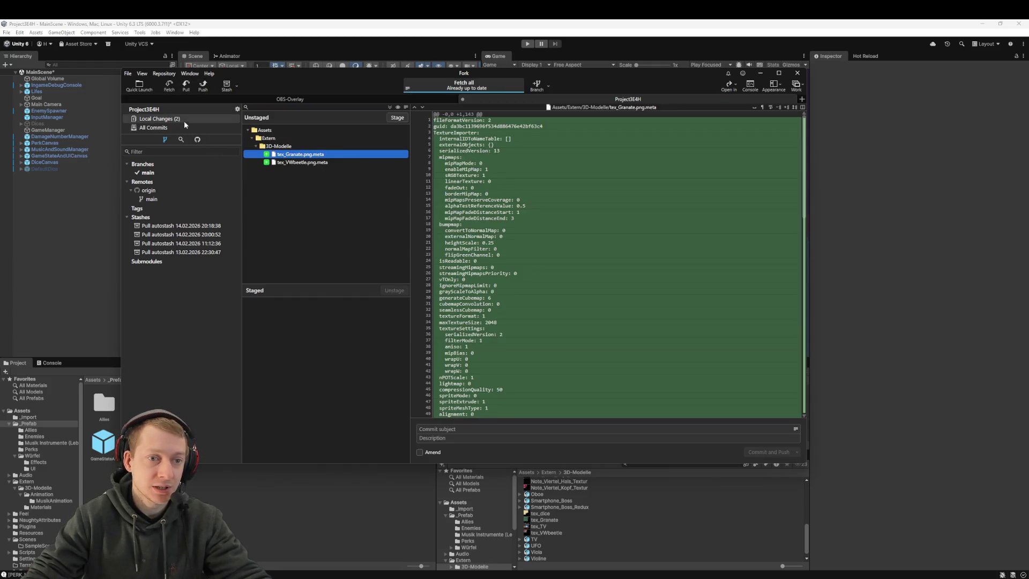
pyautogui.click(169, 85)
pyautogui.click(516, 286)
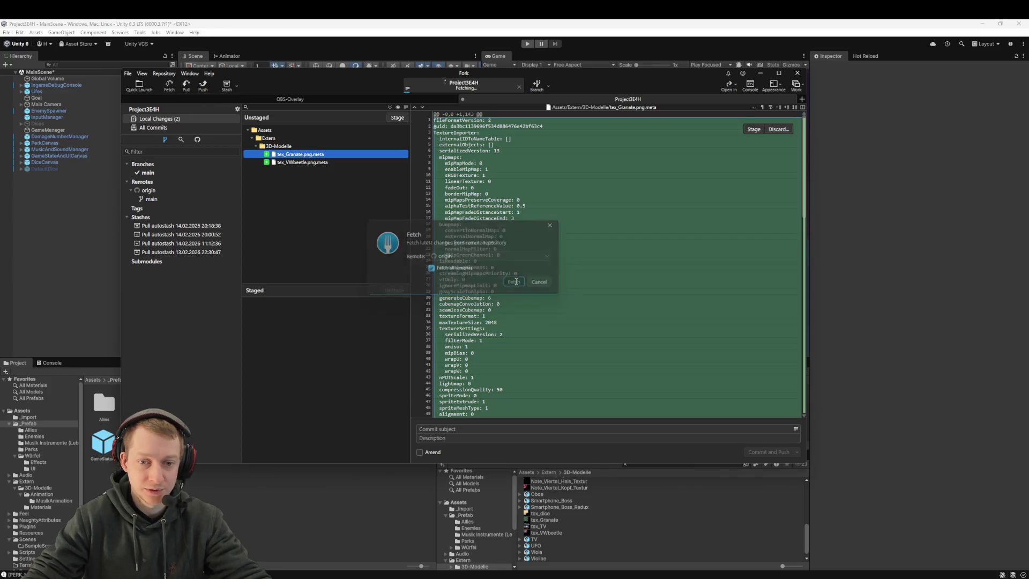
# - Pull origin/main with rebase and stash, then view the newest pull autostash in All Commits
pyautogui.click(186, 85)
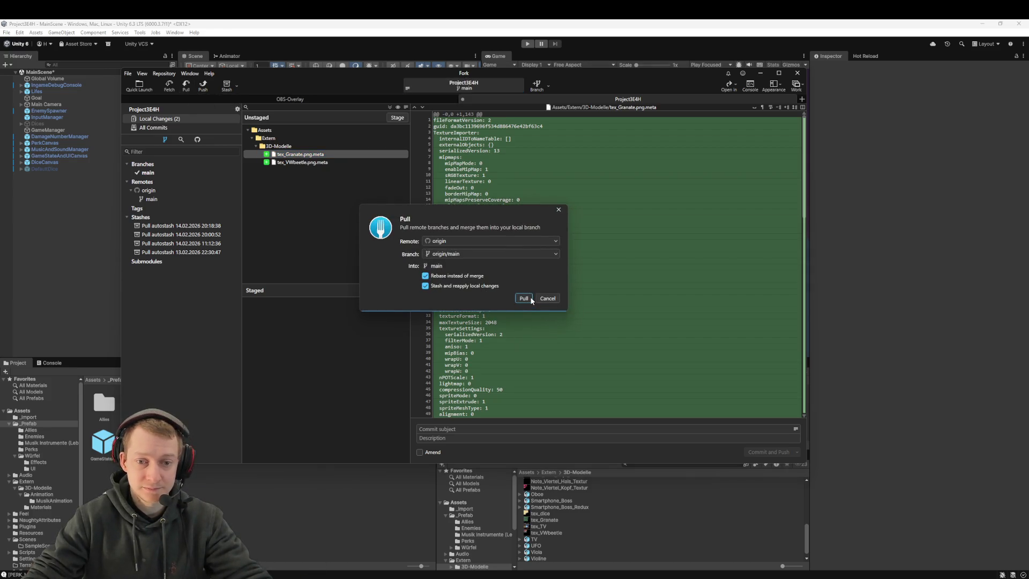
pyautogui.click(530, 299)
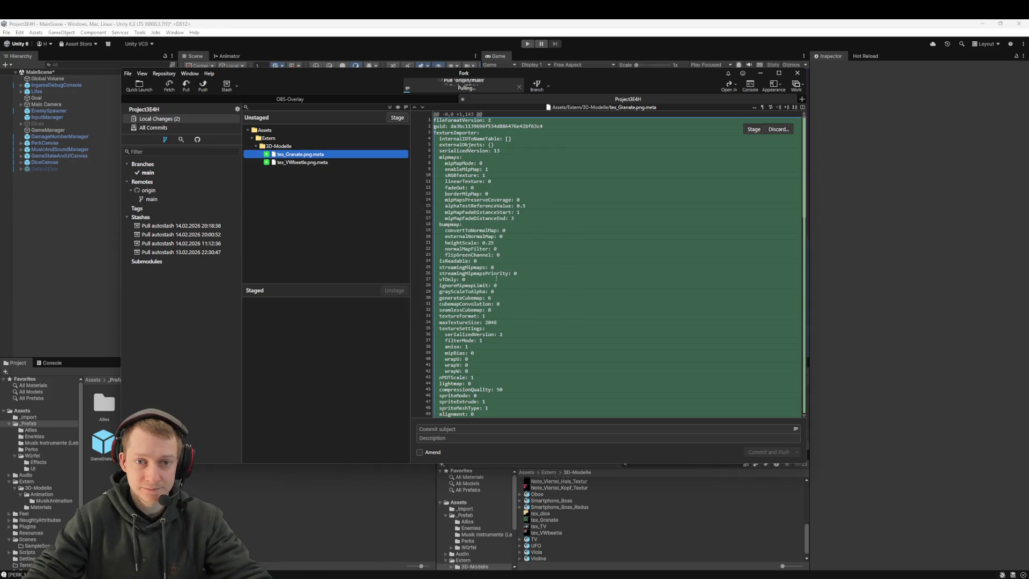
pyautogui.click(165, 128)
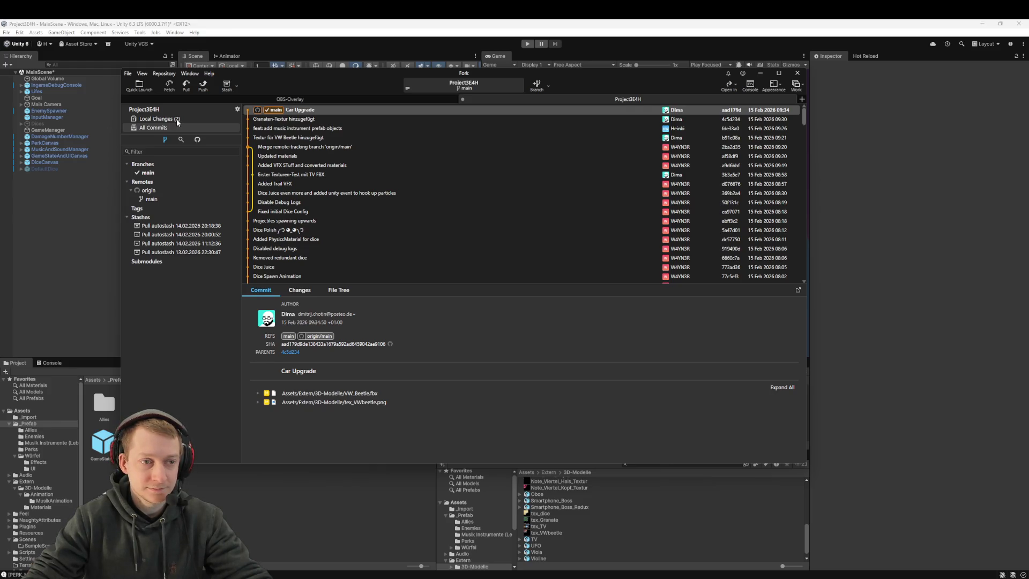
pyautogui.click(172, 119)
pyautogui.click(186, 84)
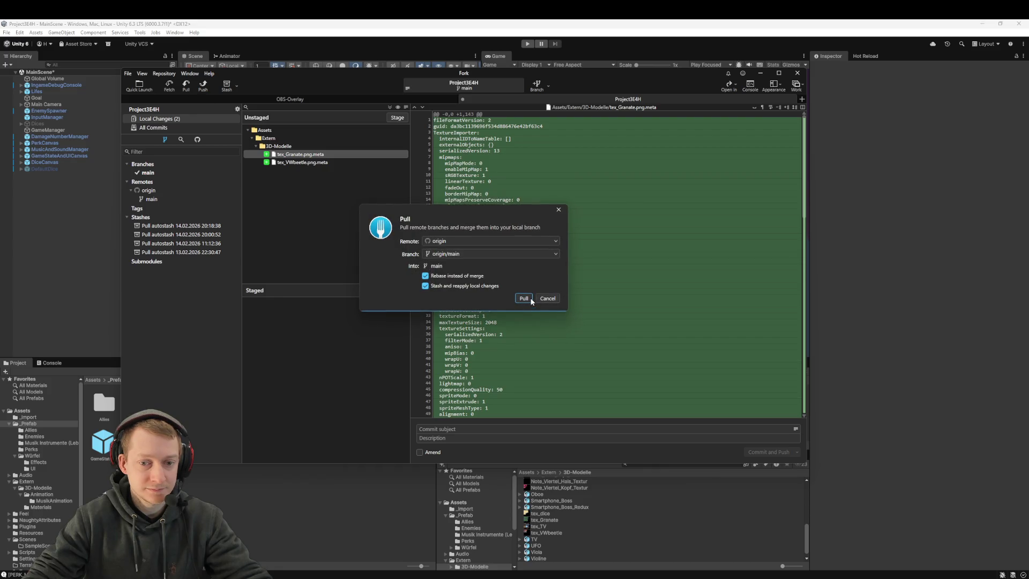
pyautogui.click(531, 301)
pyautogui.click(188, 128)
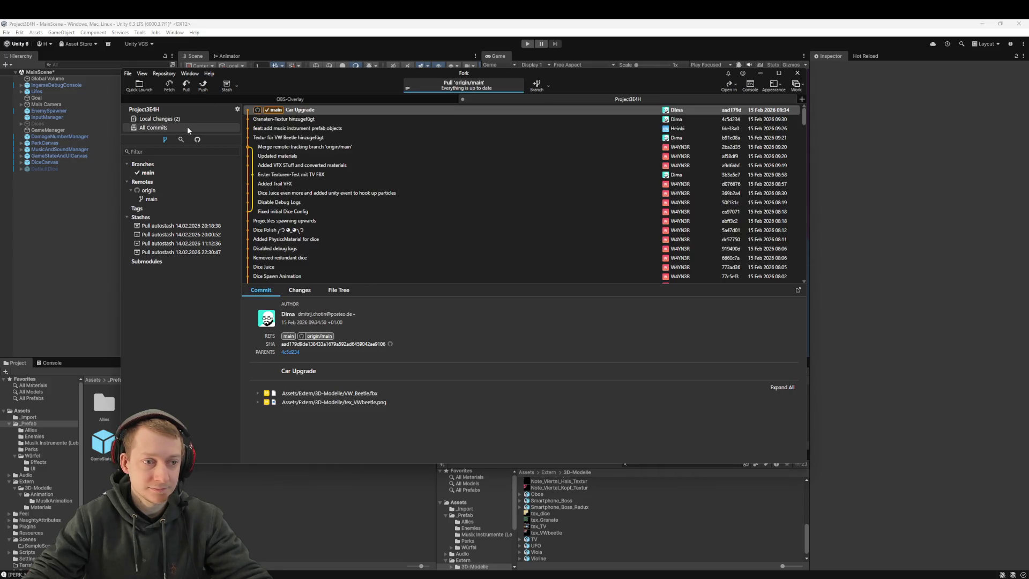
pyautogui.click(171, 225)
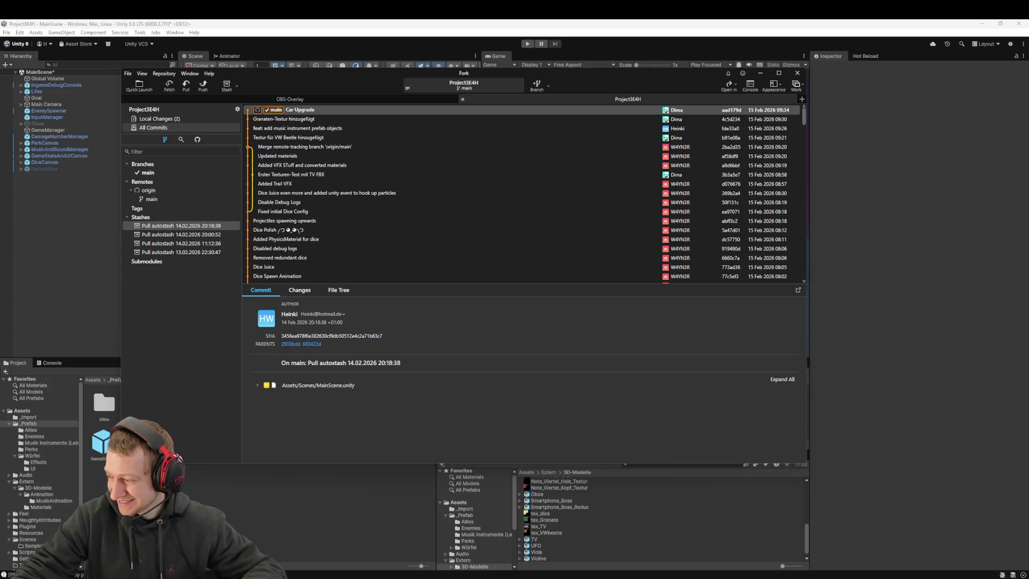
# - Fetch from origin again and review the unstaged tex_Granate.png.meta and tex_VWBeetle.png.meta files
pyautogui.click(181, 119)
pyautogui.click(171, 127)
pyautogui.click(169, 85)
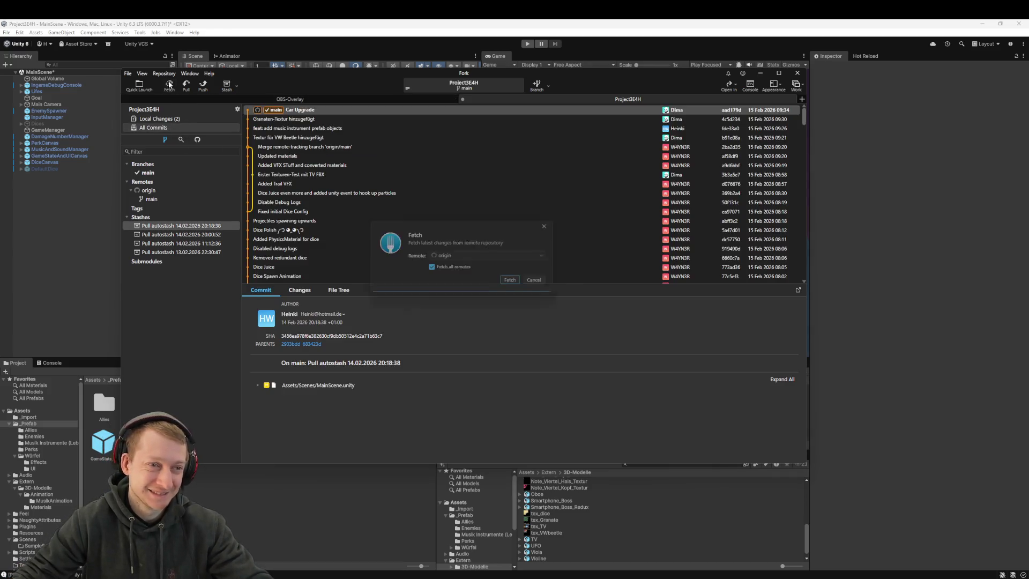
pyautogui.click(514, 282)
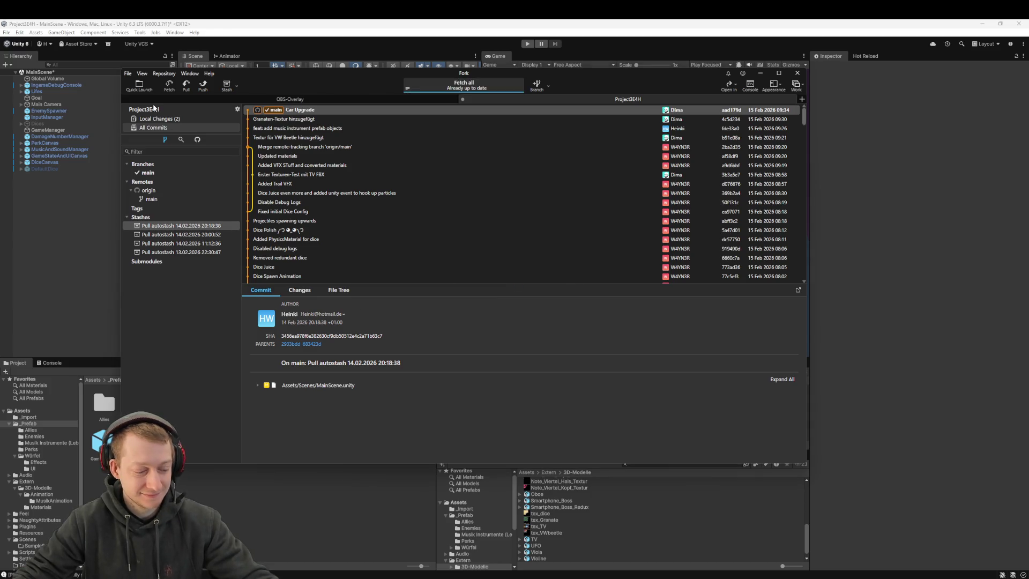
pyautogui.click(181, 117)
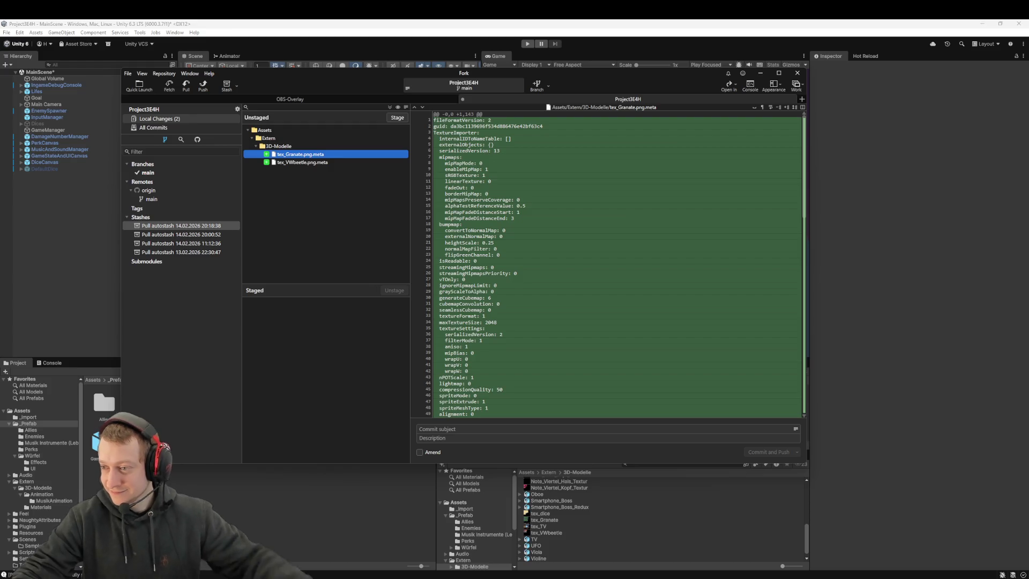
# - Fetch from all remotes again in Fork
pyautogui.click(999, 340)
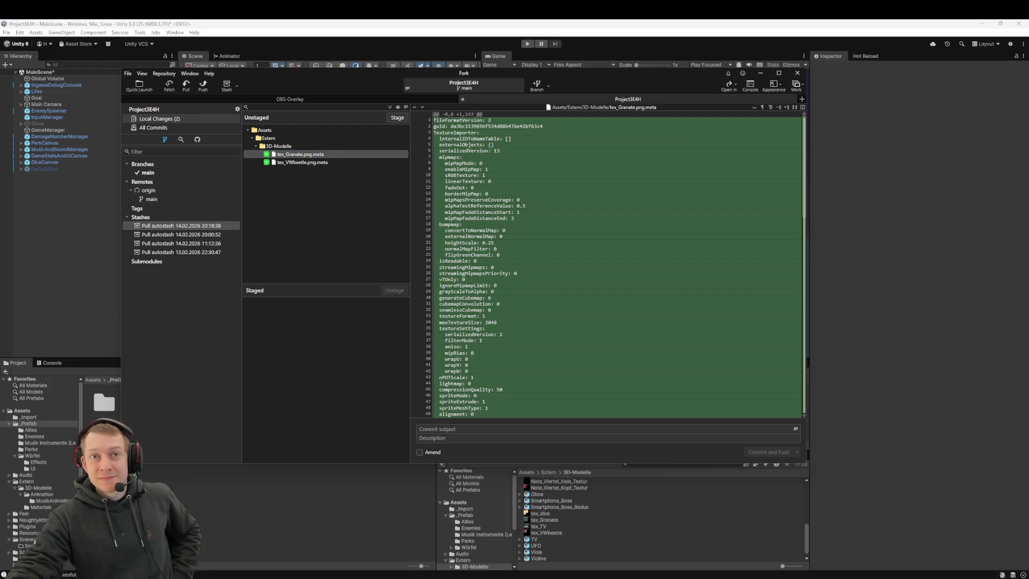
pyautogui.click(337, 373)
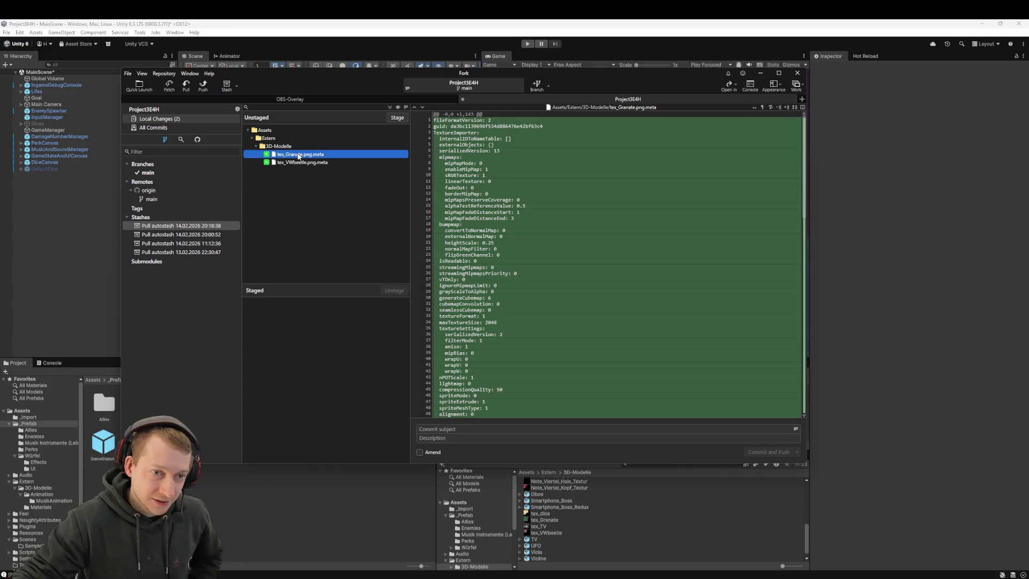
pyautogui.click(169, 84)
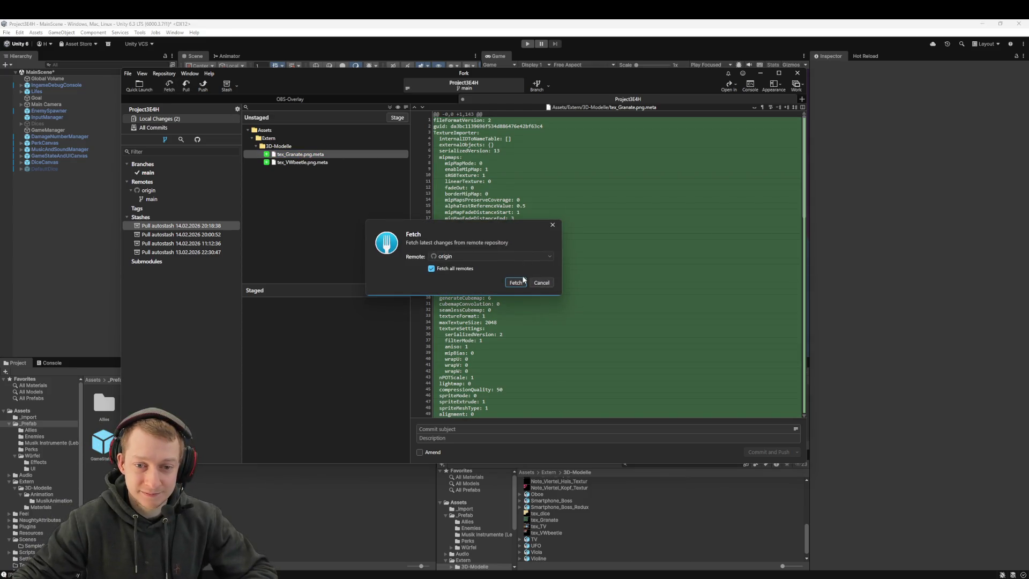
pyautogui.click(523, 280)
# - Pull origin/main and inspect the incoming 'Repaired Life Counting Game Over' commit
pyautogui.click(187, 82)
pyautogui.click(524, 298)
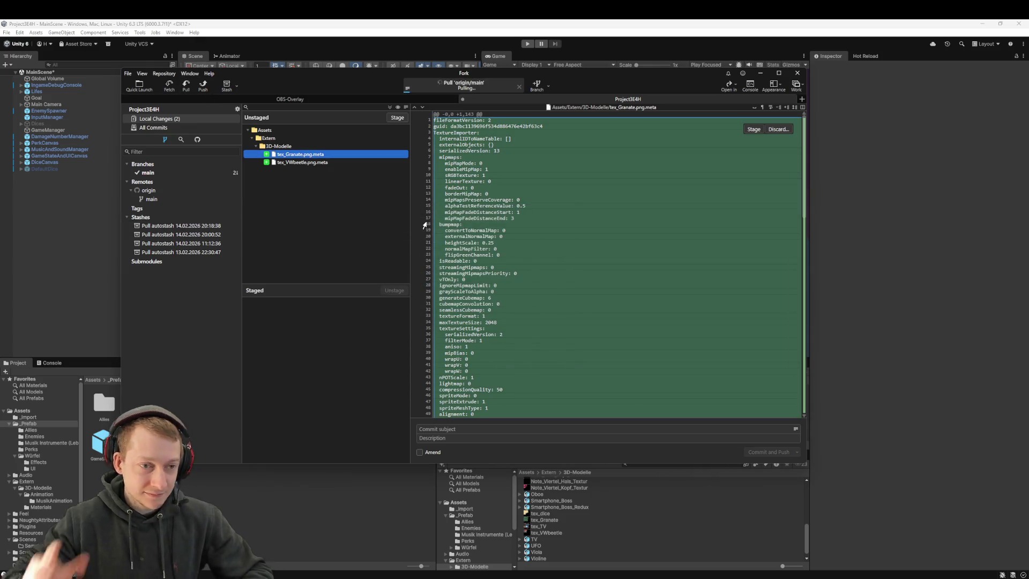
pyautogui.click(182, 128)
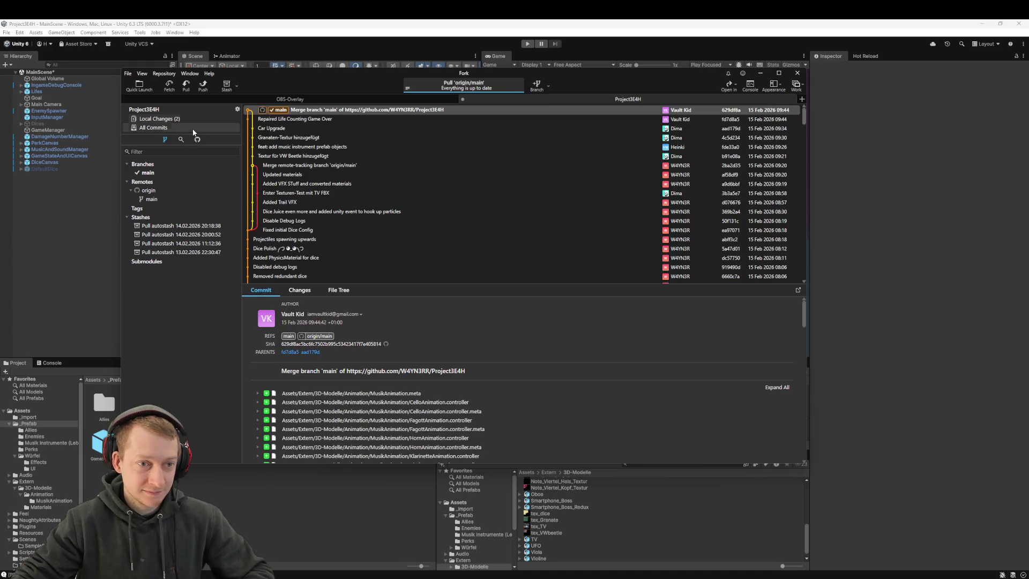
pyautogui.click(339, 120)
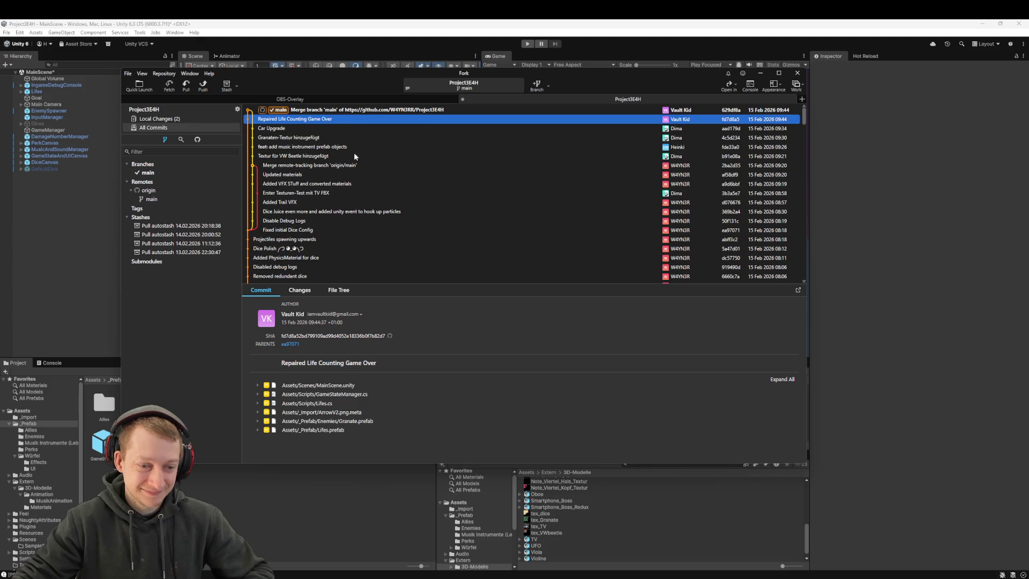
# - Stage both .png.meta files, commit them as 'chore: add meta files for png' and push
pyautogui.click(159, 118)
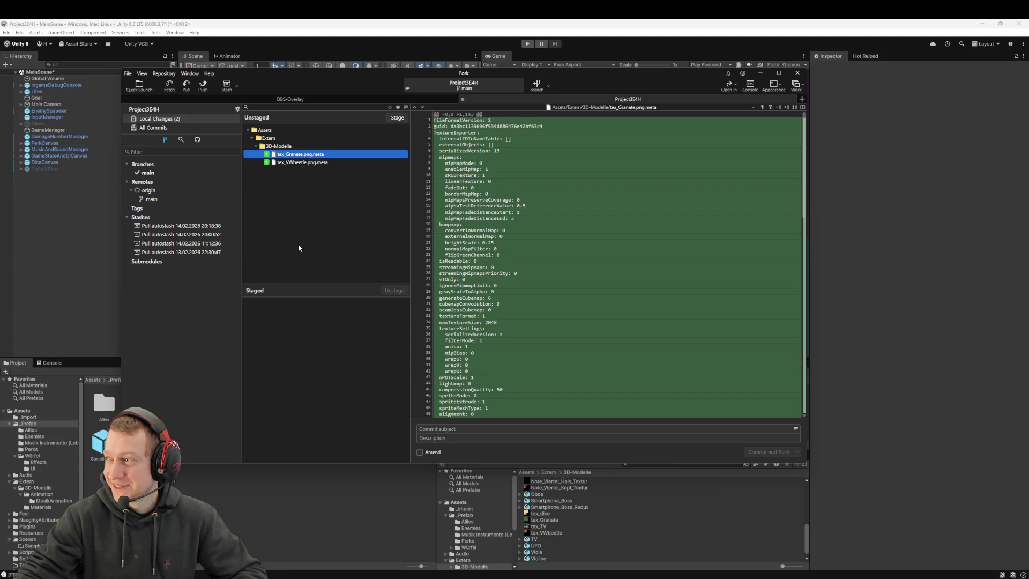
pyautogui.hotkey('ctrl', 'a')
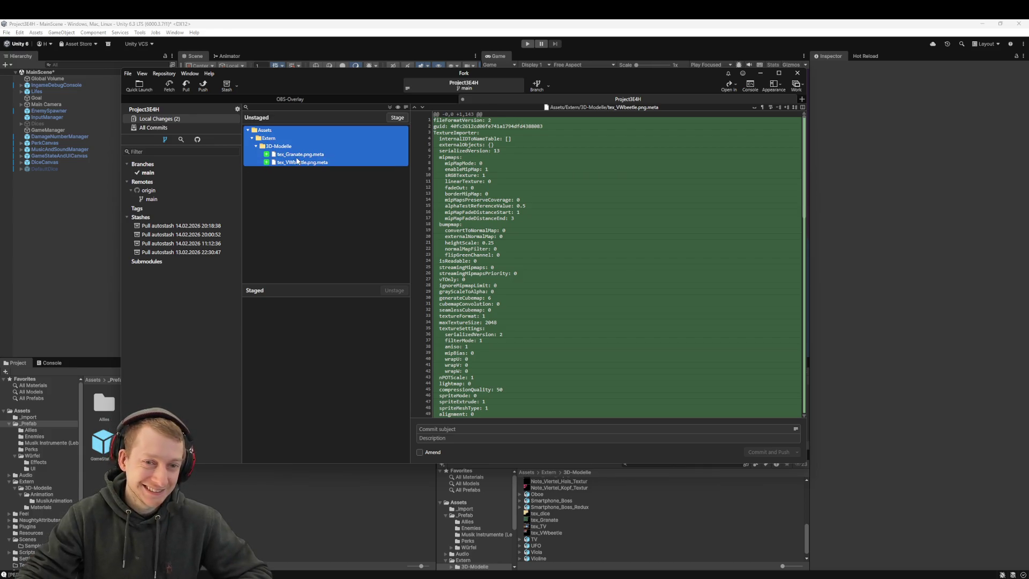
pyautogui.press('space')
pyautogui.write('chore: add meta files for png')
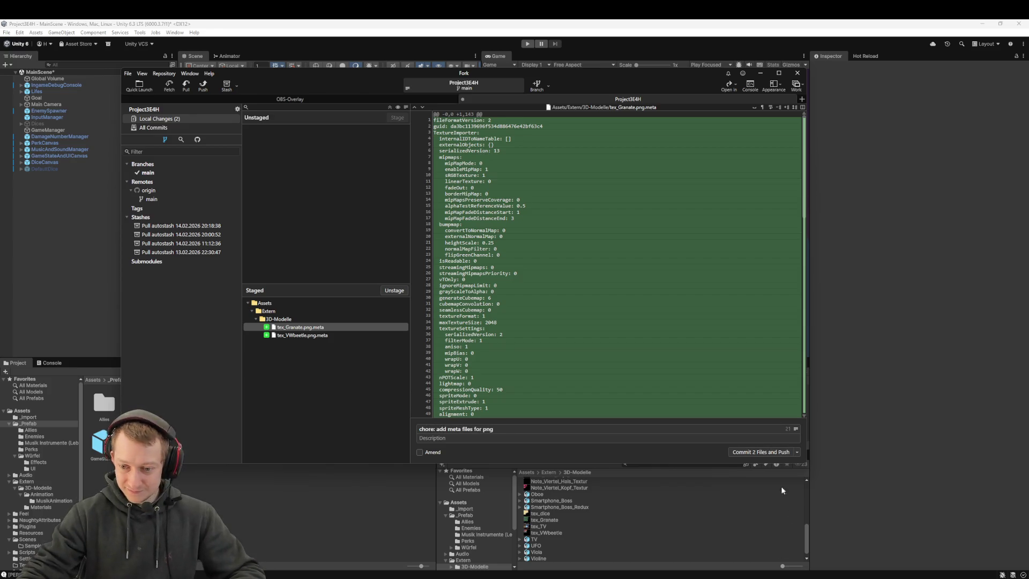
pyautogui.click(761, 452)
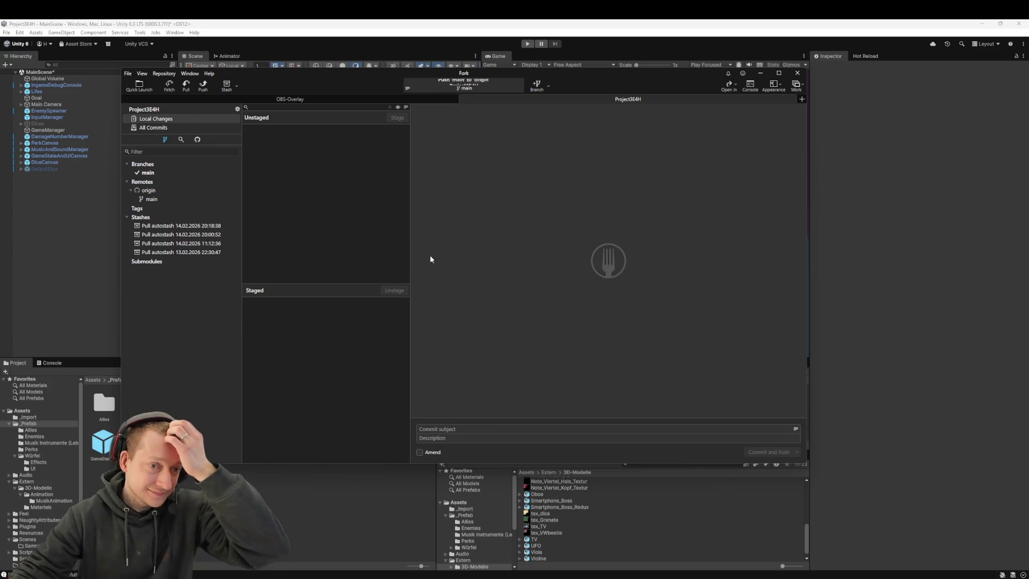
pyautogui.click(358, 42)
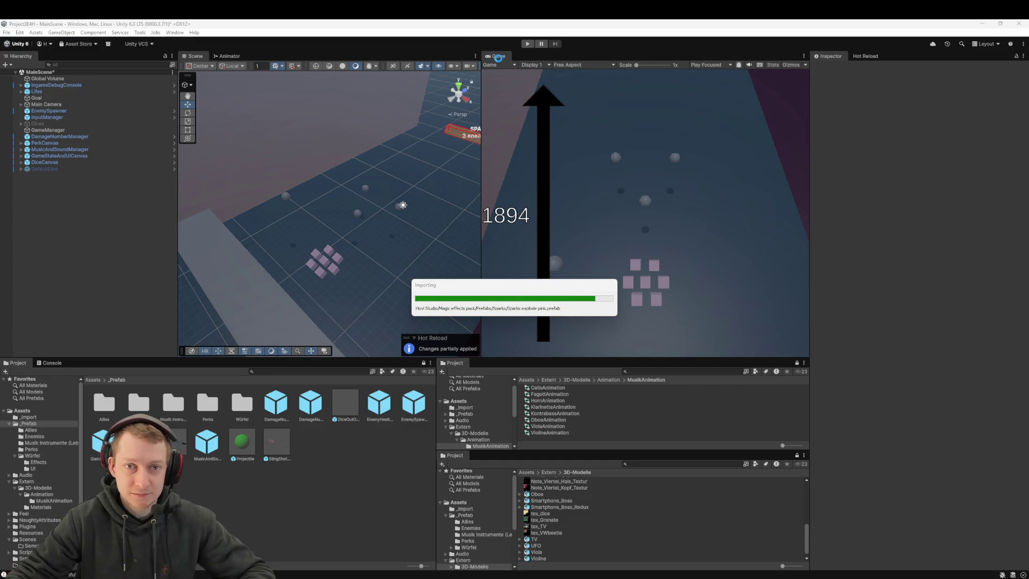
# - Reload the externally changed MainScene and inspect the GameManager object before moving to VS Code
pyautogui.click(534, 318)
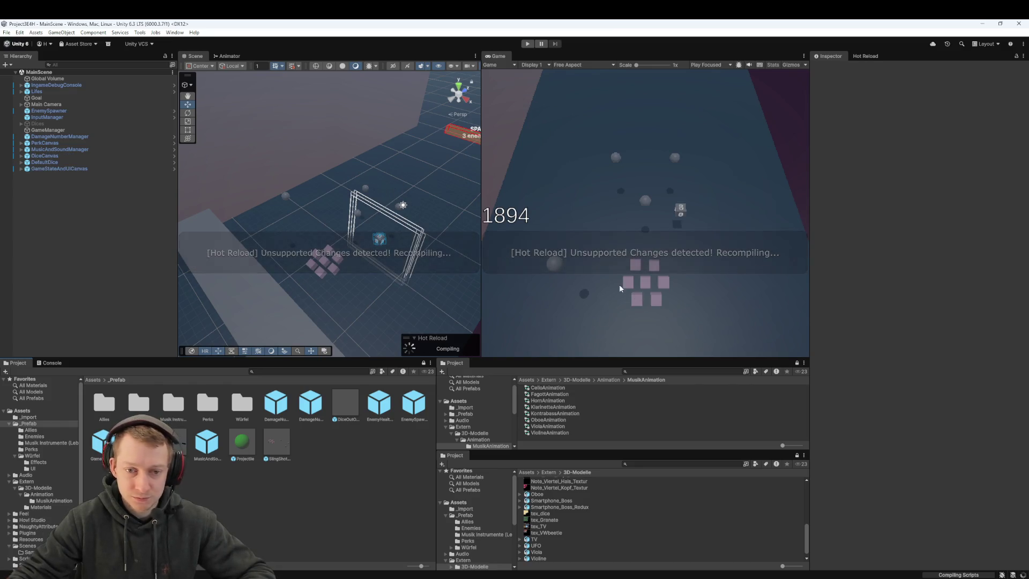
pyautogui.moveTo(429, 206)
pyautogui.mouseDown()
pyautogui.moveTo(407, 225)
pyautogui.moveTo(395, 188)
pyautogui.moveTo(425, 198)
pyautogui.moveTo(418, 209)
pyautogui.moveTo(429, 225)
pyautogui.mouseUp()
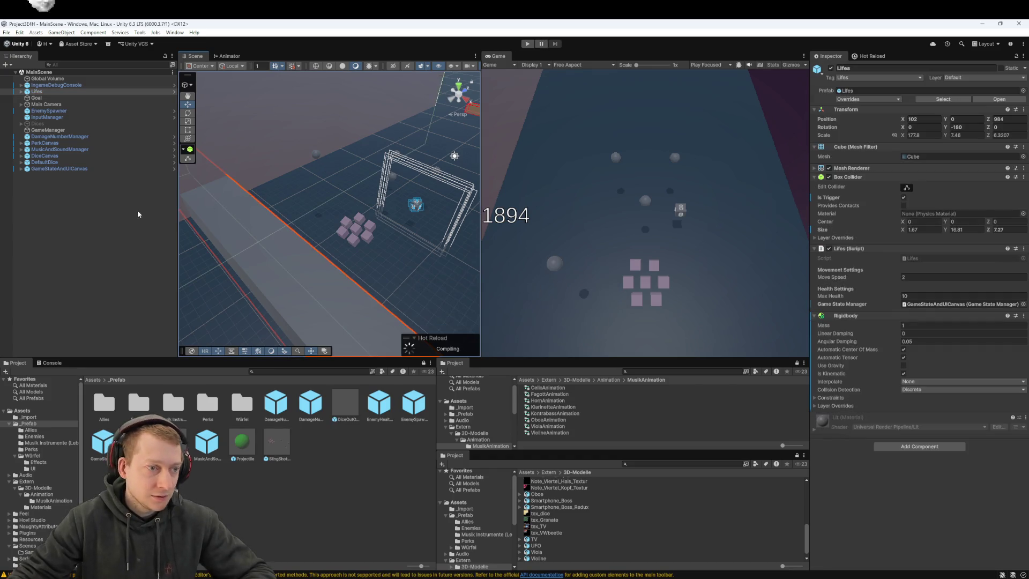
pyautogui.click(111, 188)
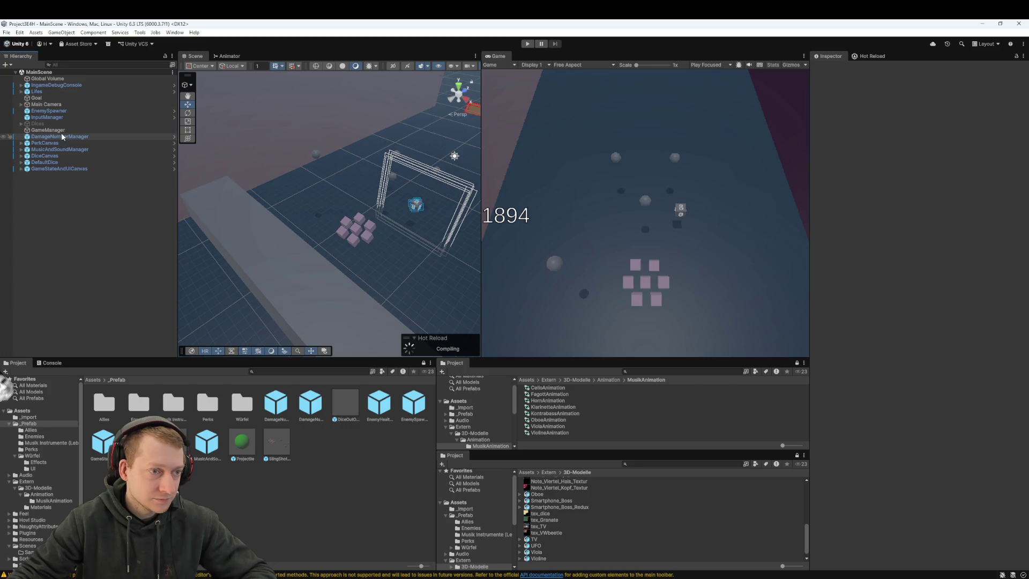
pyautogui.click(62, 131)
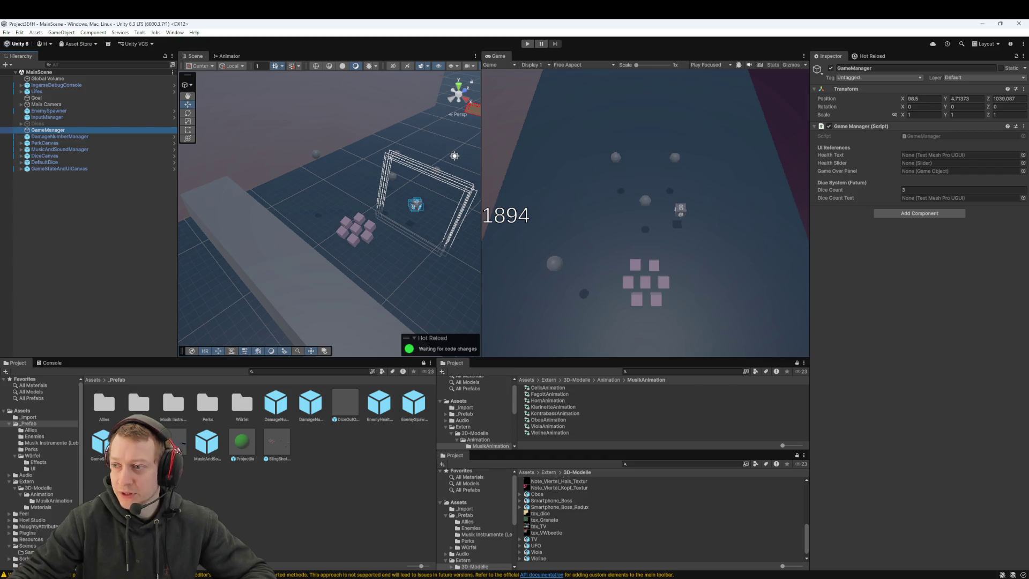
pyautogui.hotkey('alt', 'Tab')
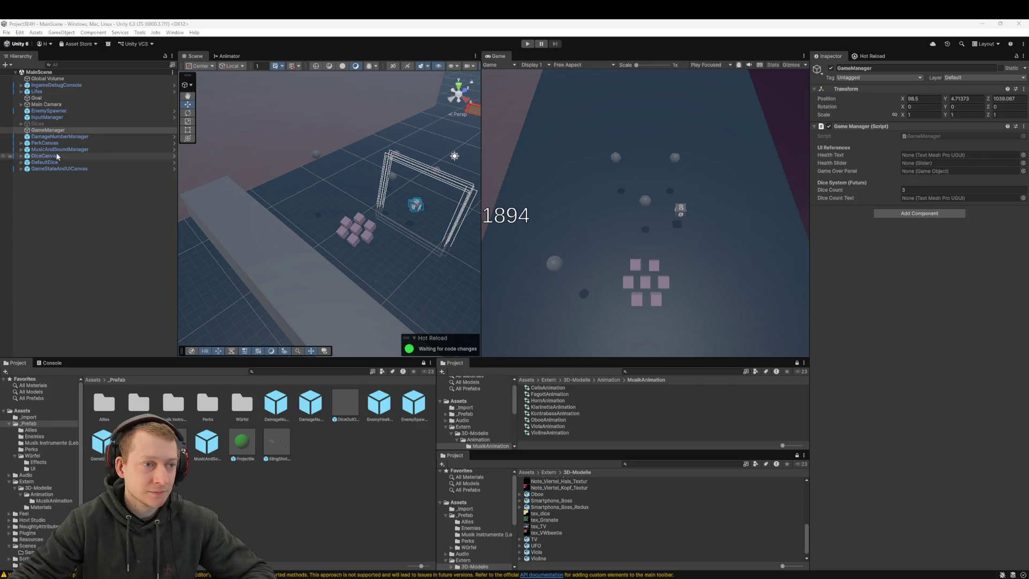
pyautogui.click(44, 131)
pyautogui.click(92, 252)
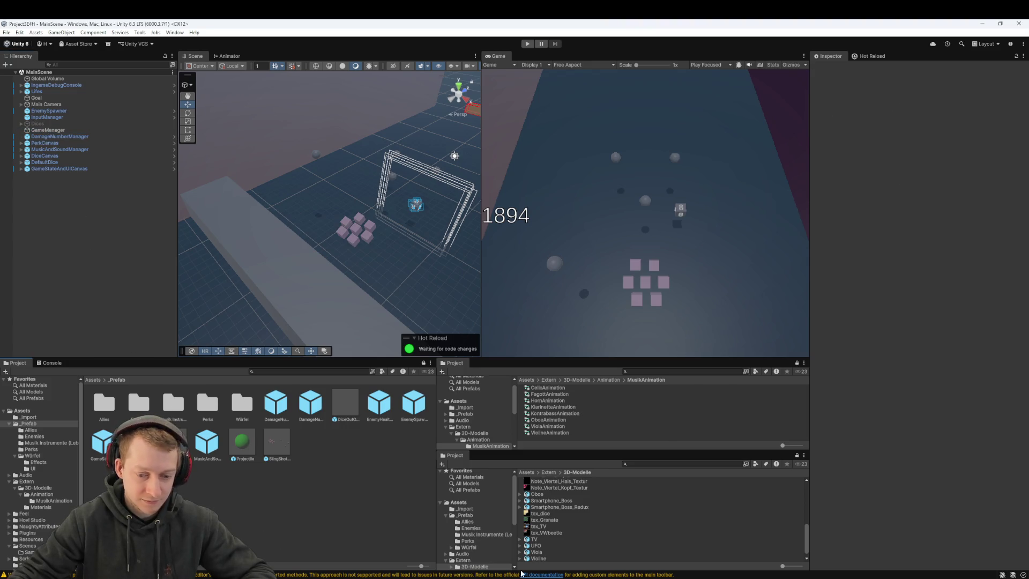
pyautogui.hotkey('alt', 'Tab')
# - Open GameManager.cs through quick open, read through it, then return to Unity
pyautogui.click(472, 167)
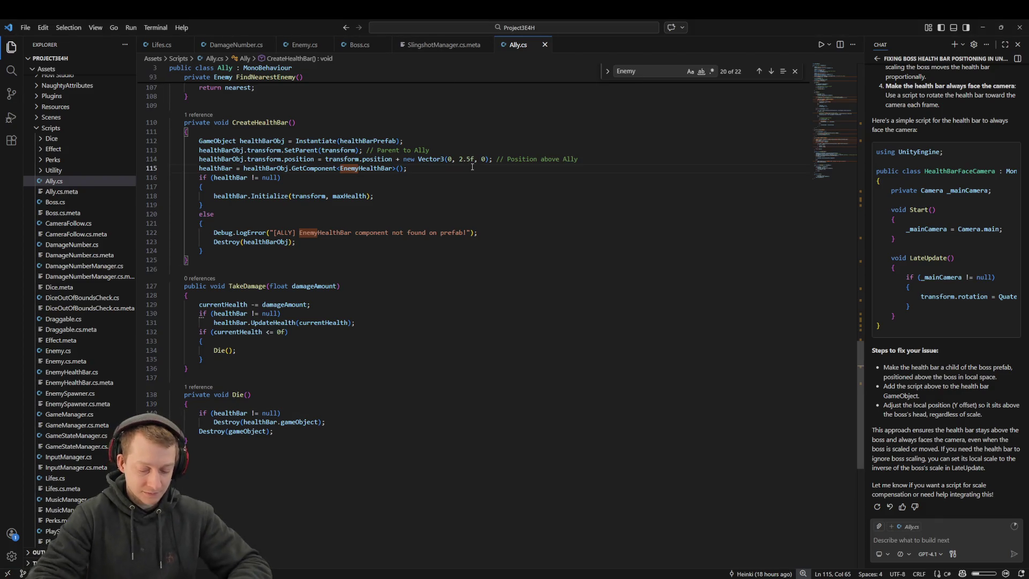
pyautogui.hotkey('ctrl', 'p')
pyautogui.write('Gamemanager')
pyautogui.press('Return')
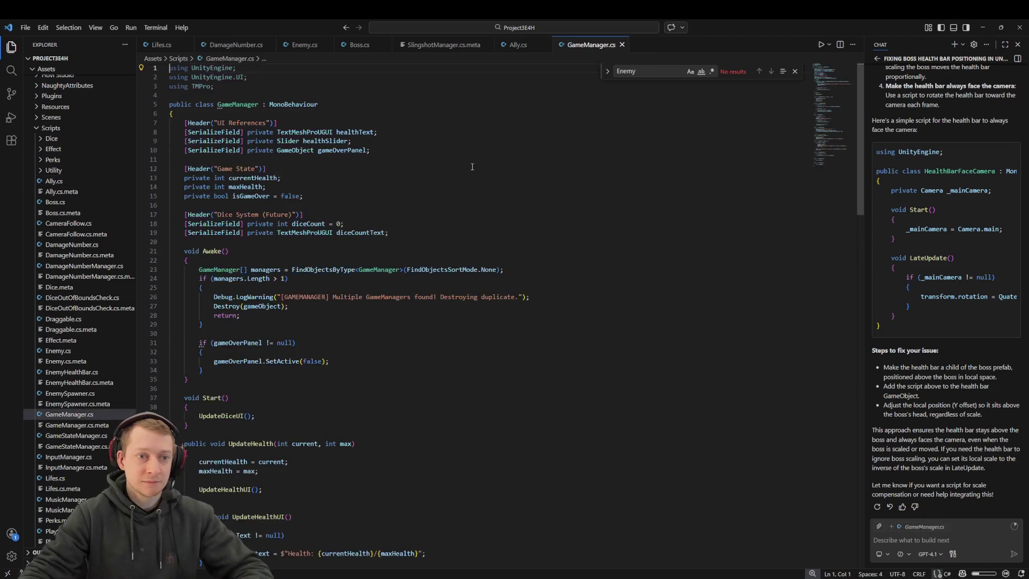
pyautogui.scroll(-5, 412, 214)
pyautogui.scroll(-20, 411, 214)
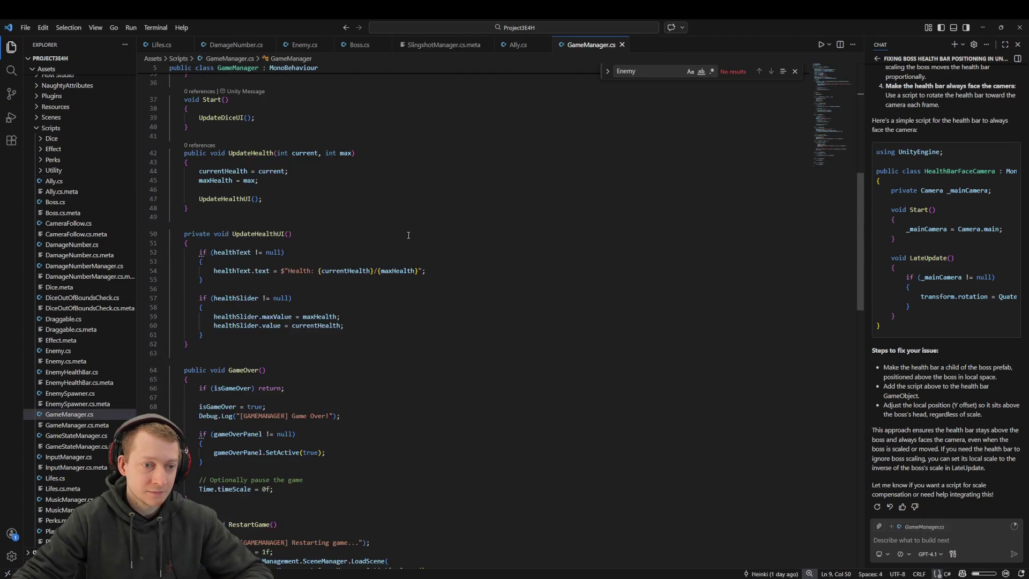
pyautogui.scroll(20, 381, 283)
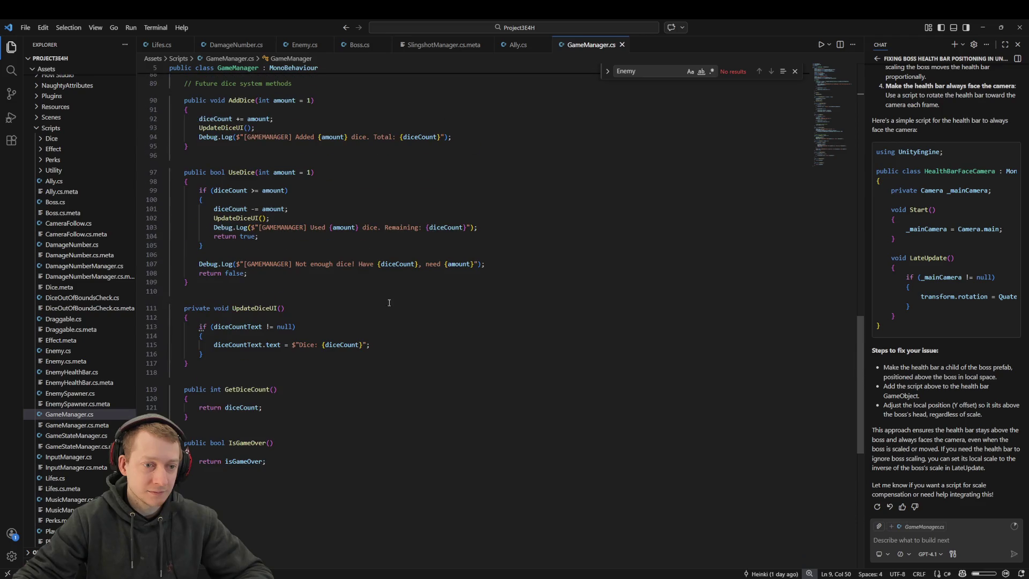
pyautogui.scroll(13, 377, 325)
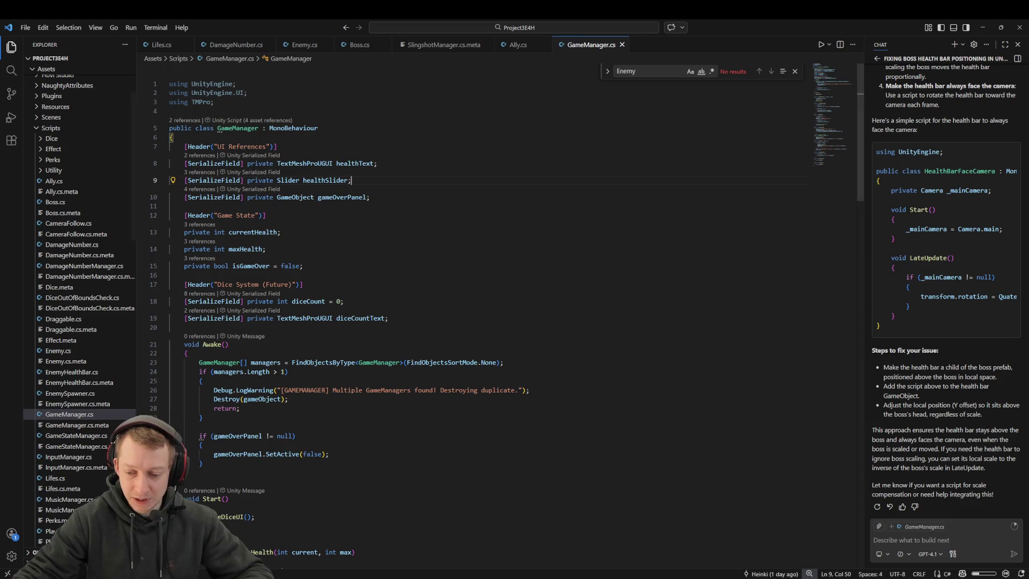
pyautogui.moveTo(877, 576)
pyautogui.click(877, 544)
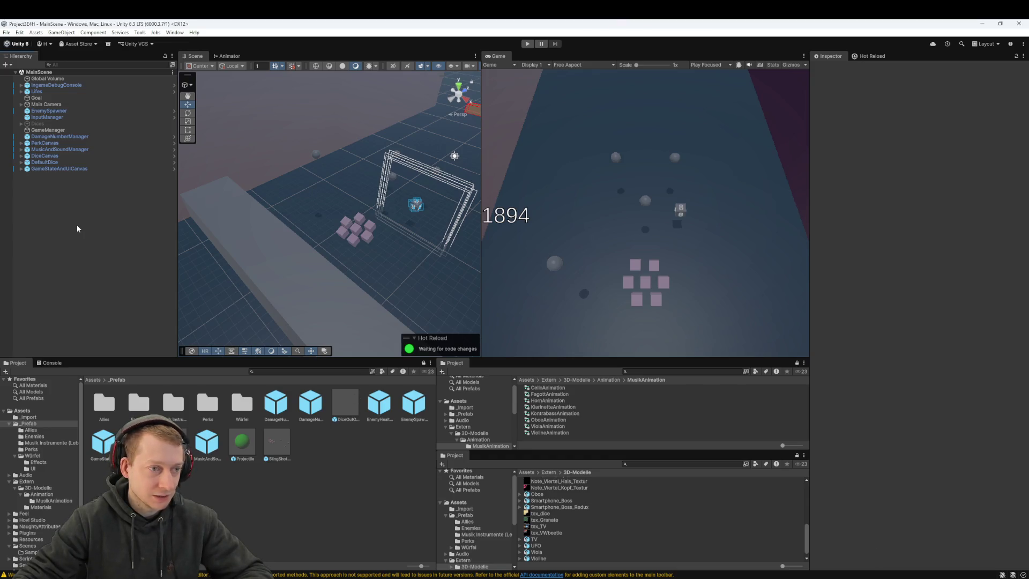
# - Delete the GameManager object from MainScene and start play mode to test without it
pyautogui.click(67, 131)
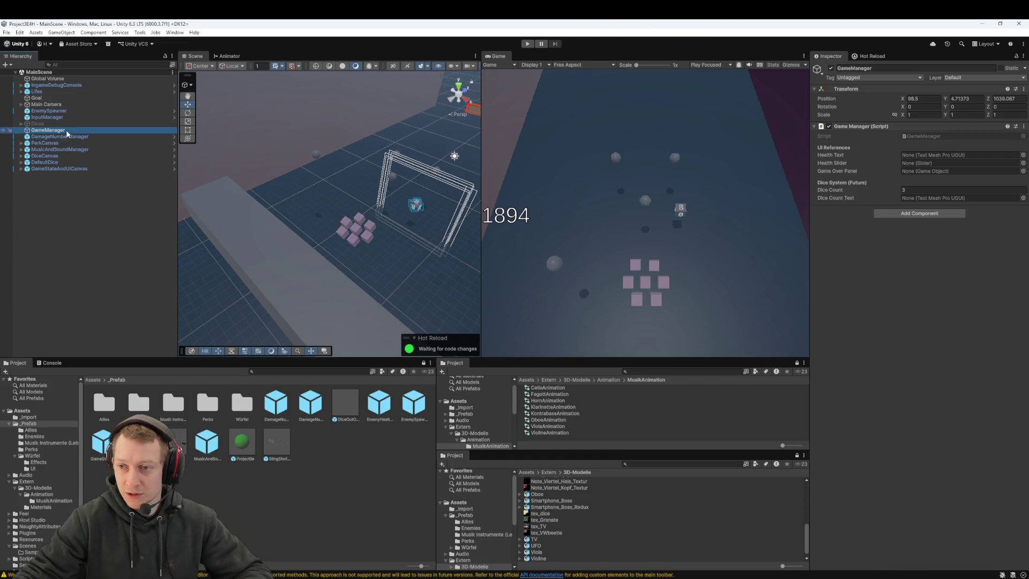
pyautogui.press('Delete')
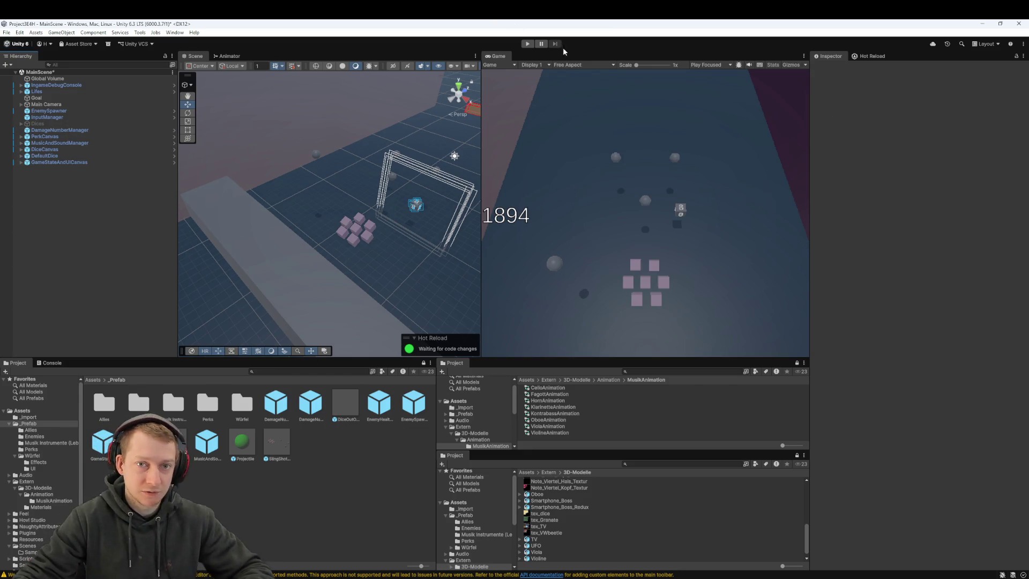
pyautogui.click(527, 43)
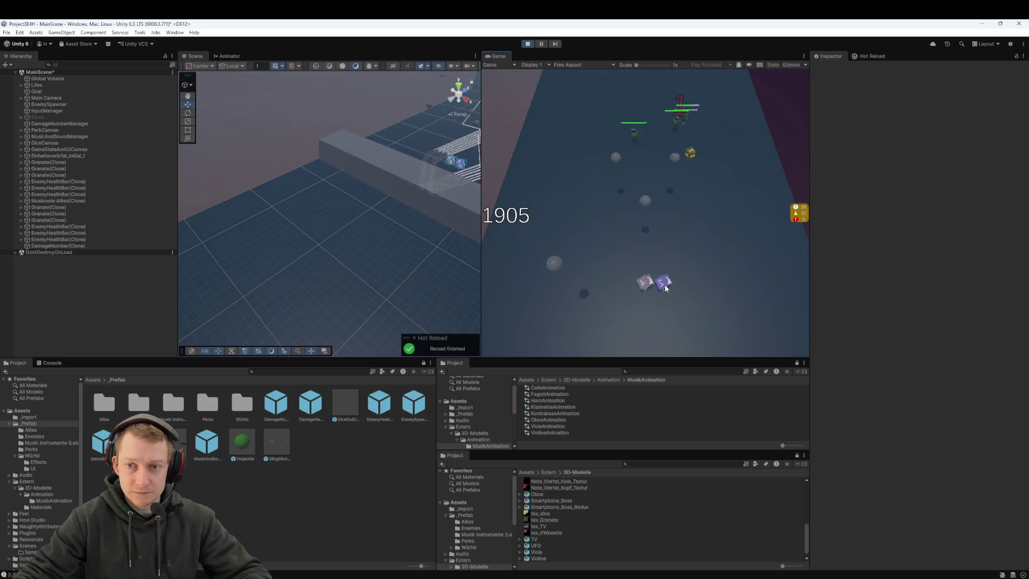
# - Launch dice at the enemies and pick the Heilungswürfel and 'Here we go again...' cards
pyautogui.moveTo(665, 288); pyautogui.dragTo(667, 342)
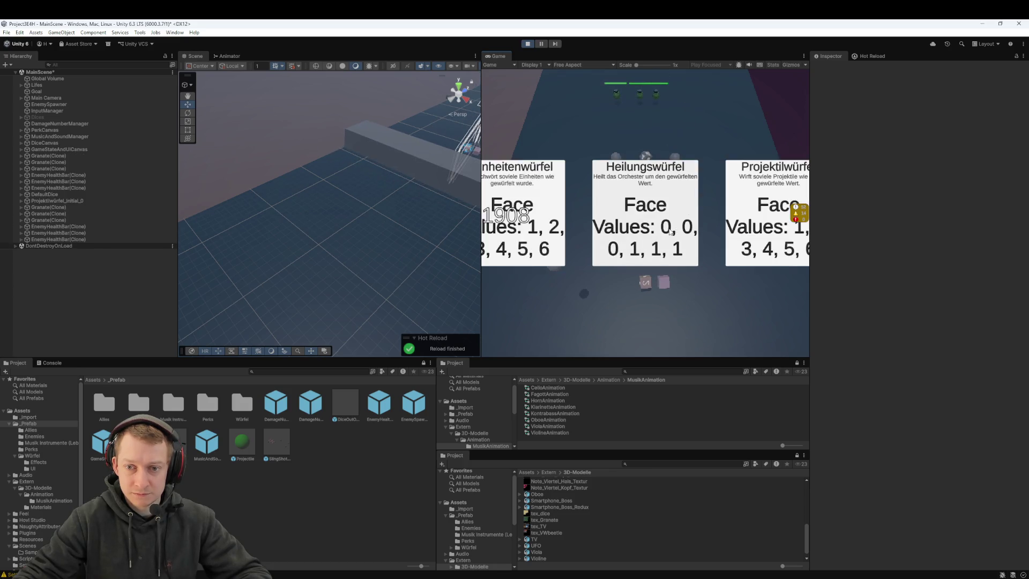
pyautogui.click(658, 257)
pyautogui.moveTo(668, 296); pyautogui.dragTo(677, 355)
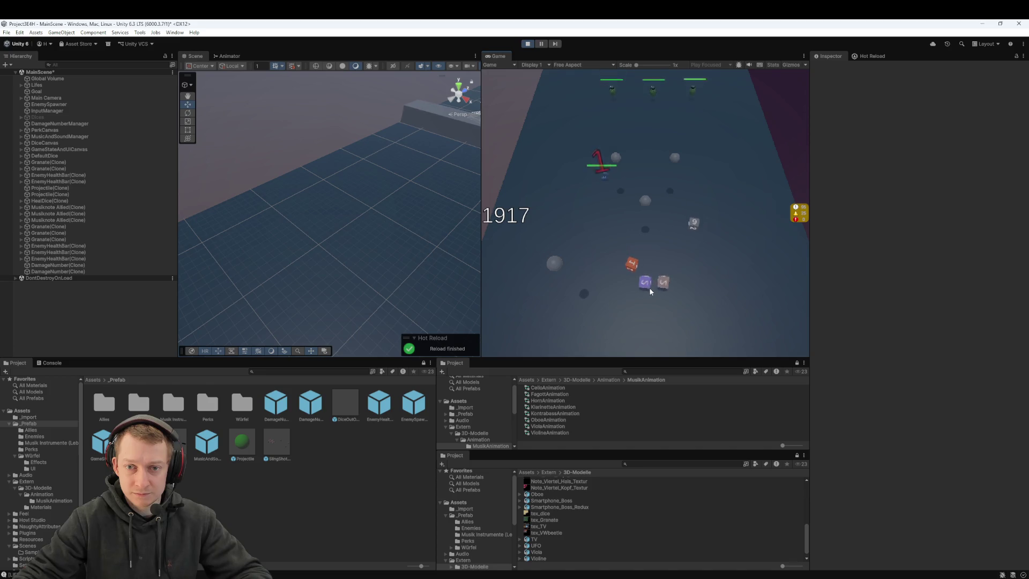
pyautogui.moveTo(648, 287); pyautogui.dragTo(646, 420)
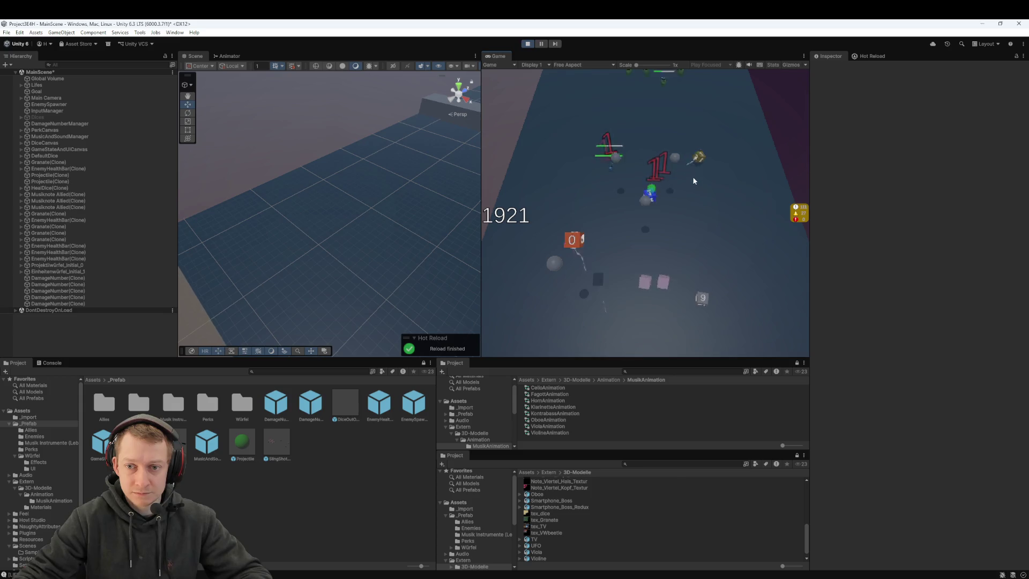
pyautogui.click(661, 226)
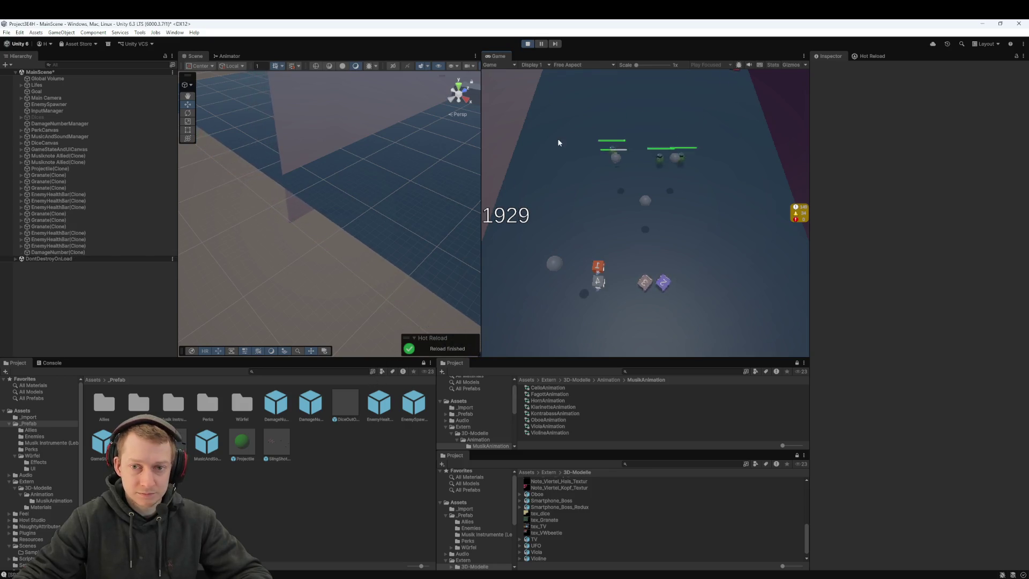
# - Pause the game and open the code behind the 'Player has died!' Console message
pyautogui.click(541, 44)
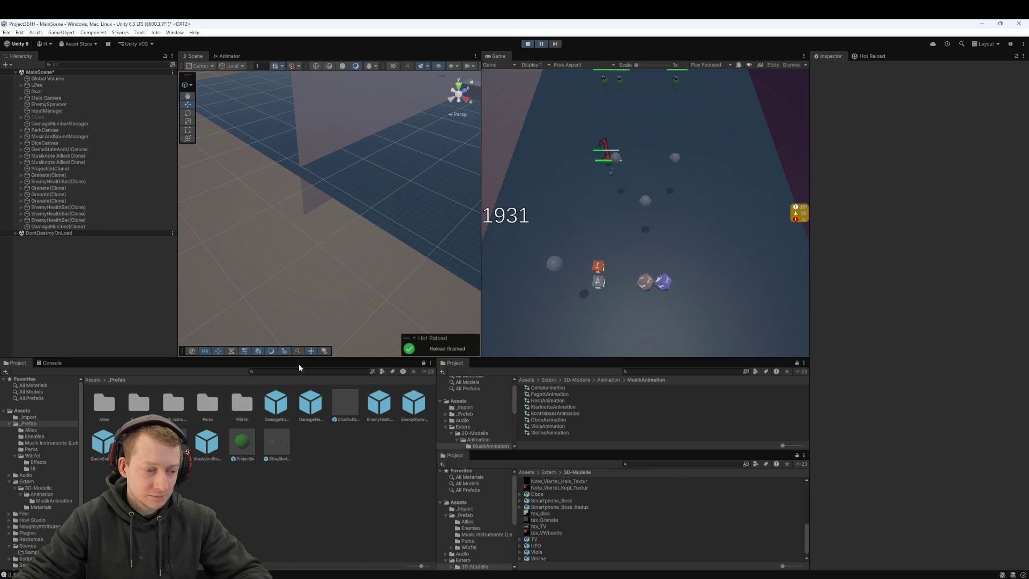
pyautogui.hotkey('ctrl', 'shift', 'c')
pyautogui.doubleClick(83, 498)
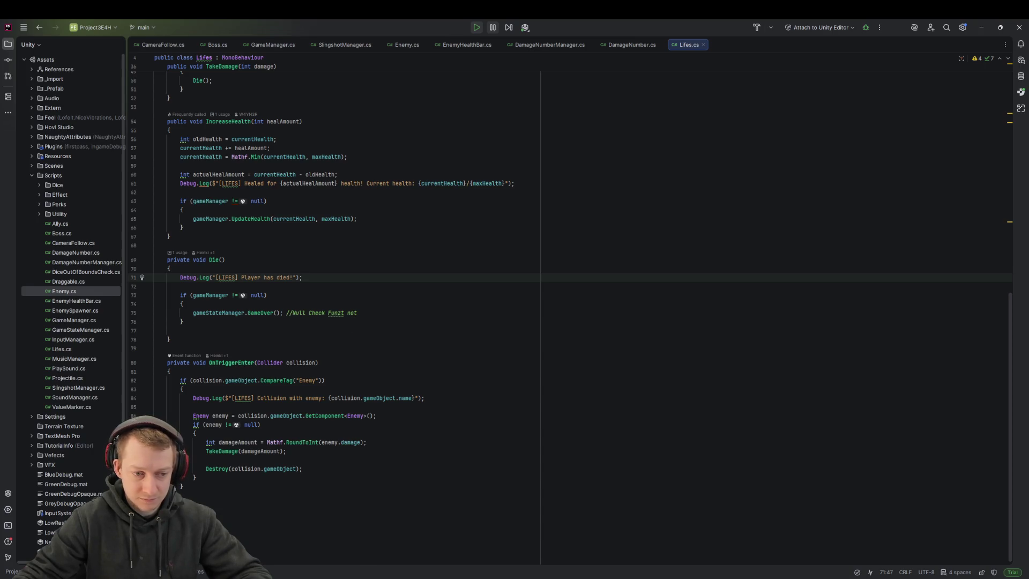
# - Leave Lifes.cs in Rider and bring the Unity editor back to the front
pyautogui.click(873, 541)
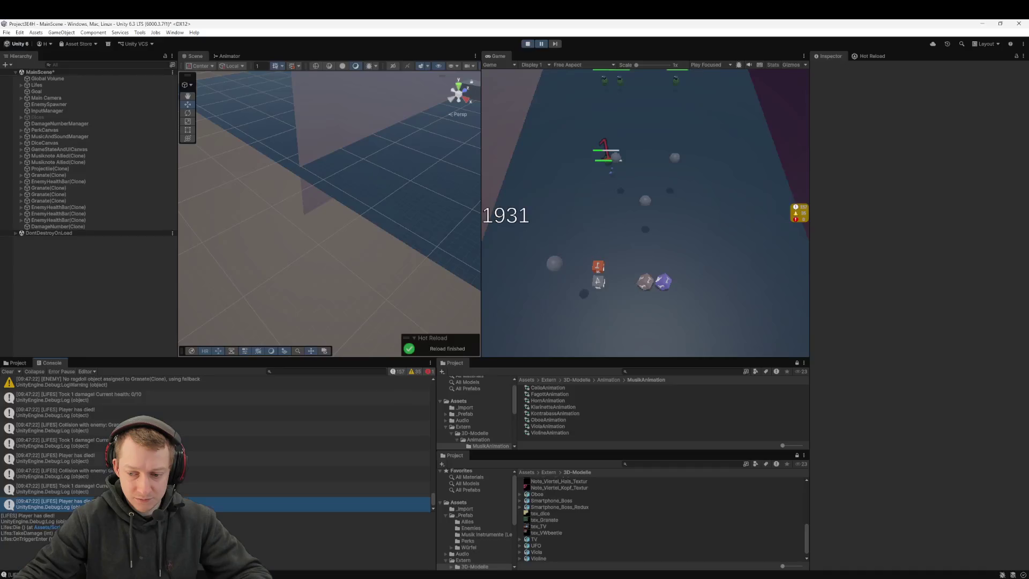
# - Resume the paused game and choose the Einheitenwürfel card
pyautogui.click(540, 45)
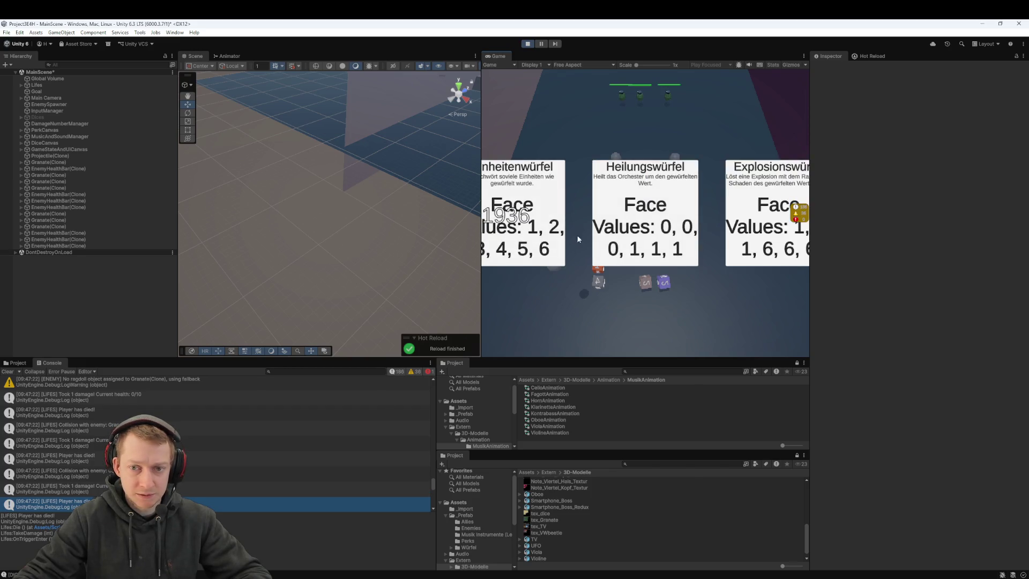
pyautogui.click(554, 234)
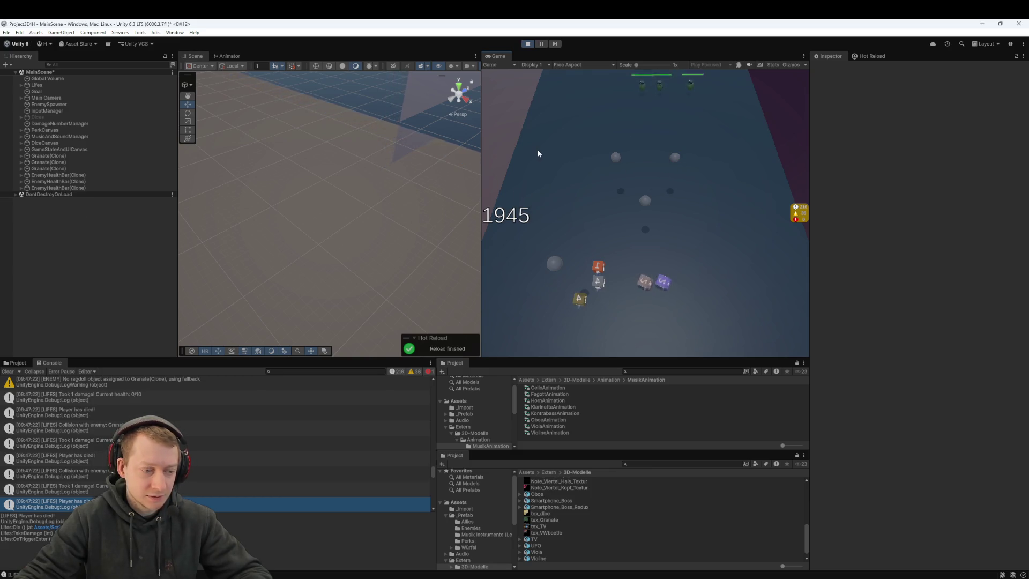
pyautogui.scroll(-5, 299, 223)
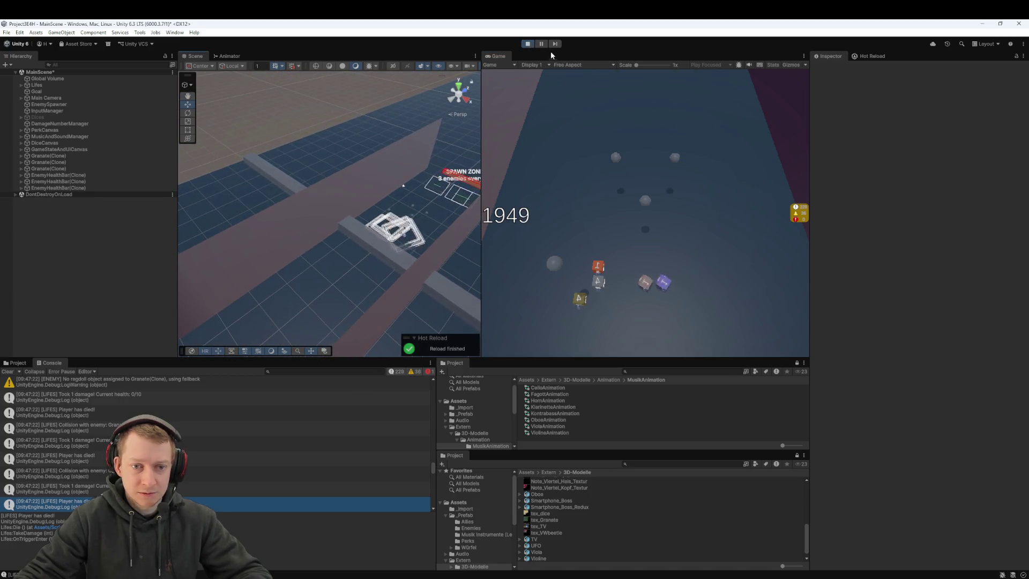
pyautogui.scroll(-2, 450, 265)
pyautogui.moveTo(463, 261)
pyautogui.mouseDown()
pyautogui.moveTo(299, 180)
pyautogui.moveTo(248, 208)
pyautogui.mouseUp()
# - Frame the Lifes goal, take a perk card, pause, and inspect the Lifes collider from several angles
pyautogui.doubleClick(62, 85)
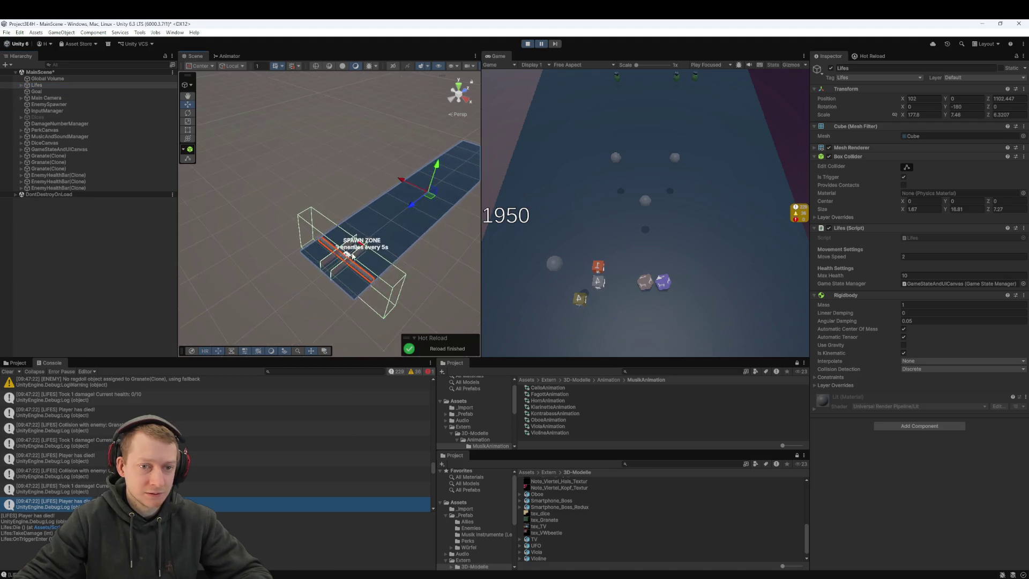
pyautogui.scroll(10, 346, 253)
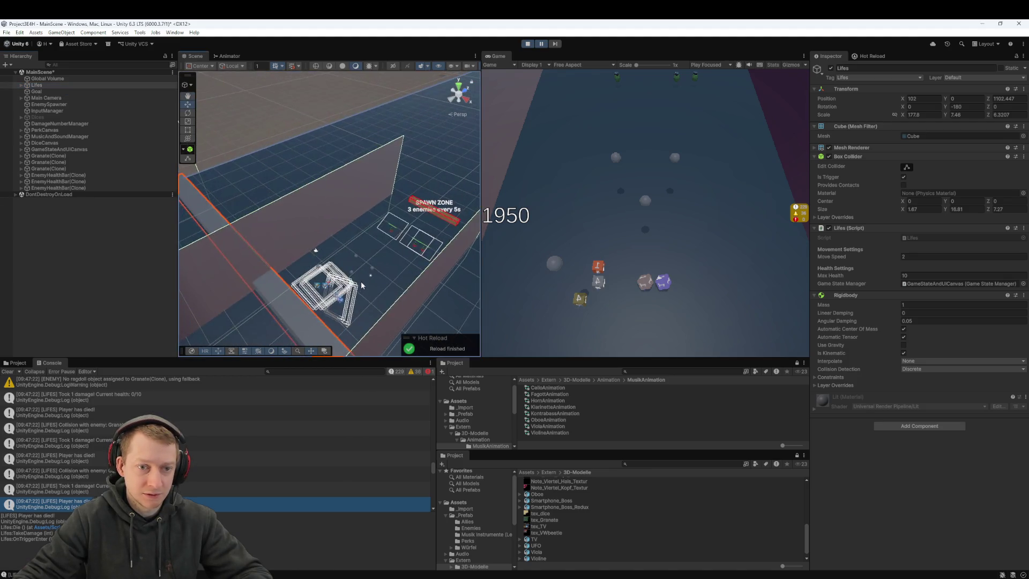
pyautogui.scroll(10, 360, 287)
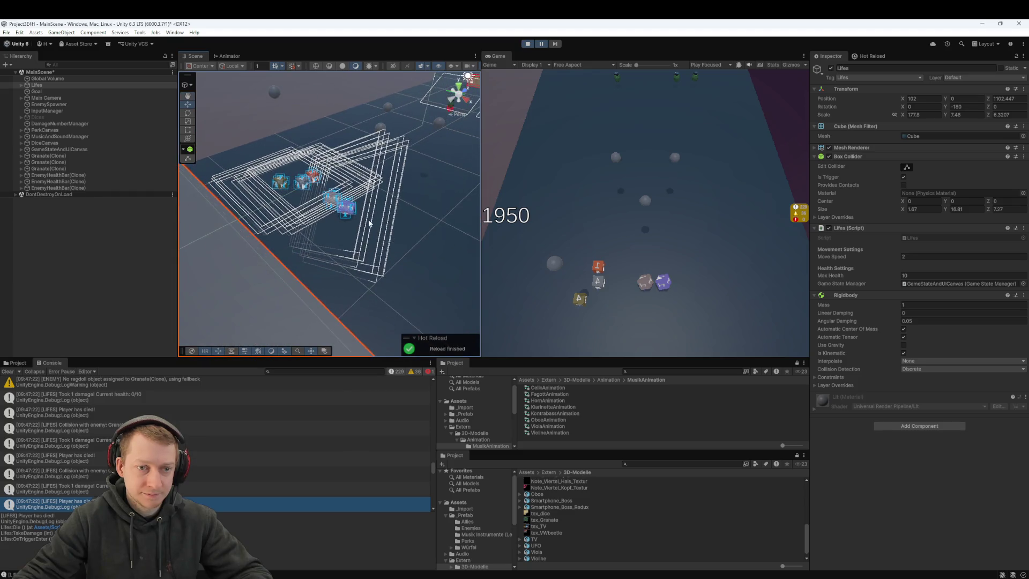
pyautogui.moveTo(333, 214); pyautogui.dragTo(370, 174)
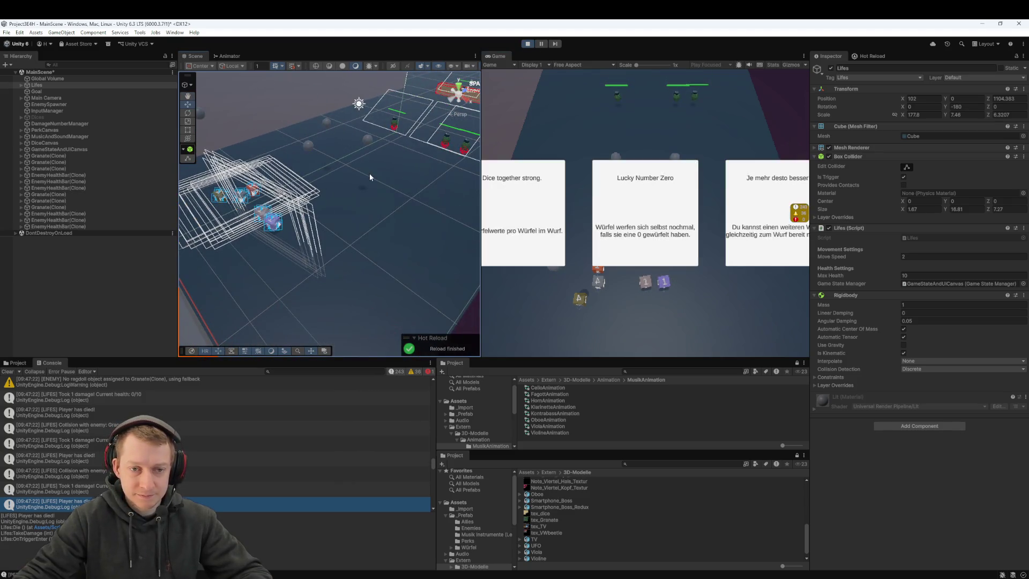
pyautogui.click(538, 204)
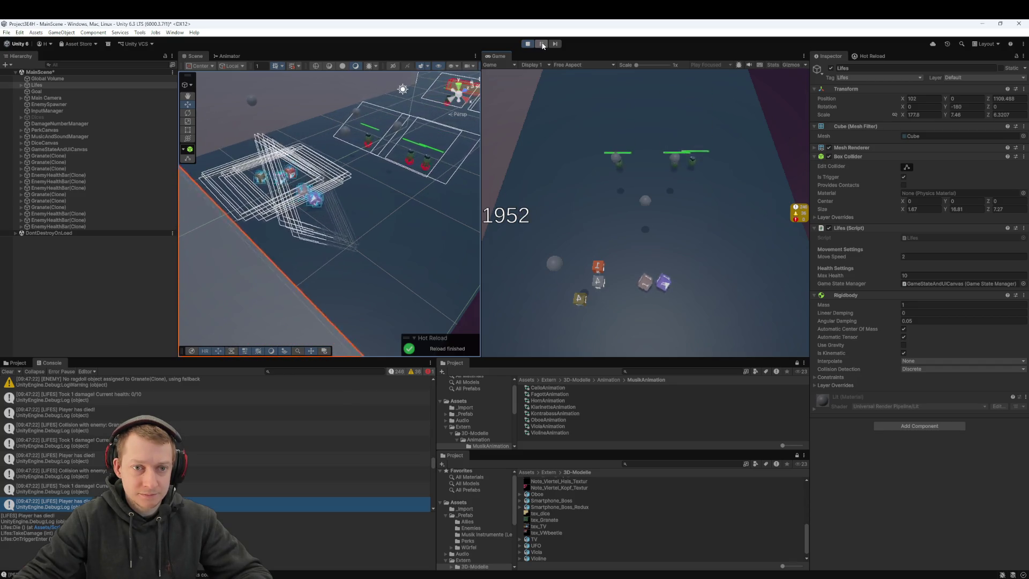
pyautogui.click(541, 44)
pyautogui.moveTo(397, 198)
pyautogui.mouseDown()
pyautogui.moveTo(406, 188)
pyautogui.moveTo(698, 188)
pyautogui.mouseUp()
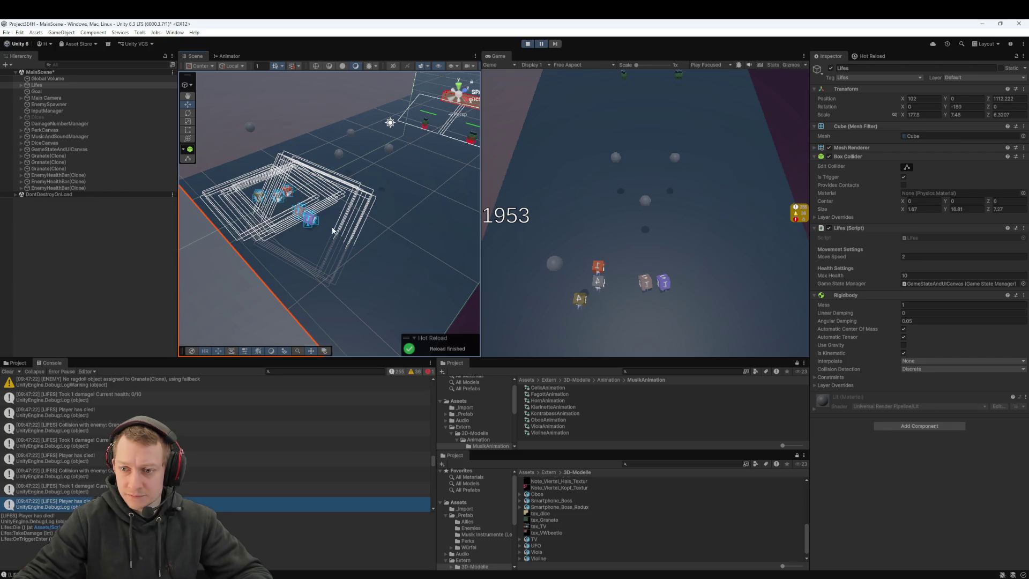
pyautogui.moveTo(365, 227); pyautogui.dragTo(373, 221)
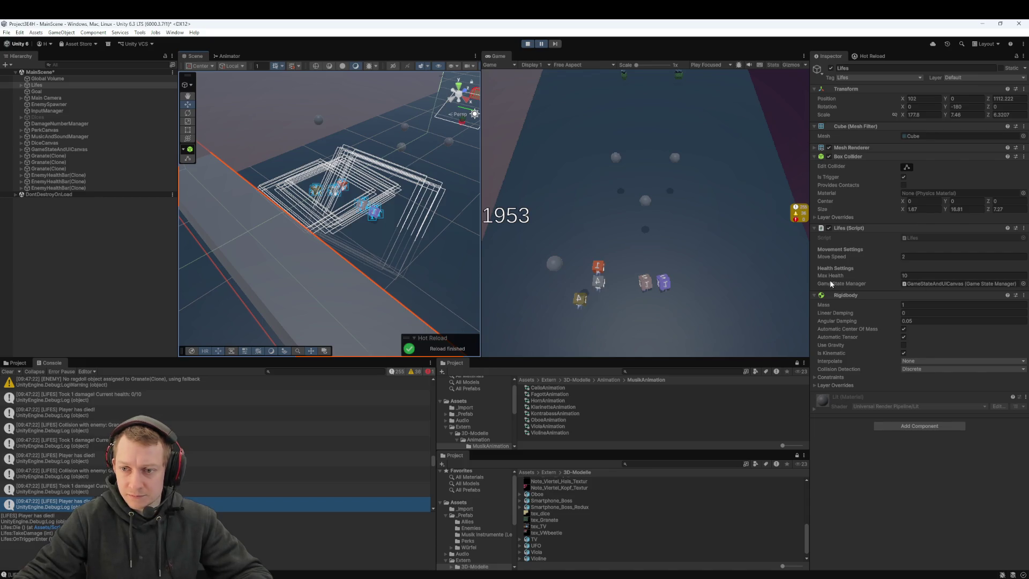
pyautogui.hotkey('alt', 'Tab')
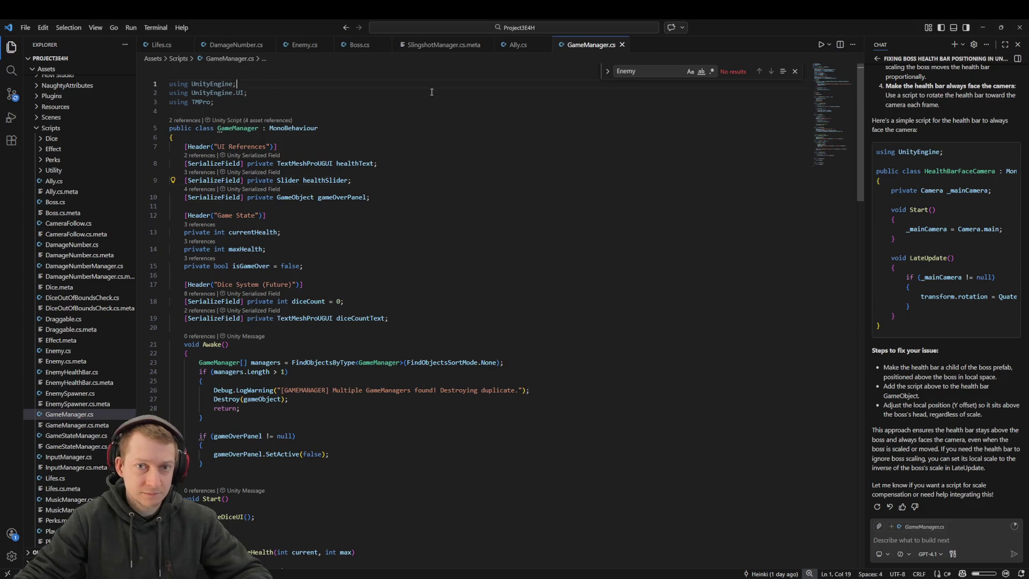
# - Read through GameManager.cs and close its tab, leaving Ally.cs open
pyautogui.click(173, 138)
pyautogui.scroll(-10, 500, 239)
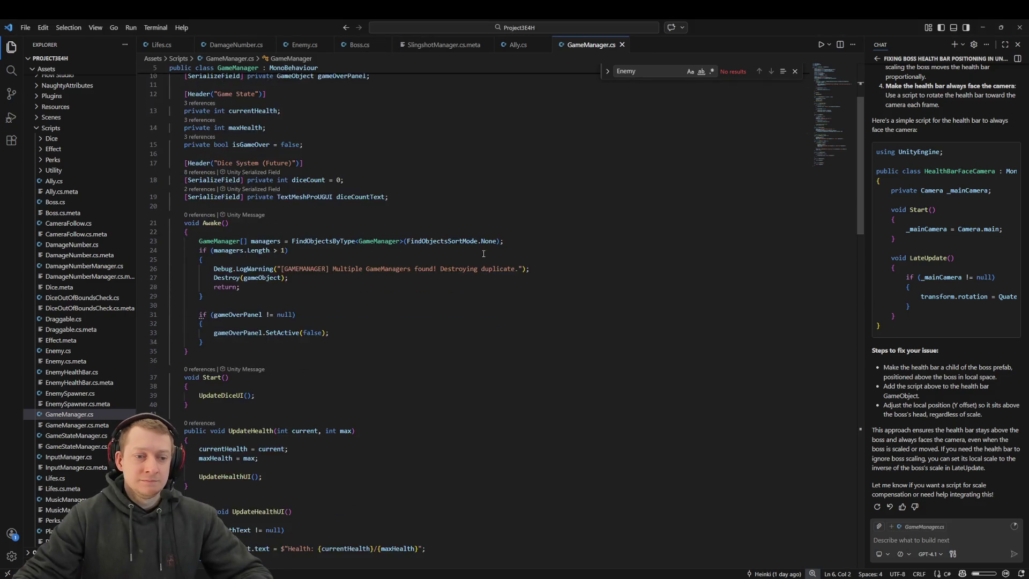
pyautogui.scroll(-10, 500, 239)
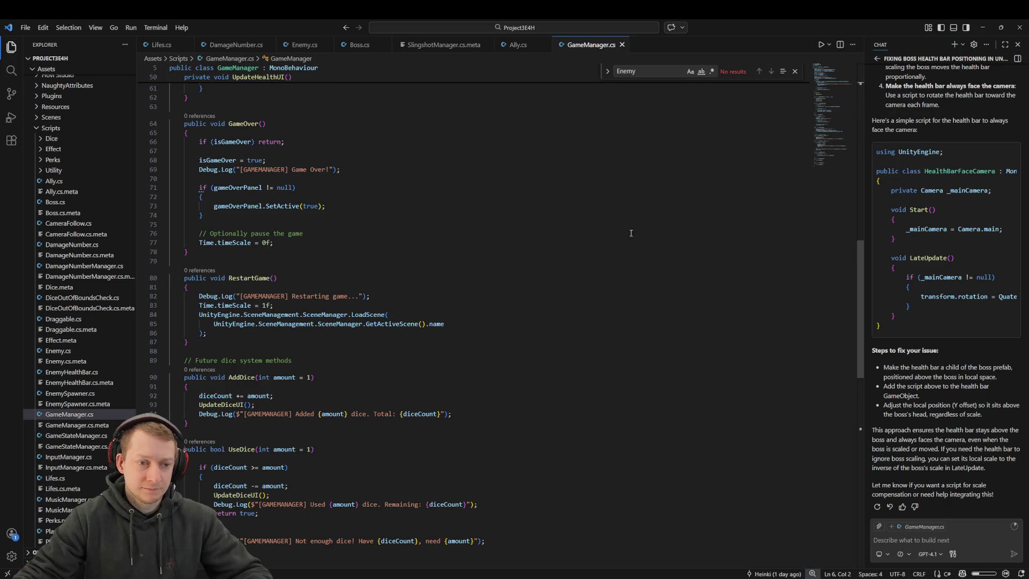
pyautogui.scroll(-11, 630, 233)
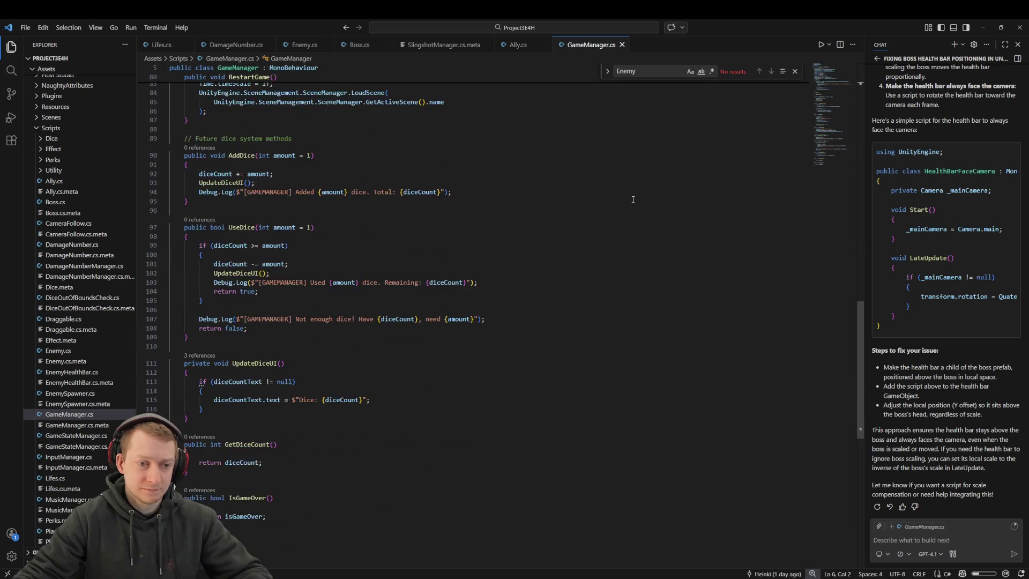
pyautogui.middleClick(596, 47)
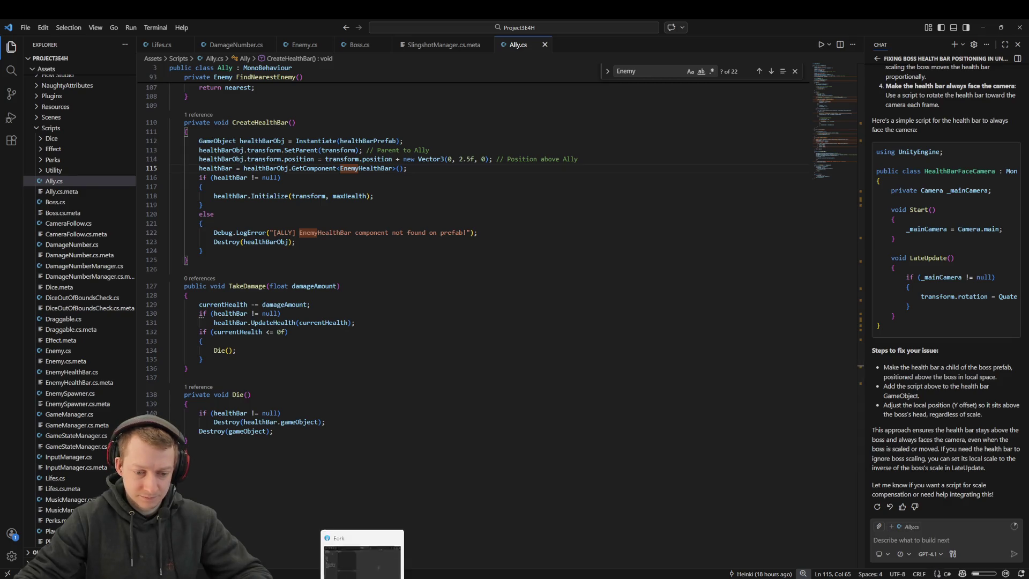
pyautogui.click(362, 554)
# - Select the main branch in Fork and confirm it has no pending local changes
pyautogui.click(151, 129)
pyautogui.click(162, 120)
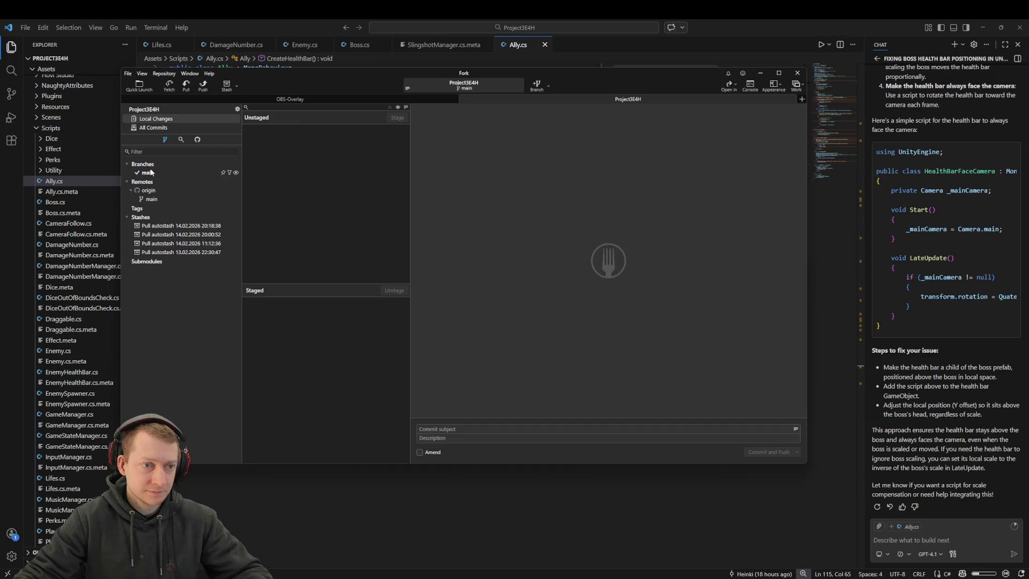
pyautogui.click(151, 173)
pyautogui.click(175, 119)
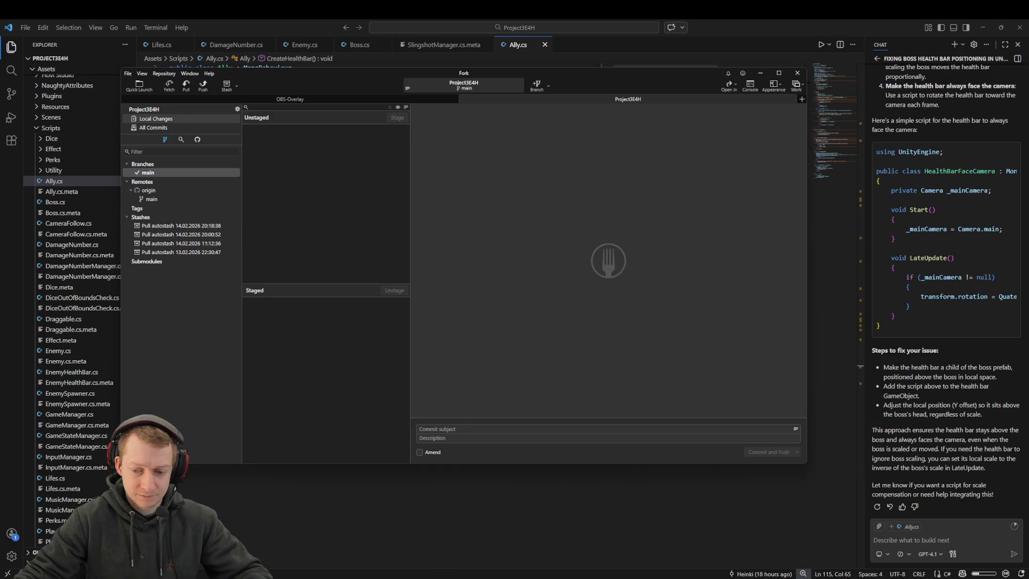
# - Stop the running game in Unity, then recheck Fork's commit history and empty local changes
pyautogui.hotkey('alt', 'Tab')
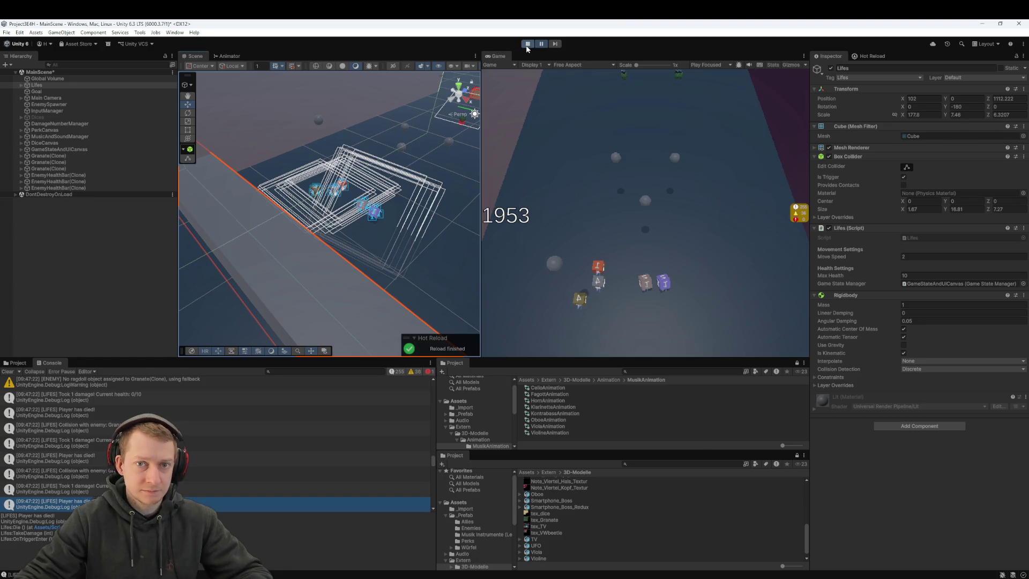
pyautogui.click(526, 47)
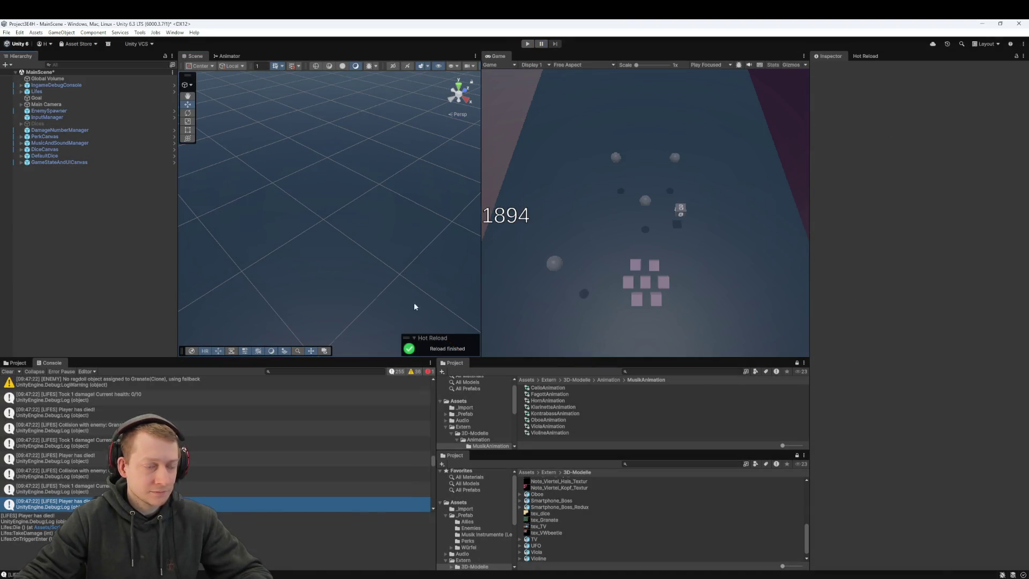
pyautogui.hotkey('alt', 'Tab')
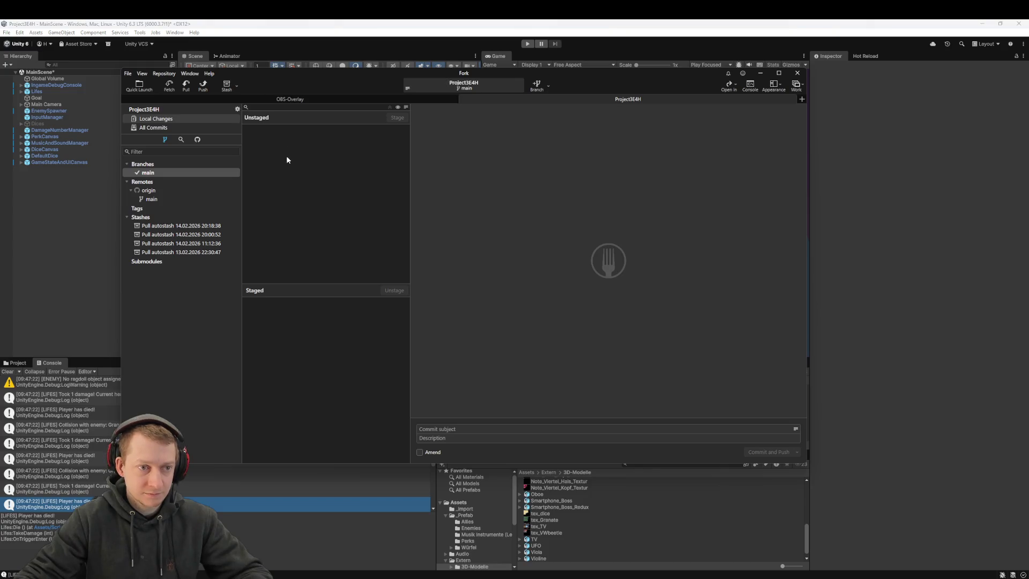
pyautogui.click(161, 127)
pyautogui.click(172, 117)
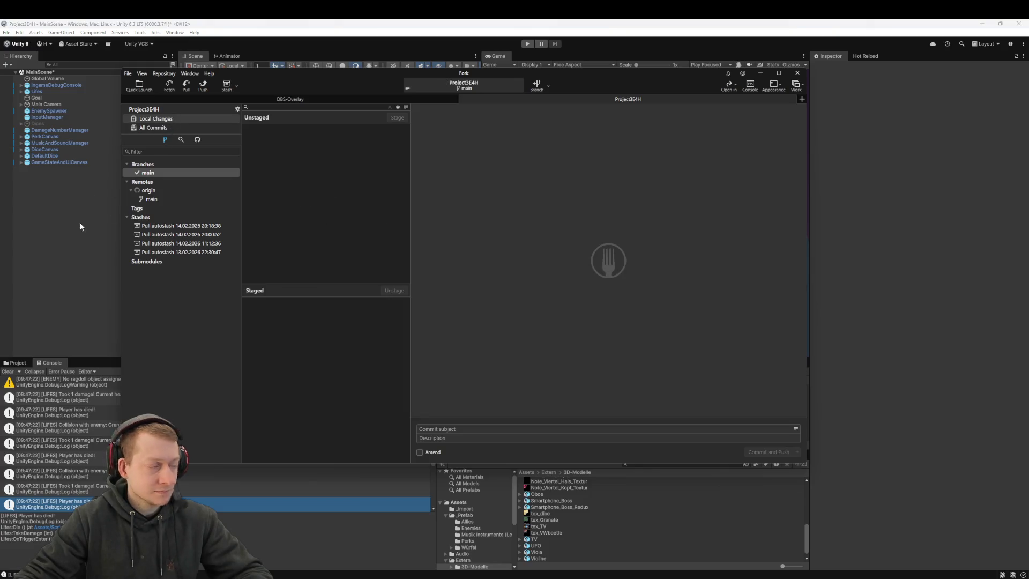
pyautogui.click(51, 245)
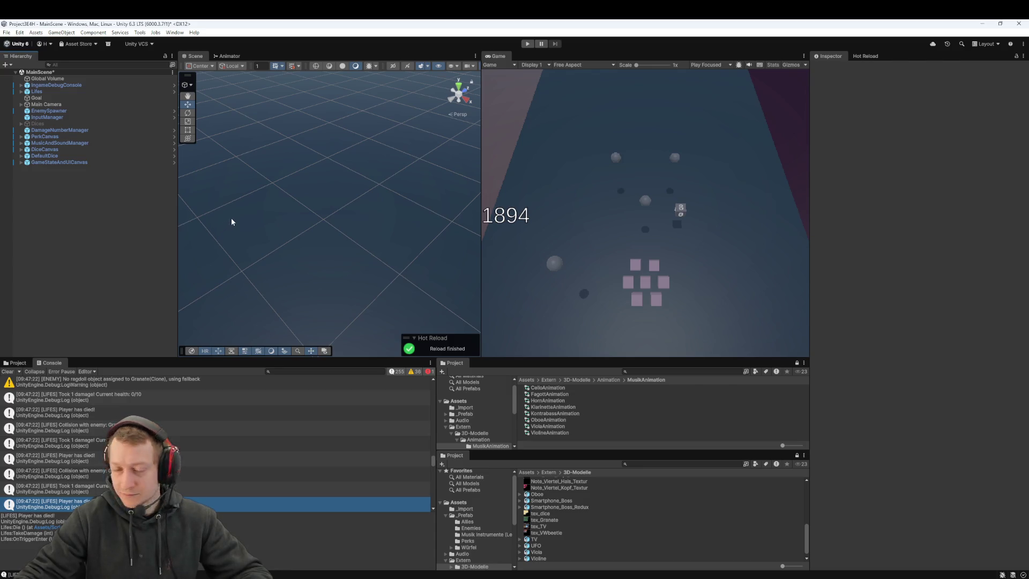
# - Select the Lifes goal object and frame it in the Scene view
pyautogui.moveTo(409, 191)
pyautogui.mouseDown()
pyautogui.moveTo(374, 211)
pyautogui.moveTo(395, 235)
pyautogui.moveTo(408, 184)
pyautogui.moveTo(340, 233)
pyautogui.mouseUp()
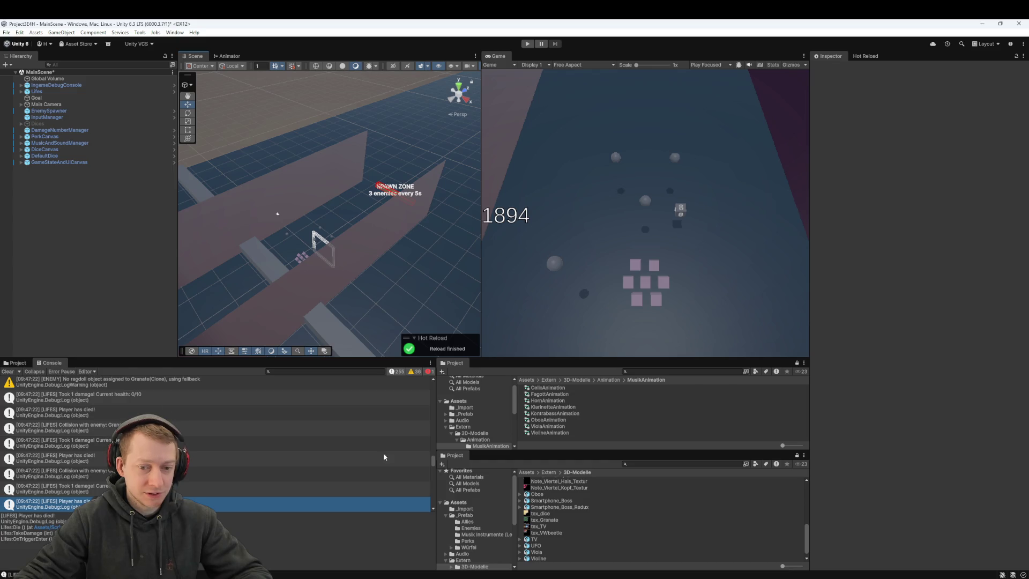
pyautogui.scroll(10, 323, 262)
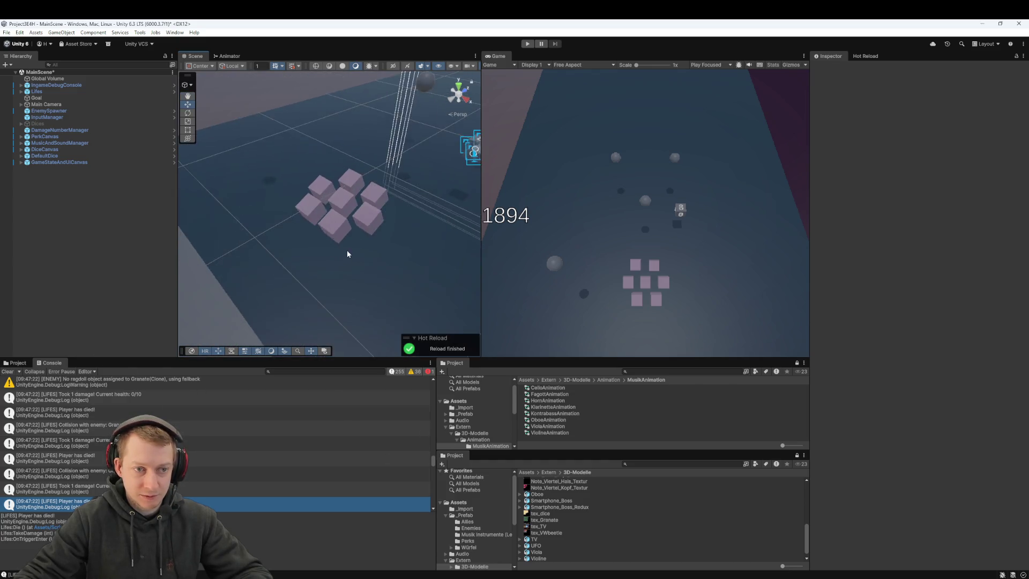
pyautogui.scroll(-10, 346, 249)
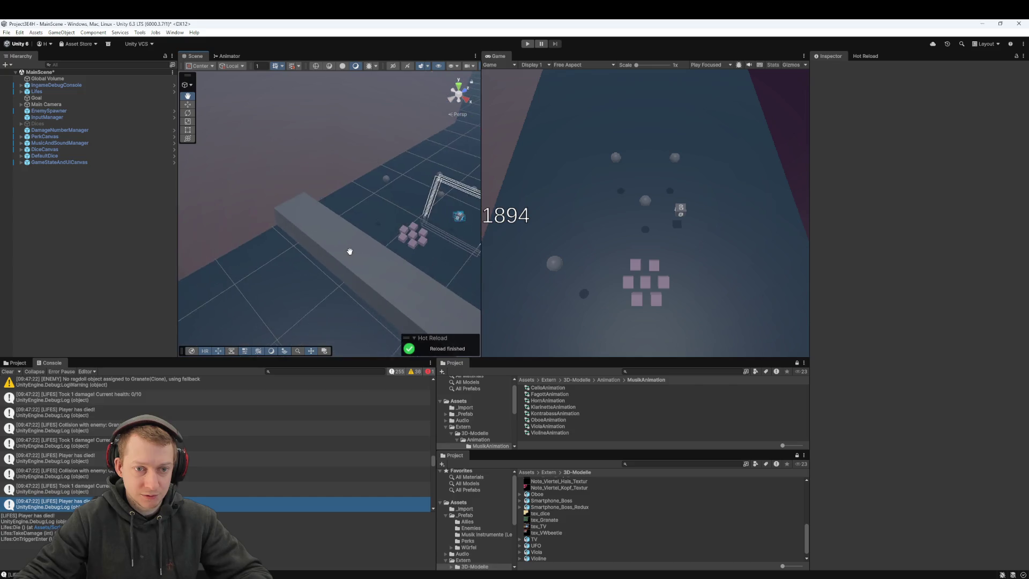
pyautogui.click(75, 86)
pyautogui.click(75, 91)
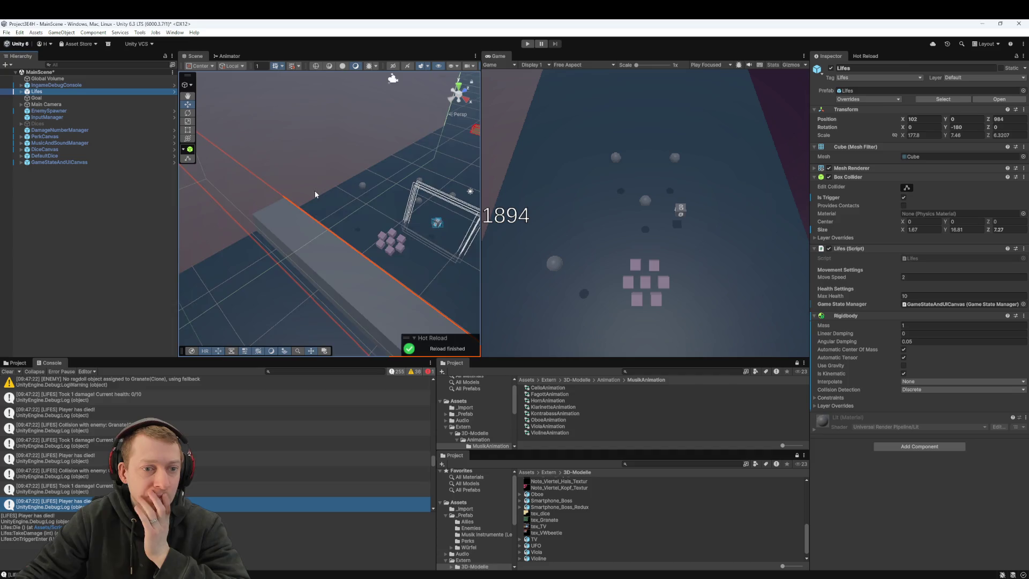
pyautogui.press('f')
pyautogui.moveTo(317, 217)
pyautogui.mouseDown()
pyautogui.moveTo(242, 225)
pyautogui.moveTo(338, 221)
pyautogui.moveTo(340, 205)
pyautogui.moveTo(345, 252)
pyautogui.moveTo(321, 271)
pyautogui.moveTo(413, 269)
pyautogui.moveTo(297, 225)
pyautogui.moveTo(291, 184)
pyautogui.moveTo(294, 204)
pyautogui.moveTo(329, 214)
pyautogui.moveTo(294, 207)
pyautogui.moveTo(368, 202)
pyautogui.moveTo(357, 226)
pyautogui.moveTo(377, 220)
pyautogui.moveTo(371, 233)
pyautogui.mouseUp()
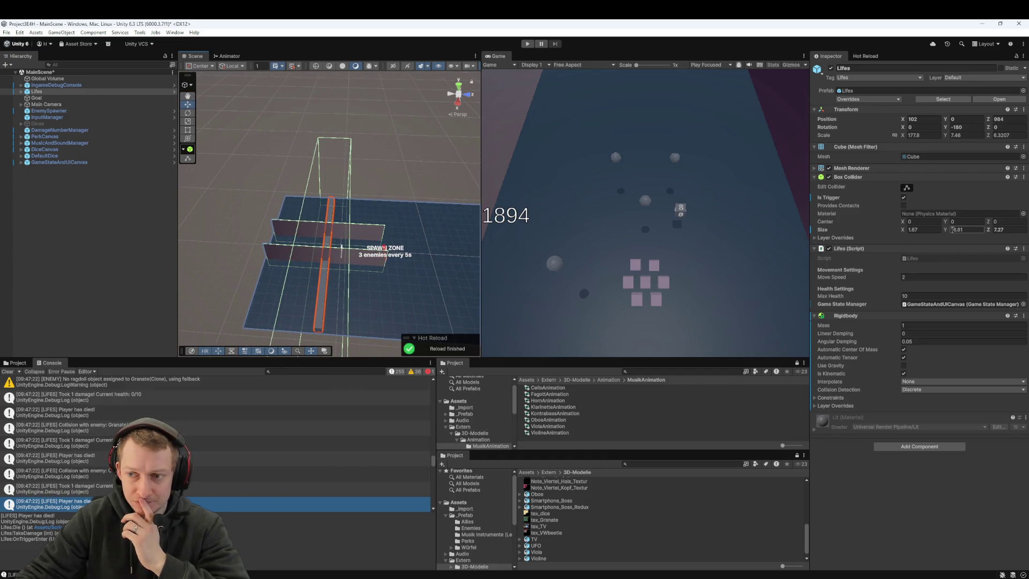
# - Shrink the Lifes Box Collider to Size Z 2.88 and shift its Center Z to 0.07
pyautogui.moveTo(991, 231); pyautogui.dragTo(934, 243)
pyautogui.moveTo(355, 201); pyautogui.dragTo(394, 145)
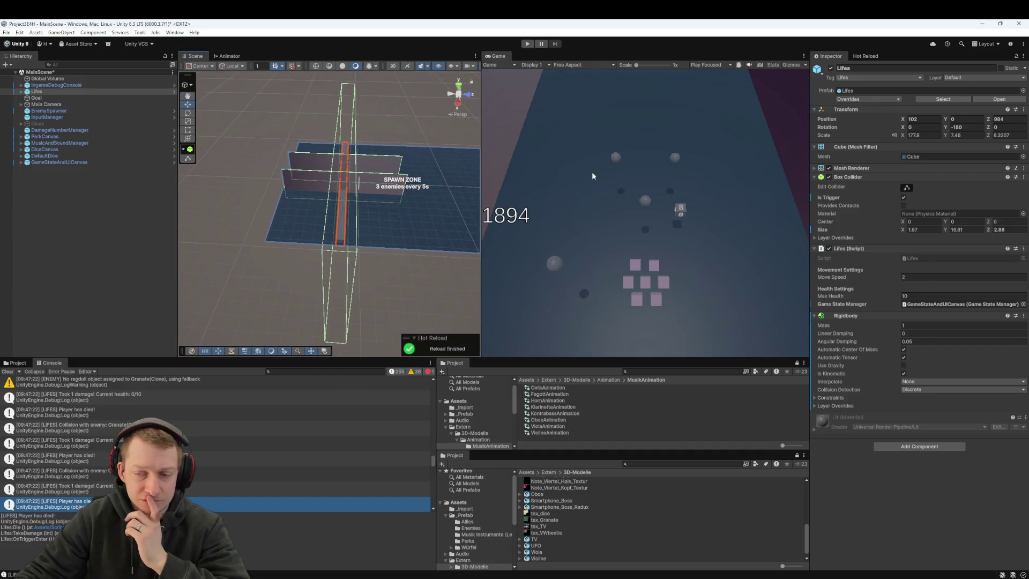
pyautogui.click(905, 223)
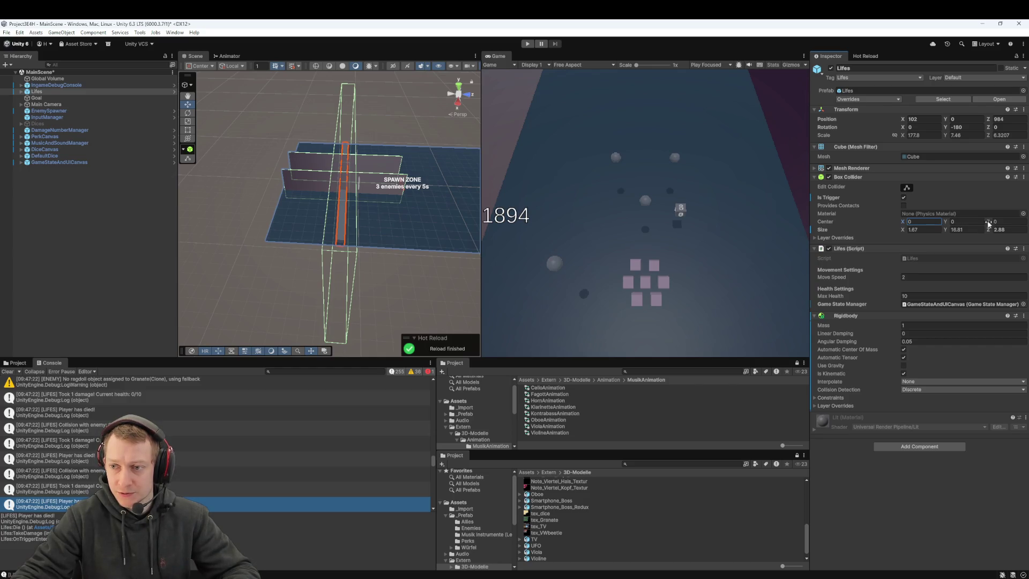
pyautogui.moveTo(990, 225)
pyautogui.mouseDown()
pyautogui.moveTo(927, 223)
pyautogui.moveTo(993, 220)
pyautogui.mouseUp()
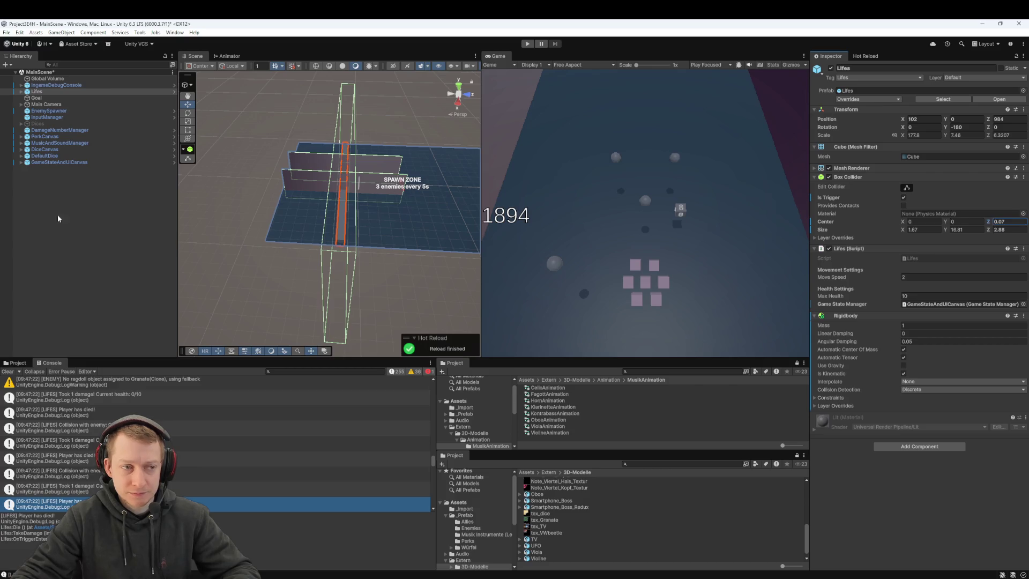
pyautogui.doubleClick(56, 92)
pyautogui.moveTo(246, 177)
pyautogui.mouseDown()
pyautogui.moveTo(342, 201)
pyautogui.moveTo(466, 210)
pyautogui.mouseUp()
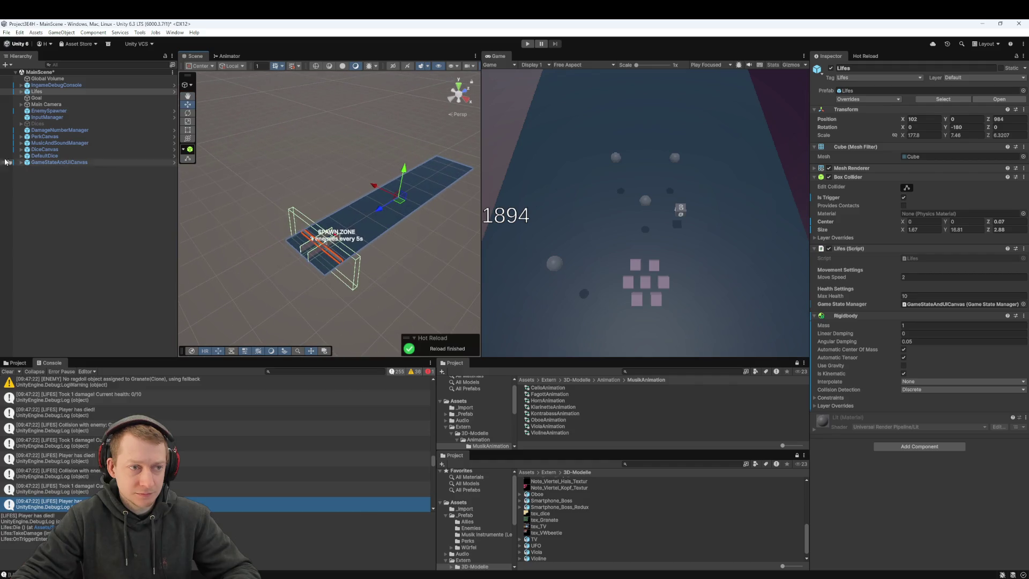
pyautogui.doubleClick(50, 91)
pyautogui.moveTo(220, 199)
pyautogui.mouseDown()
pyautogui.moveTo(413, 167)
pyautogui.moveTo(332, 193)
pyautogui.moveTo(246, 255)
pyautogui.moveTo(392, 199)
pyautogui.moveTo(379, 223)
pyautogui.moveTo(319, 237)
pyautogui.moveTo(384, 209)
pyautogui.moveTo(299, 271)
pyautogui.moveTo(328, 234)
pyautogui.moveTo(331, 247)
pyautogui.moveTo(369, 214)
pyautogui.moveTo(333, 227)
pyautogui.moveTo(345, 261)
pyautogui.moveTo(333, 259)
pyautogui.moveTo(355, 259)
pyautogui.moveTo(344, 258)
pyautogui.moveTo(348, 303)
pyautogui.moveTo(369, 278)
pyautogui.moveTo(362, 232)
pyautogui.moveTo(372, 241)
pyautogui.moveTo(358, 242)
pyautogui.moveTo(351, 219)
pyautogui.moveTo(368, 241)
pyautogui.moveTo(352, 211)
pyautogui.moveTo(395, 156)
pyautogui.moveTo(395, 172)
pyautogui.moveTo(463, 116)
pyautogui.moveTo(301, 150)
pyautogui.moveTo(348, 198)
pyautogui.moveTo(317, 232)
pyautogui.moveTo(298, 114)
pyautogui.moveTo(305, 156)
pyautogui.moveTo(328, 144)
pyautogui.moveTo(324, 165)
pyautogui.moveTo(332, 166)
pyautogui.moveTo(322, 168)
pyautogui.moveTo(326, 155)
pyautogui.mouseUp()
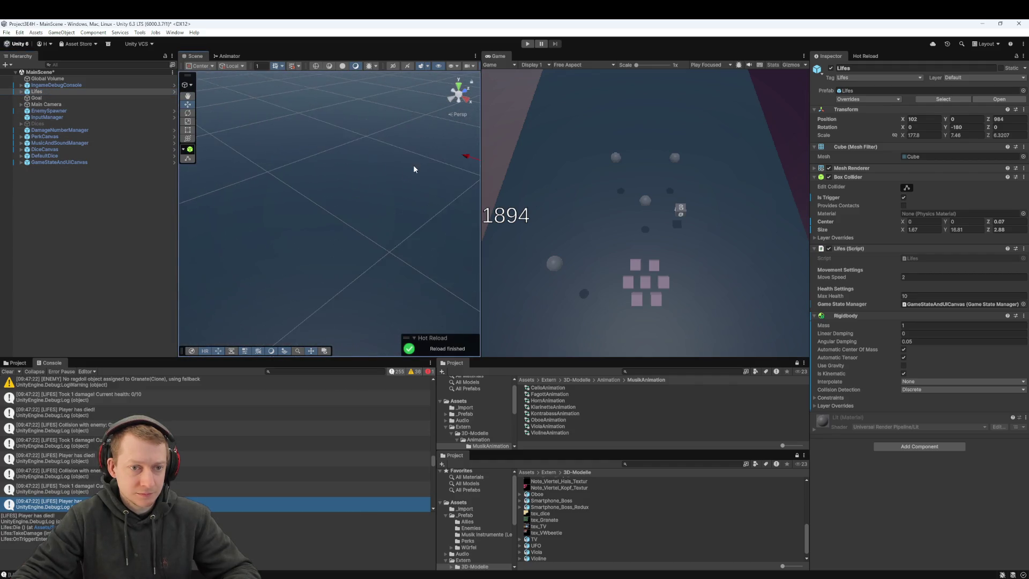
pyautogui.click(527, 44)
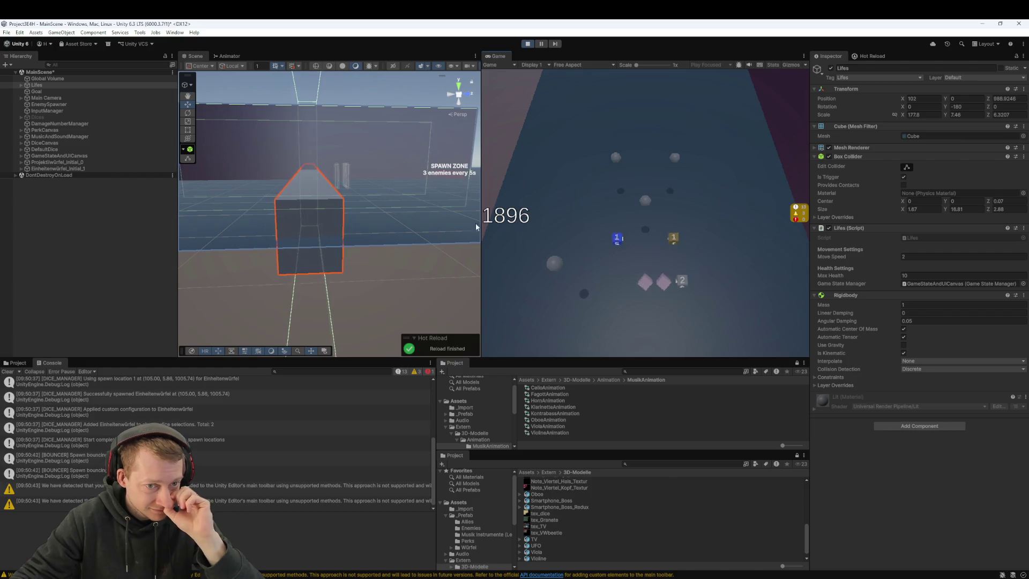
pyautogui.moveTo(300, 241)
pyautogui.mouseDown()
pyautogui.moveTo(271, 275)
pyautogui.moveTo(271, 254)
pyautogui.moveTo(252, 245)
pyautogui.mouseUp()
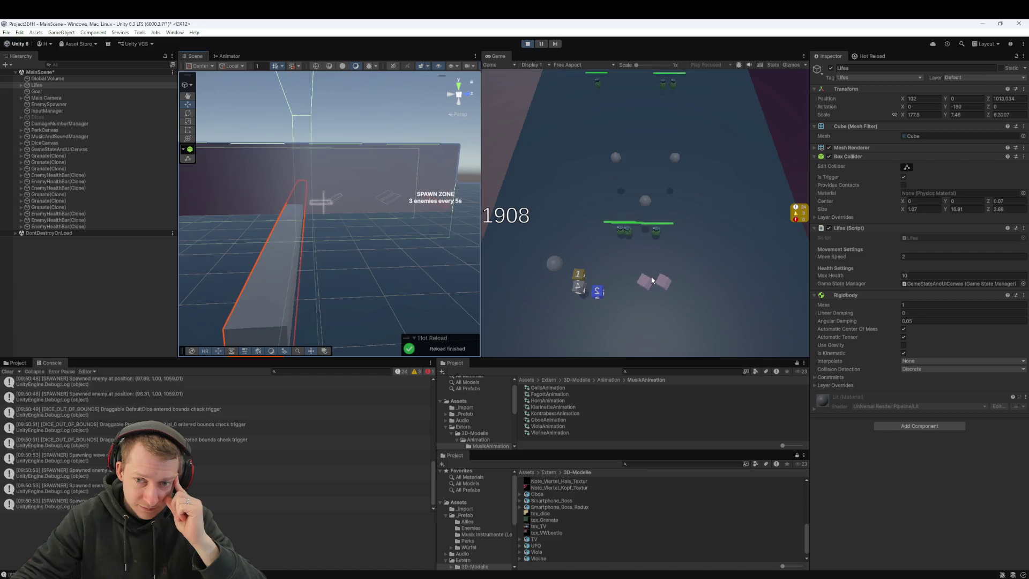
pyautogui.click(670, 264)
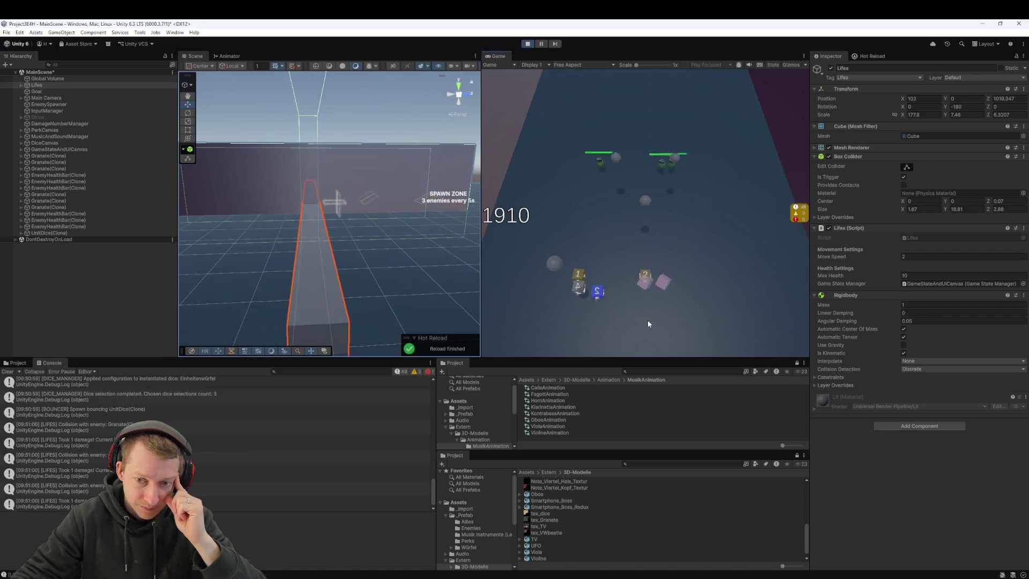
pyautogui.click(528, 44)
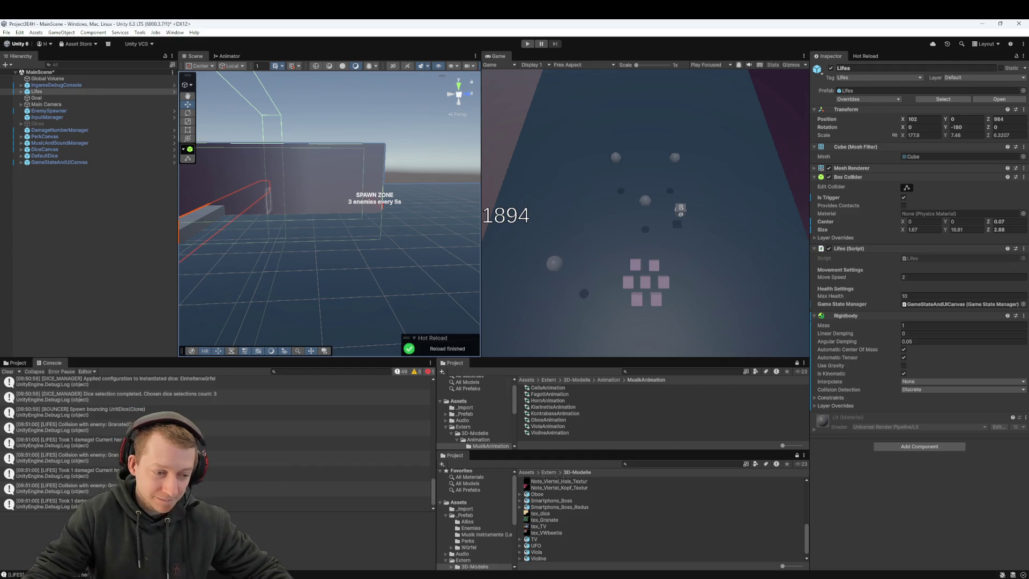
pyautogui.hotkey('alt', 'Tab')
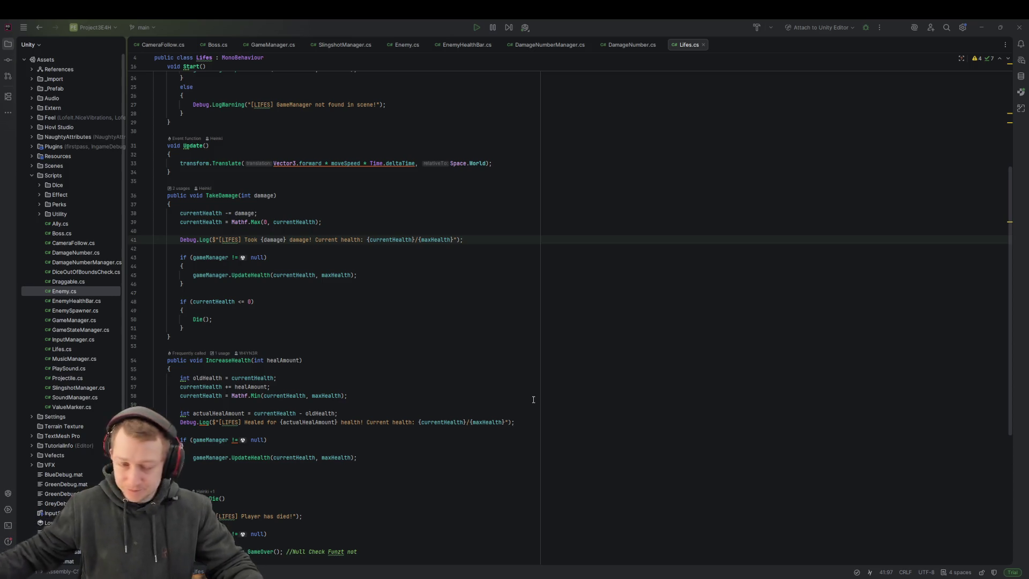
# - Change the maxHealth default from 10 to 9 at the top of Lifes.cs
pyautogui.scroll(7, 438, 304)
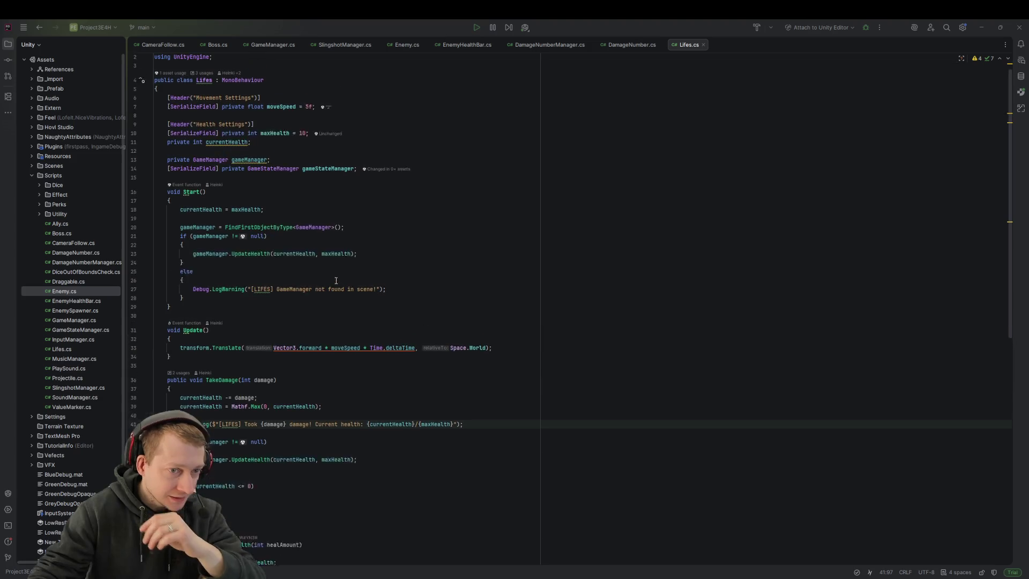
pyautogui.click(305, 144)
pyautogui.write('5')
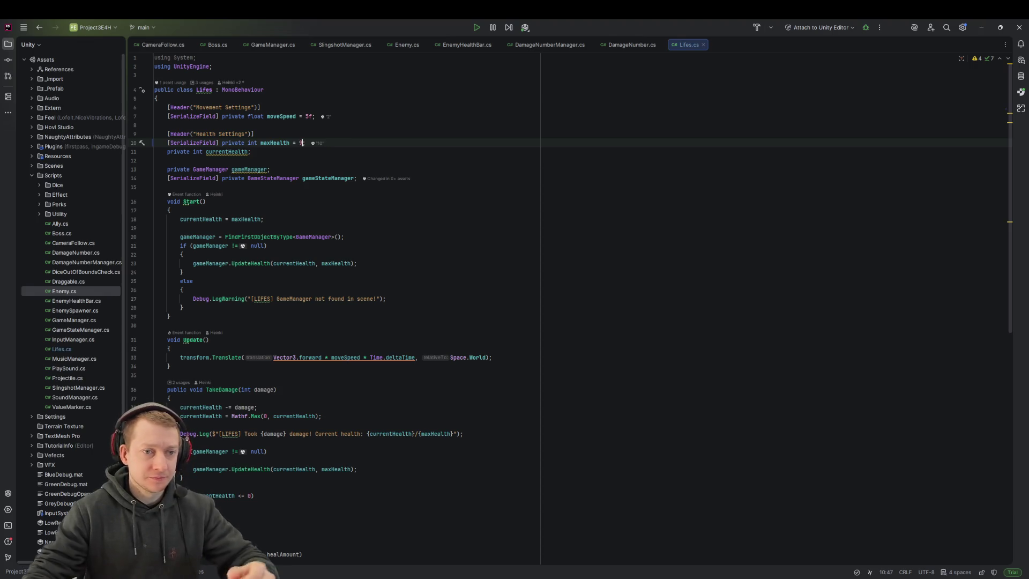
pyautogui.press('Down')
pyautogui.scroll(-2, 408, 240)
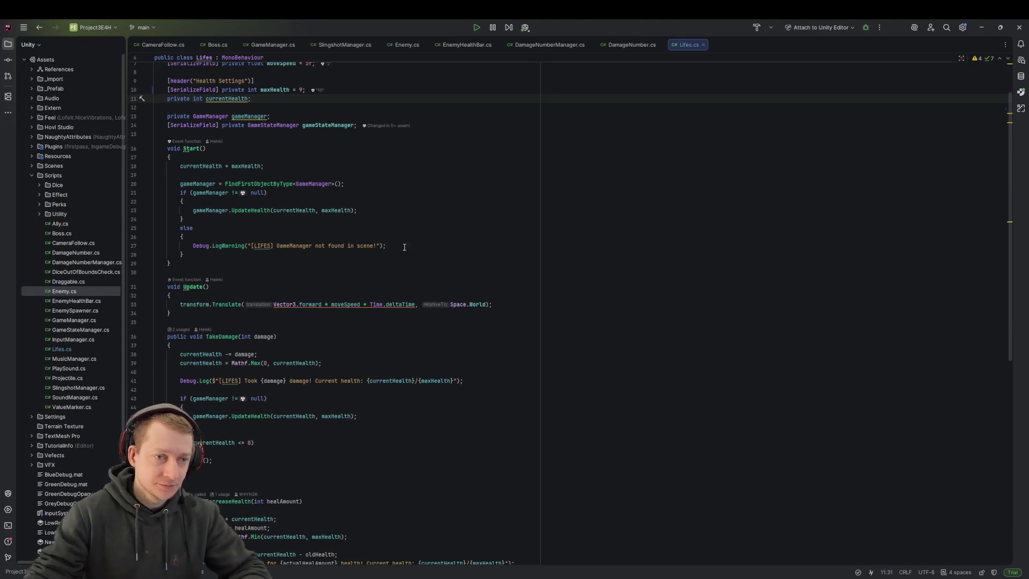